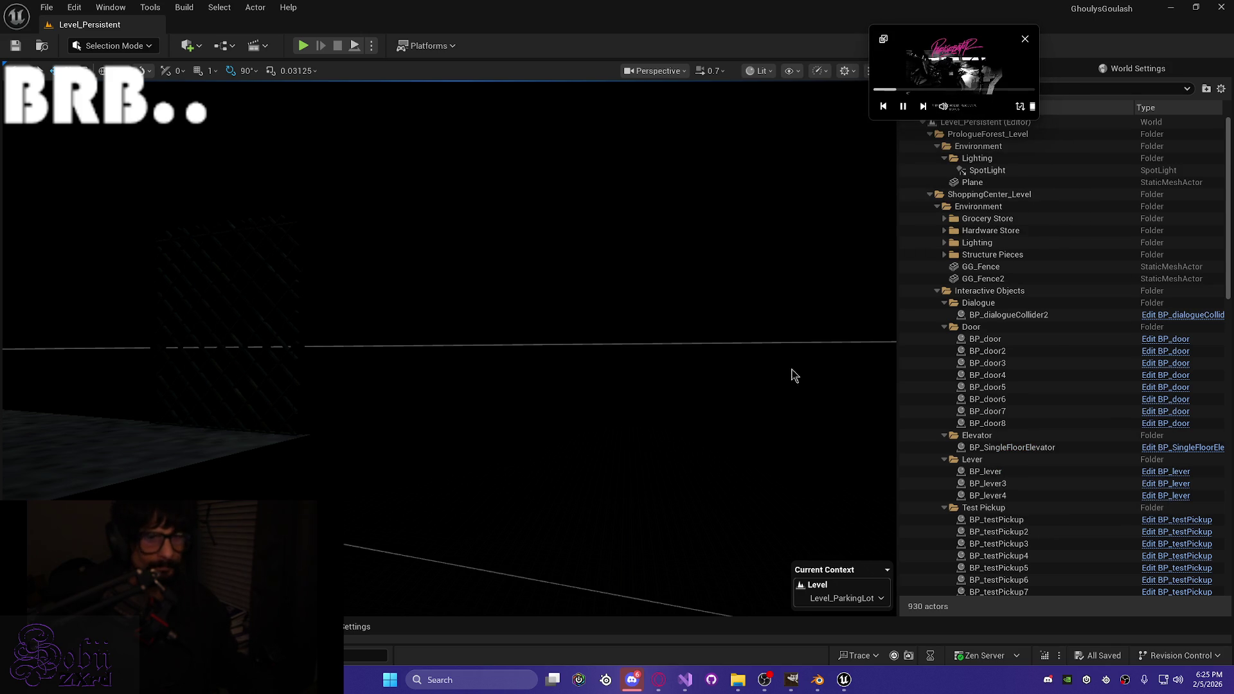
Step: Open the Level_ParkingLot level from the Content Drawer's Level folder
mouse_move(534, 377)
mouse_down()
mouse_move(515, 440)
mouse_move(466, 444)
mouse_move(466, 460)
mouse_up()
key(ctrl+space)
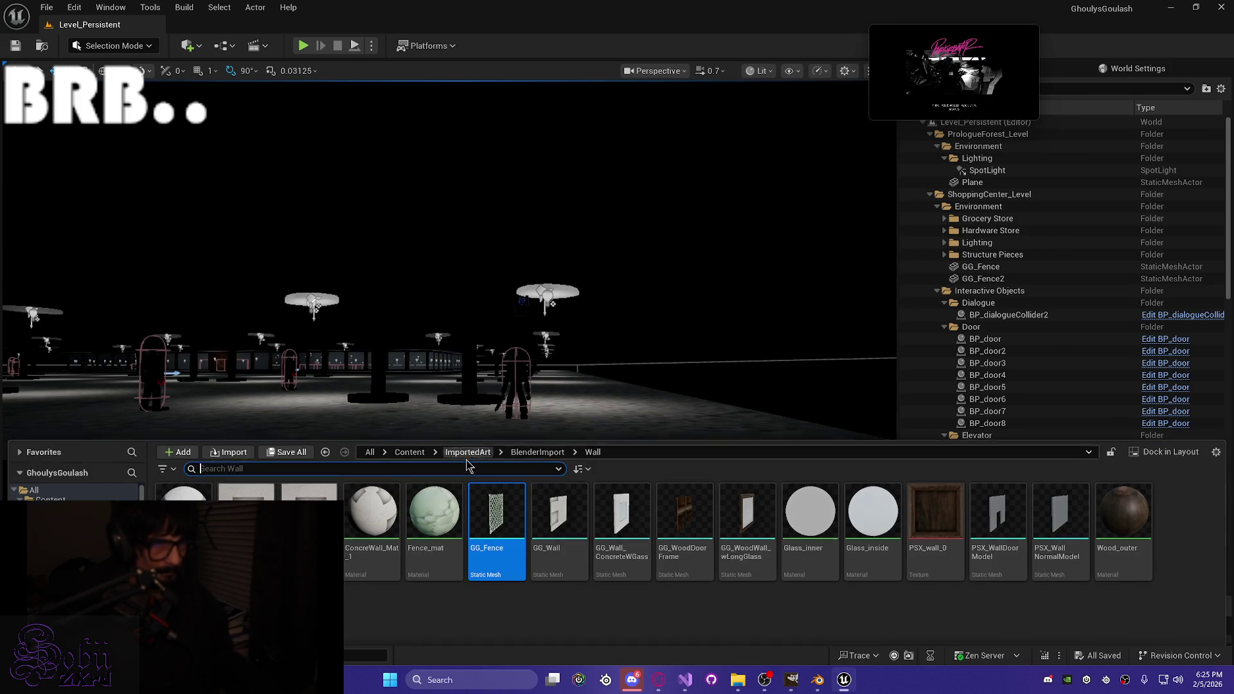
click(479, 610)
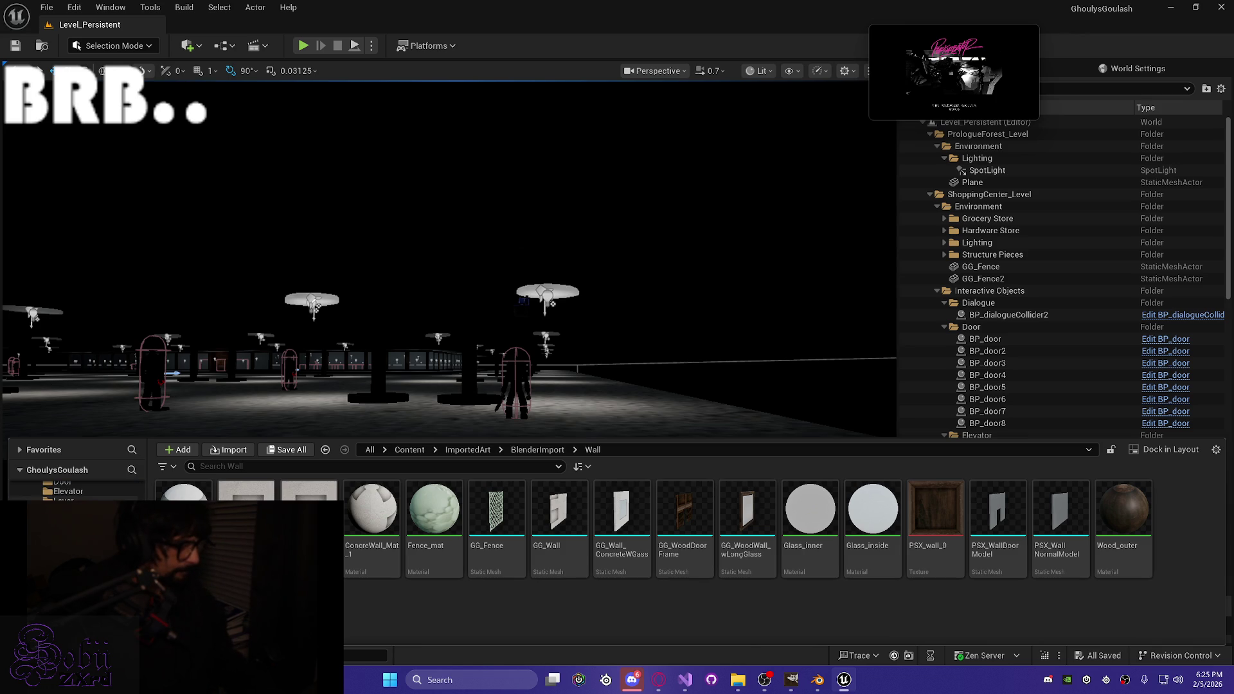
click(64, 508)
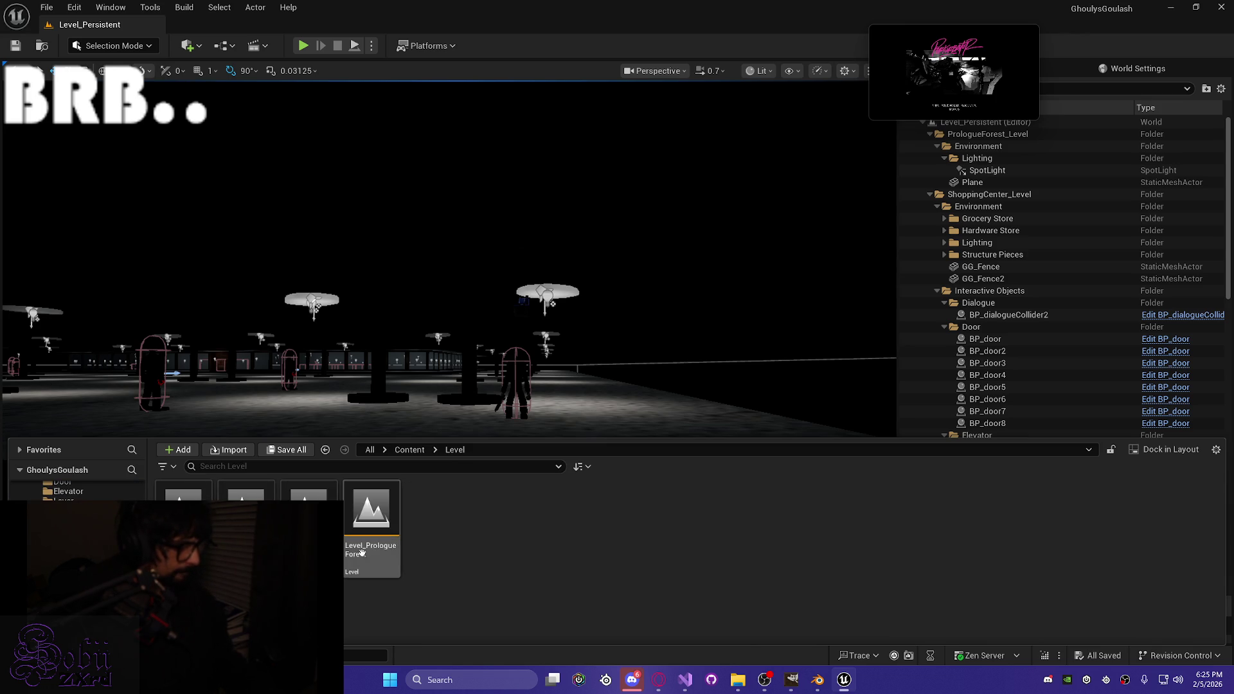
double_click(246, 493)
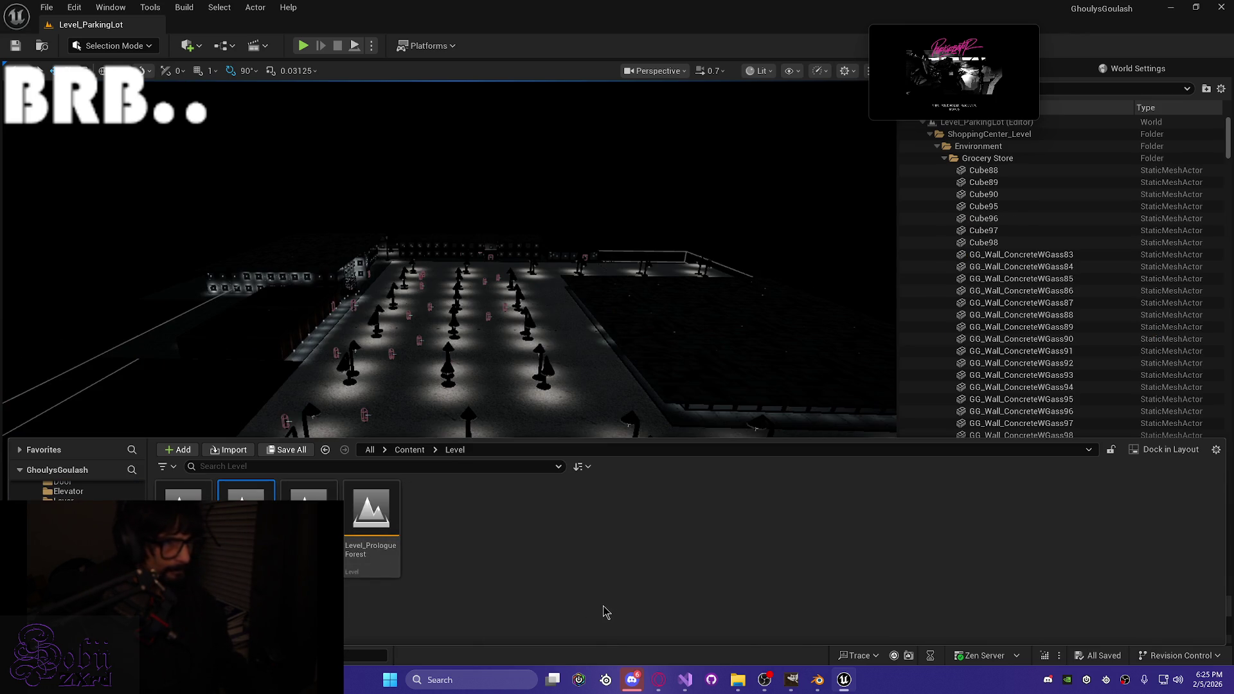
Step: Fly over the lit lot and select the fence piece GG_Fence2 at its edge
drag(403, 340, 400, 339)
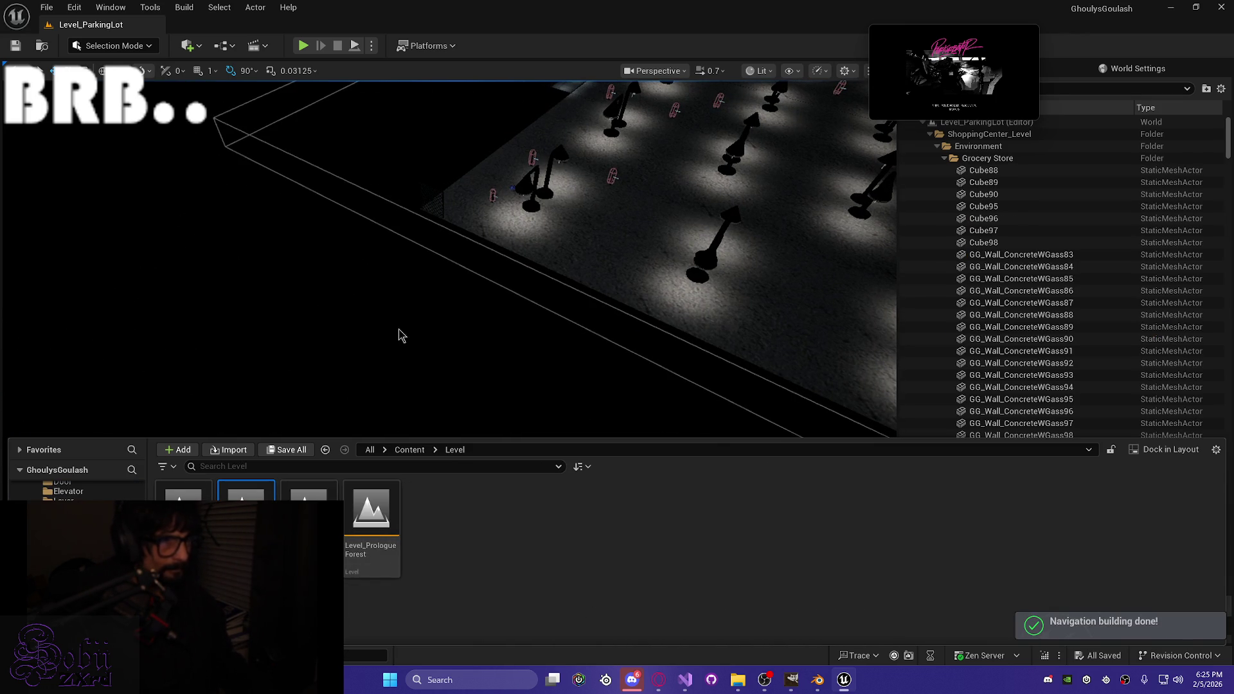
mouse_move(454, 302)
mouse_down()
mouse_move(453, 334)
mouse_move(457, 300)
mouse_up()
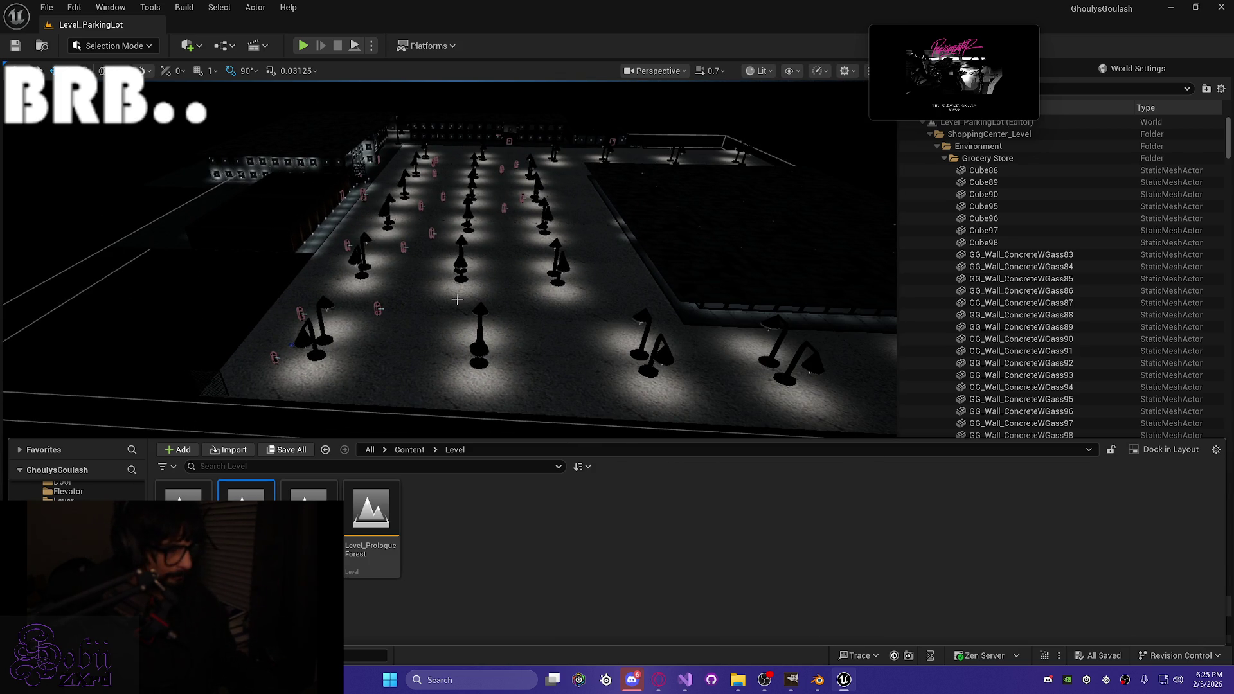
drag(457, 300, 459, 234)
click(318, 294)
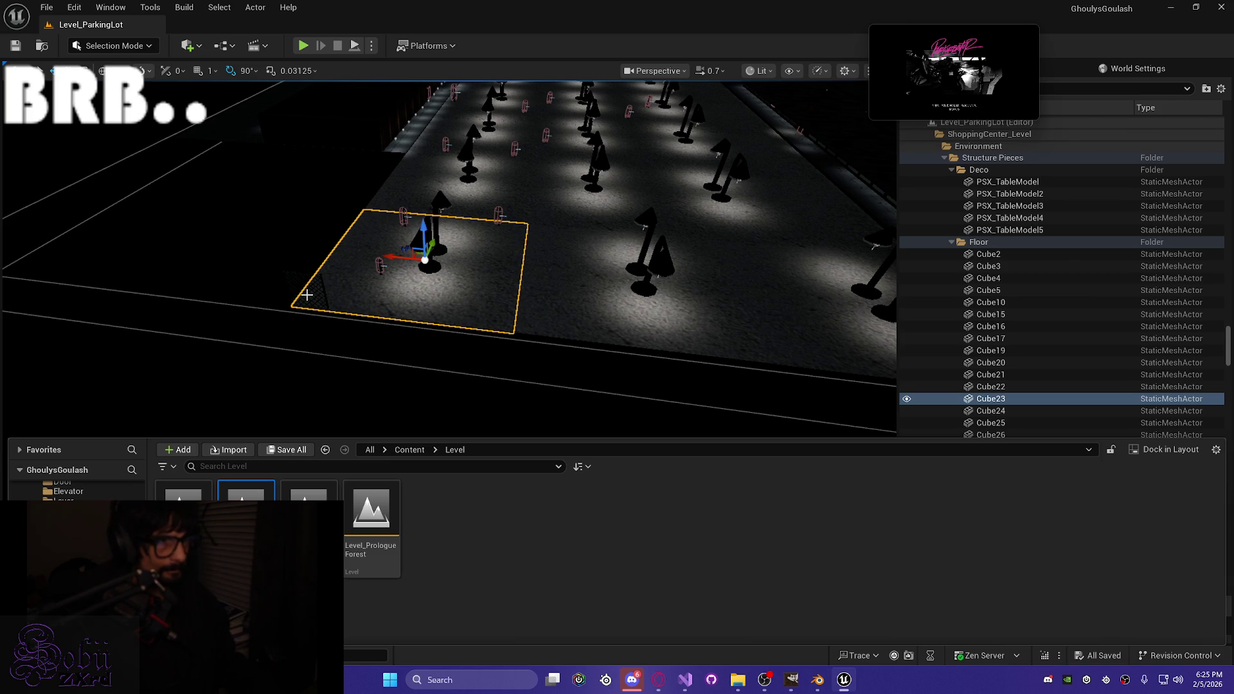
click(320, 297)
drag(323, 332, 324, 308)
drag(445, 312, 393, 283)
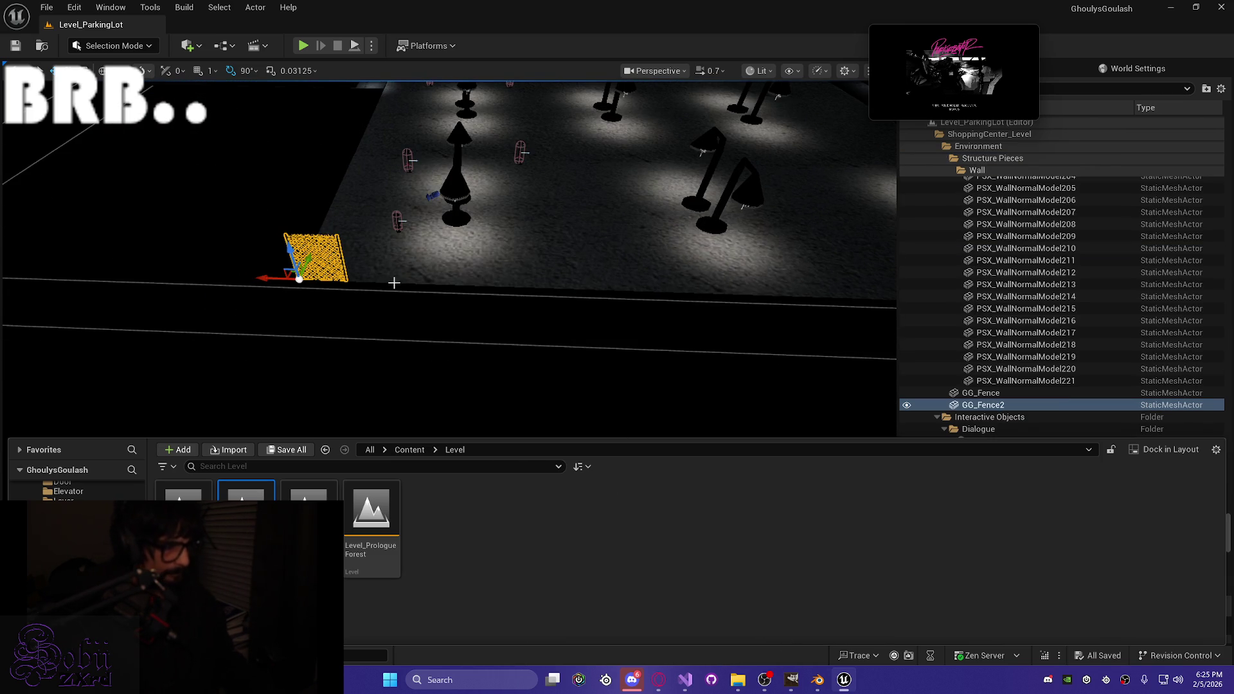
click(1169, 9)
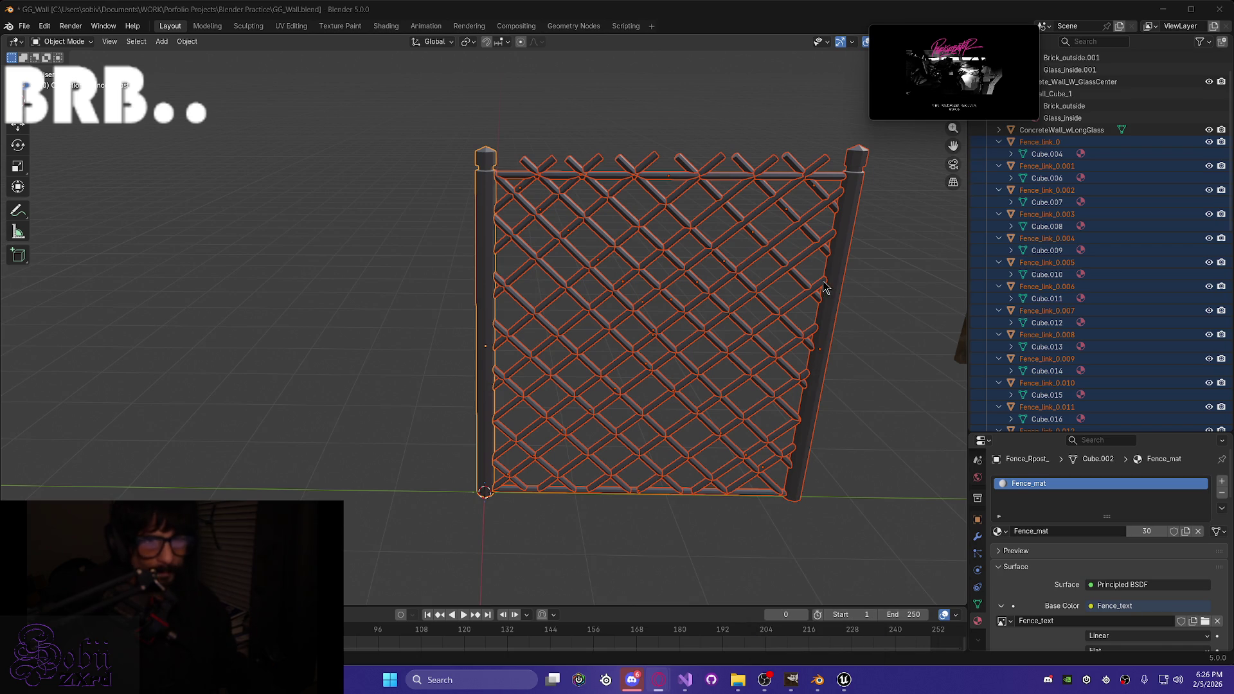
Step: Select the left and right lattice fence posts in Blender and enter Edit Mode
click(487, 348)
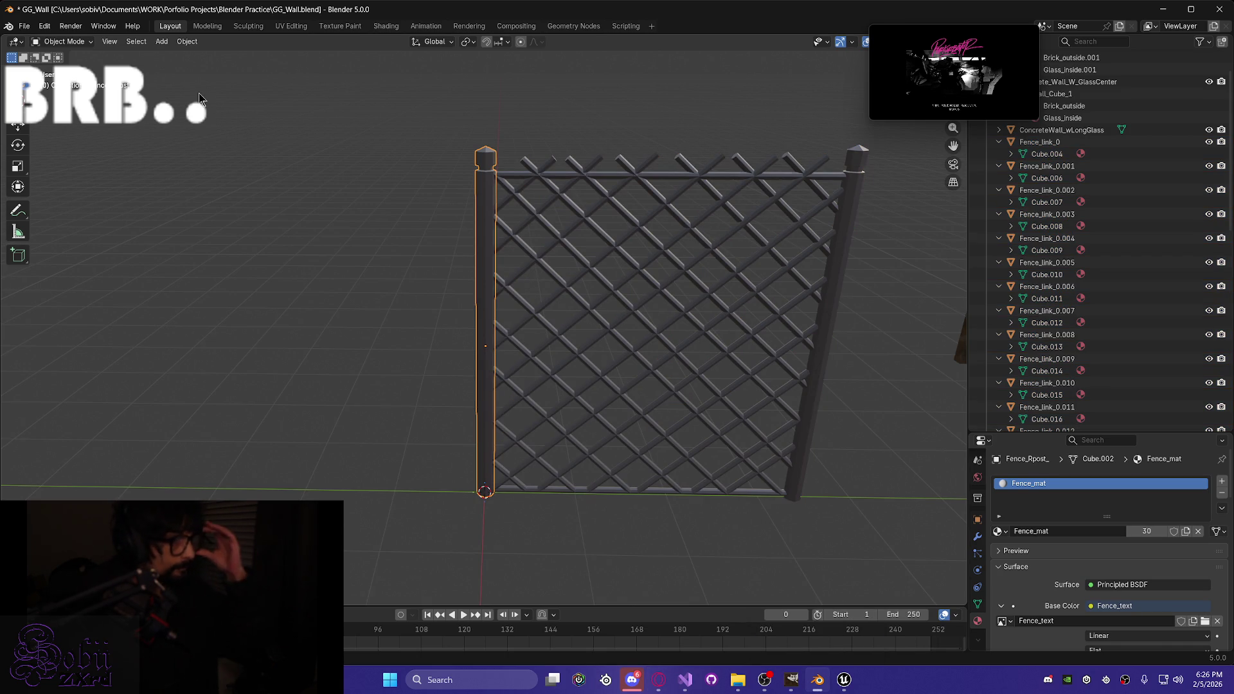
click(187, 42)
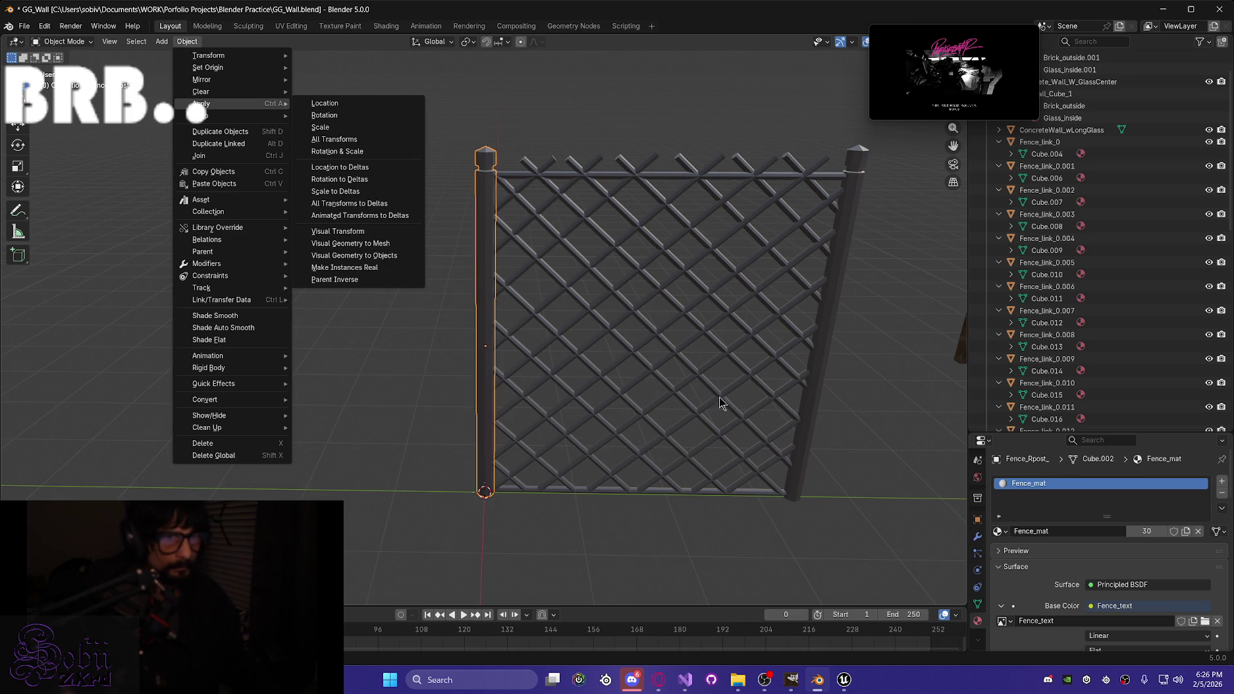
right_click(583, 537)
mouse_move(796, 512)
mouse_down()
mouse_move(834, 538)
mouse_move(820, 407)
mouse_up()
shift+click(818, 358)
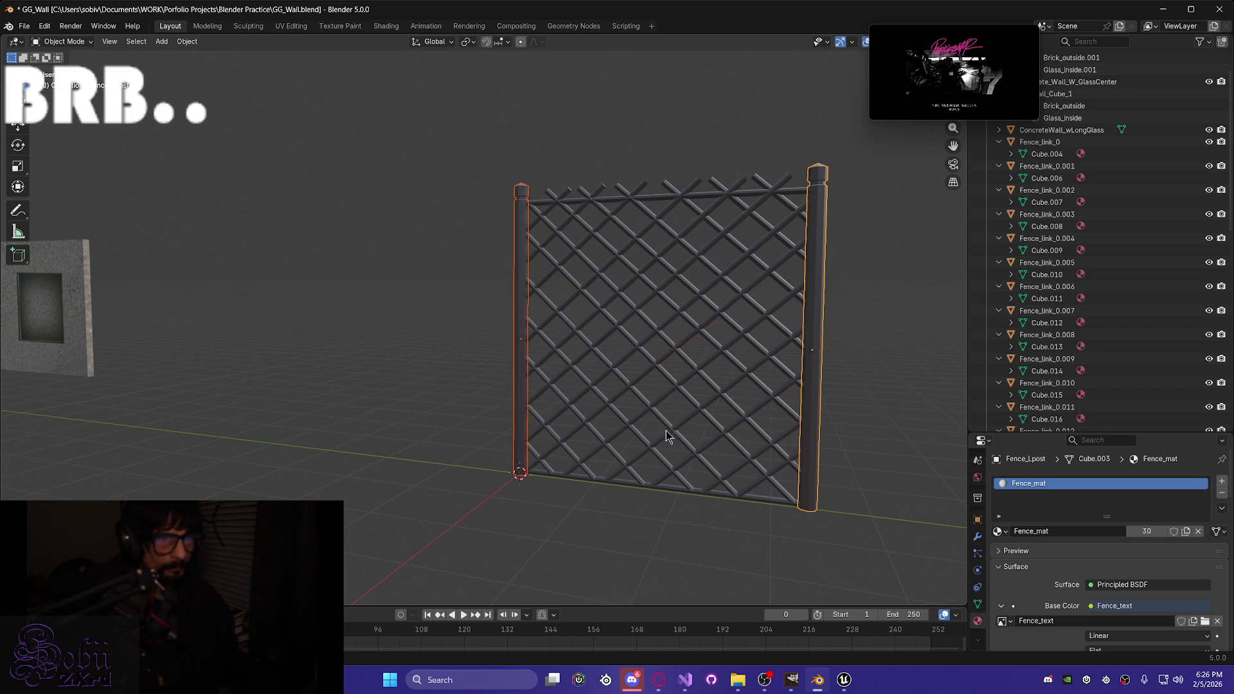
key(Tab)
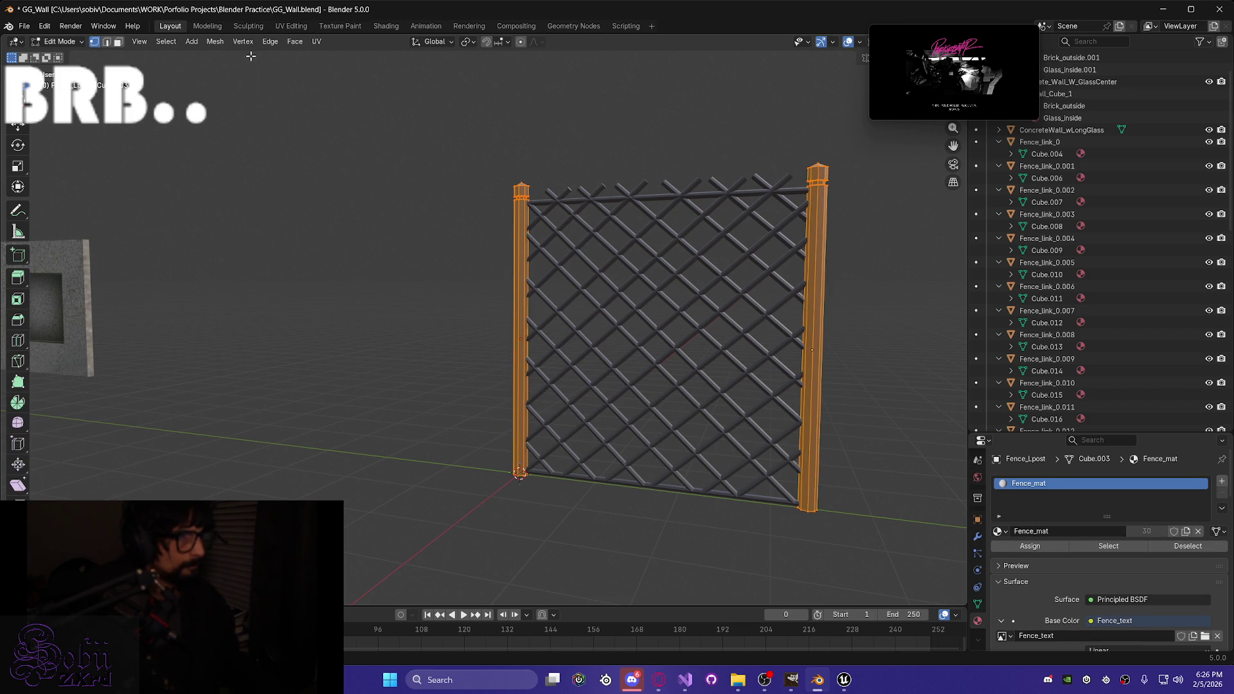
click(294, 44)
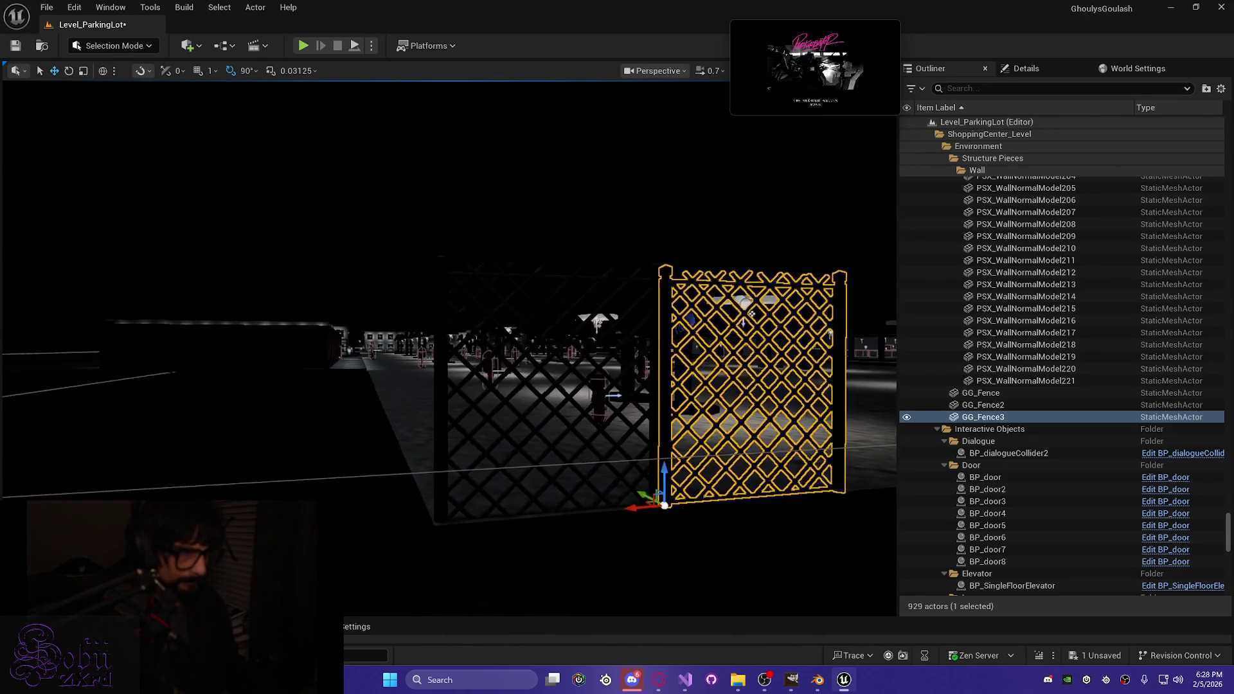
Step: Duplicate GG_Fence2 and GG_Fence3 and slide the copies along Y
ctrl+click(446, 323)
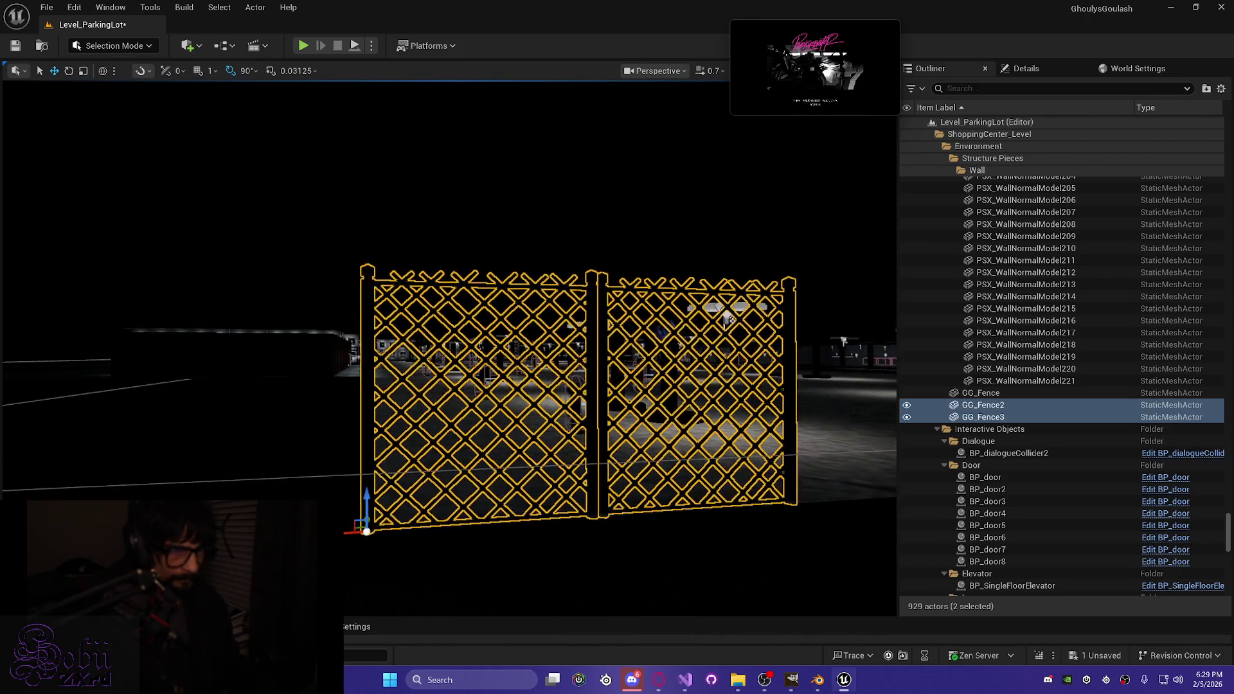
key(ctrl+d)
mouse_move(534, 416)
mouse_down()
mouse_move(746, 403)
mouse_move(382, 429)
mouse_up()
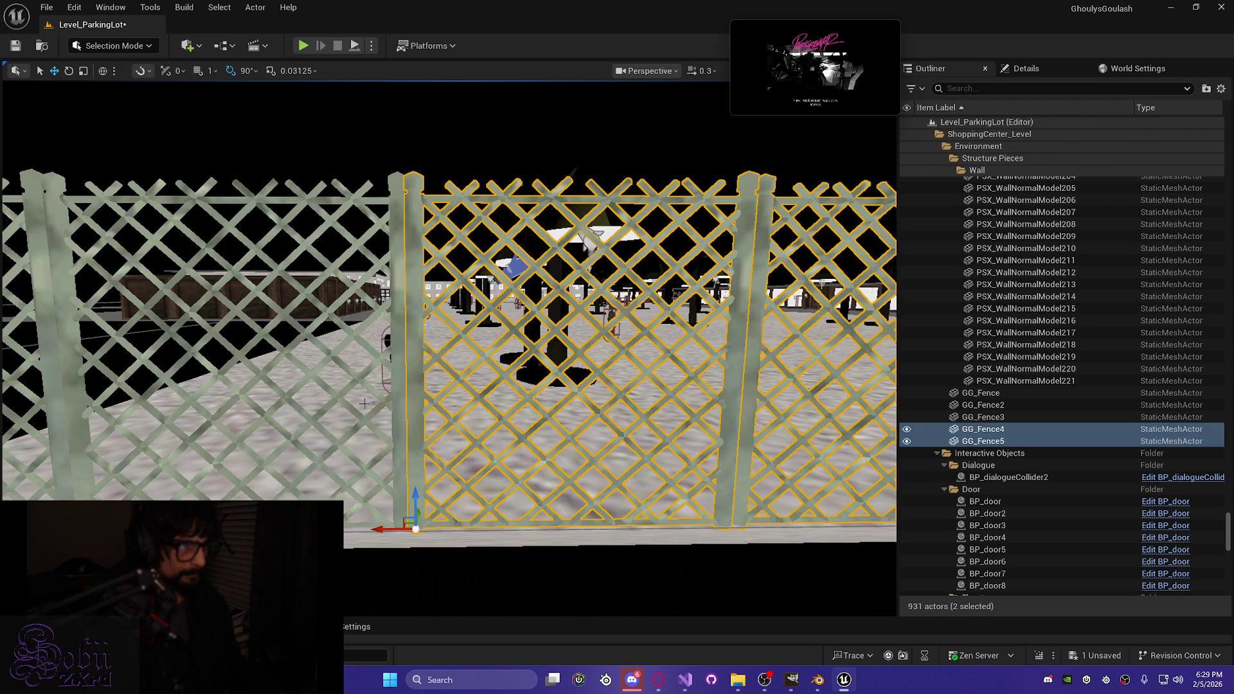
drag(380, 529, 385, 528)
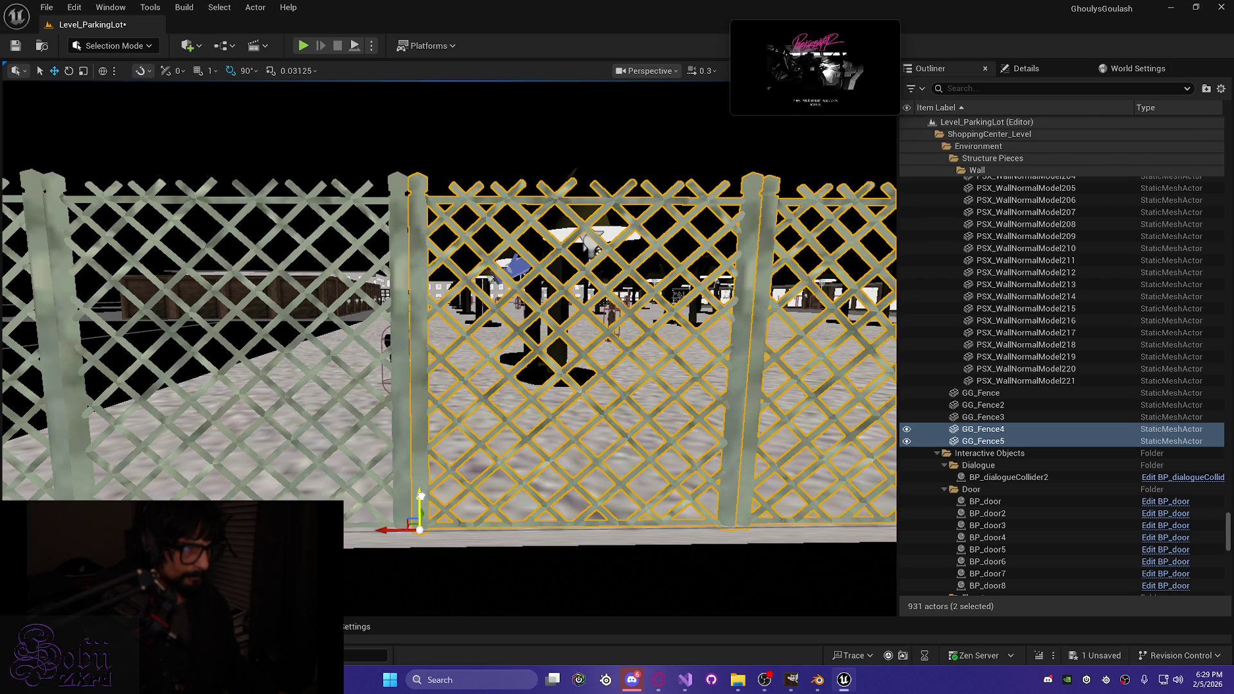
Step: Raise GG_Fence3 slightly to match the height of its neighbours
click(983, 441)
scroll(506, 406, down, 5)
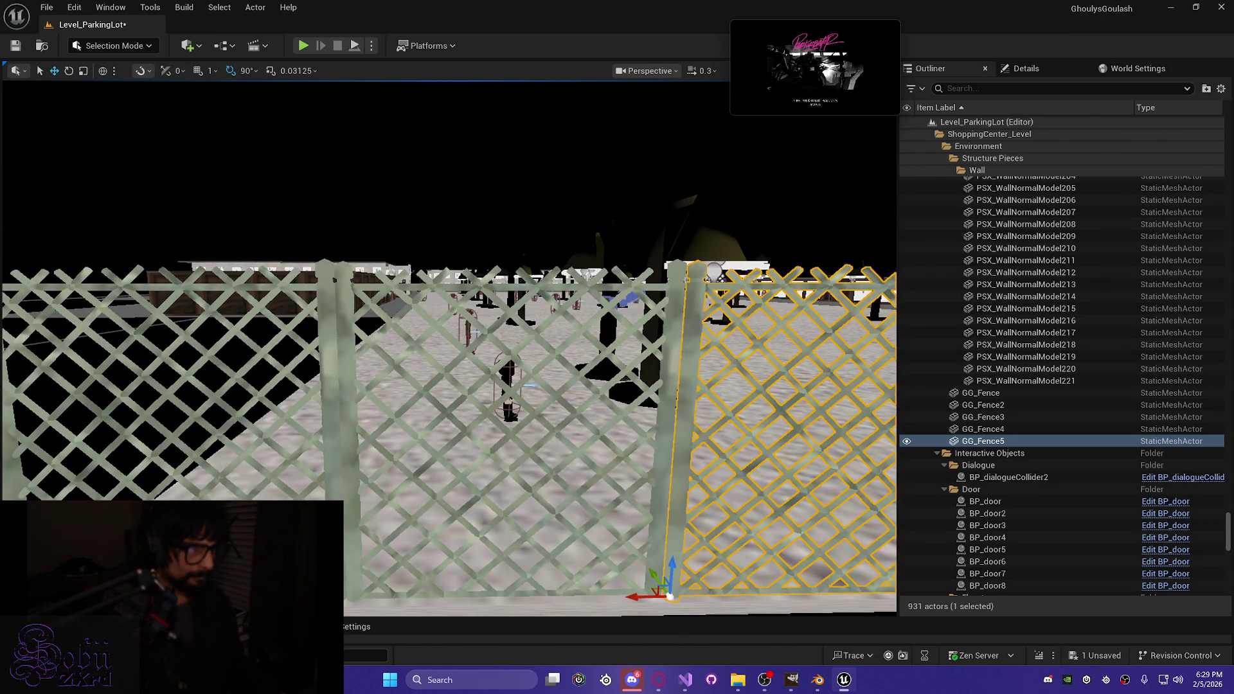
click(360, 543)
drag(354, 567, 354, 566)
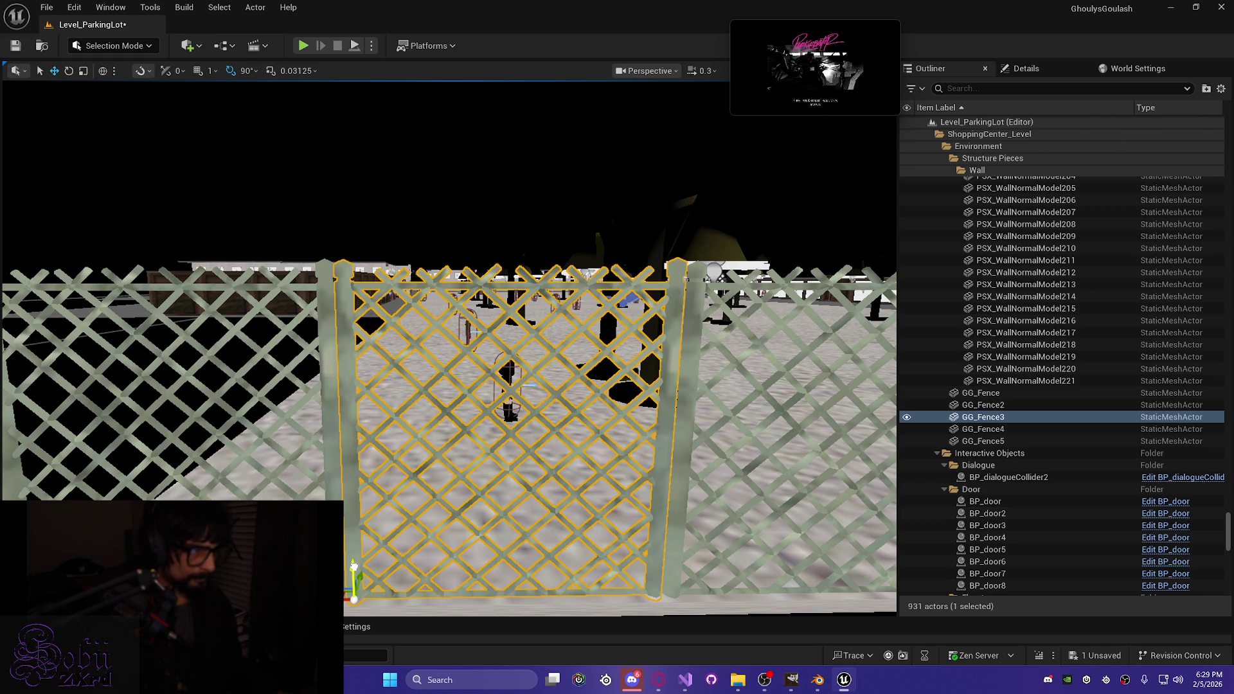
drag(353, 566, 353, 566)
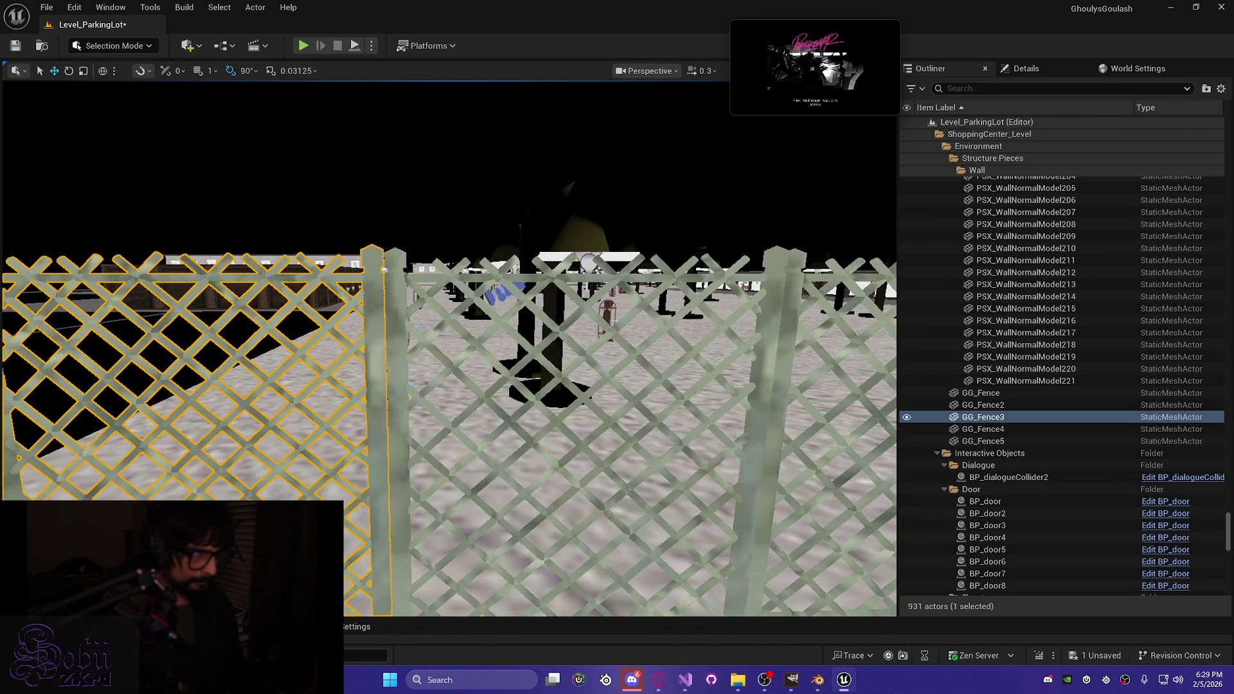
Step: Raise GG_Fence4 slightly so it lines up with the other panels
click(643, 418)
ctrl+click(791, 339)
drag(705, 353, 705, 353)
drag(685, 566, 685, 566)
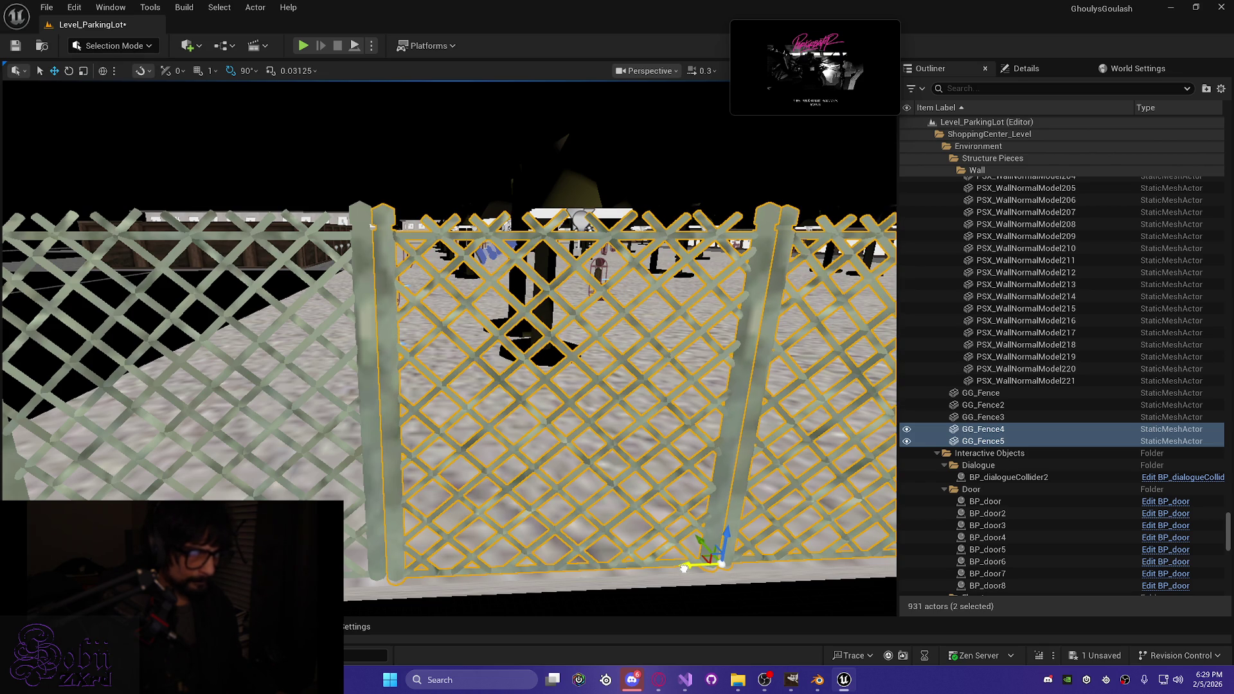
drag(685, 567, 775, 419)
click(685, 544)
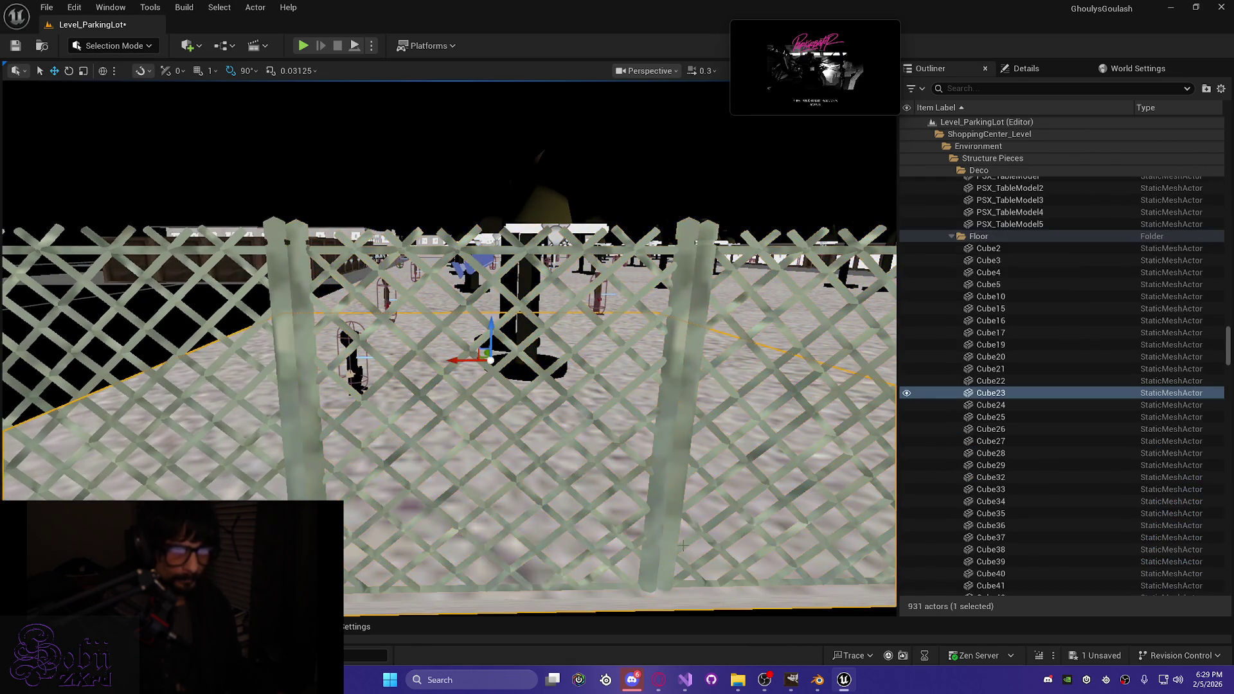
click(668, 556)
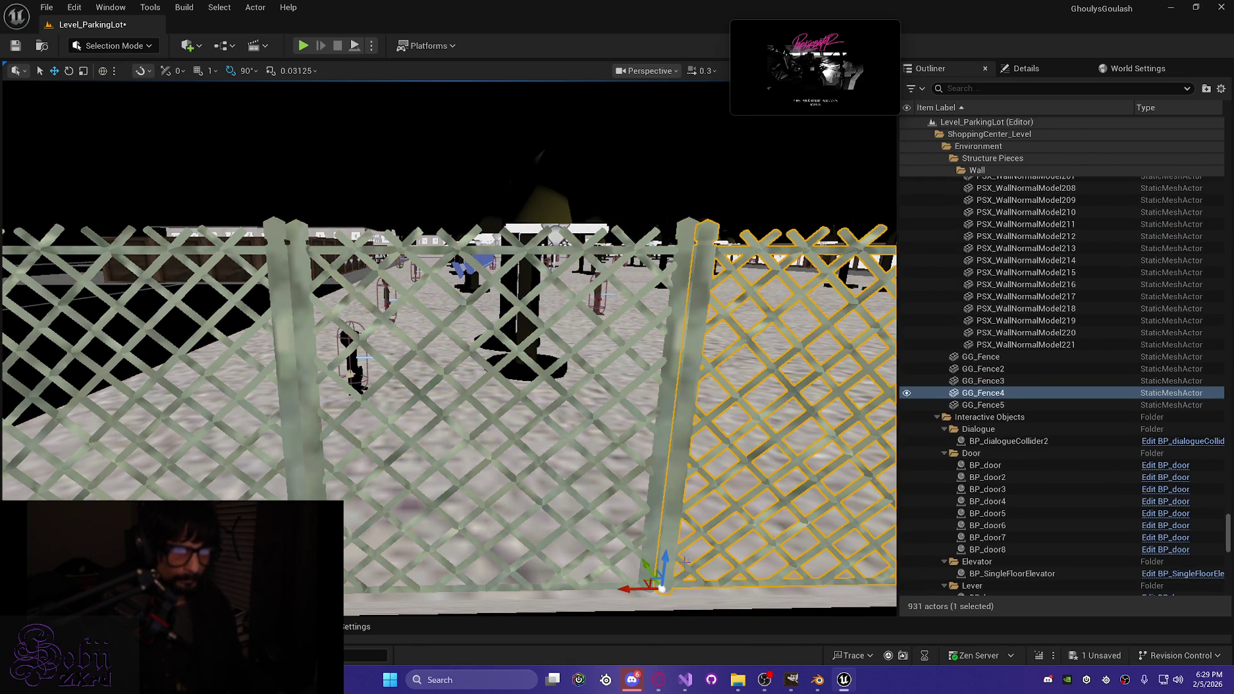
drag(667, 556, 667, 553)
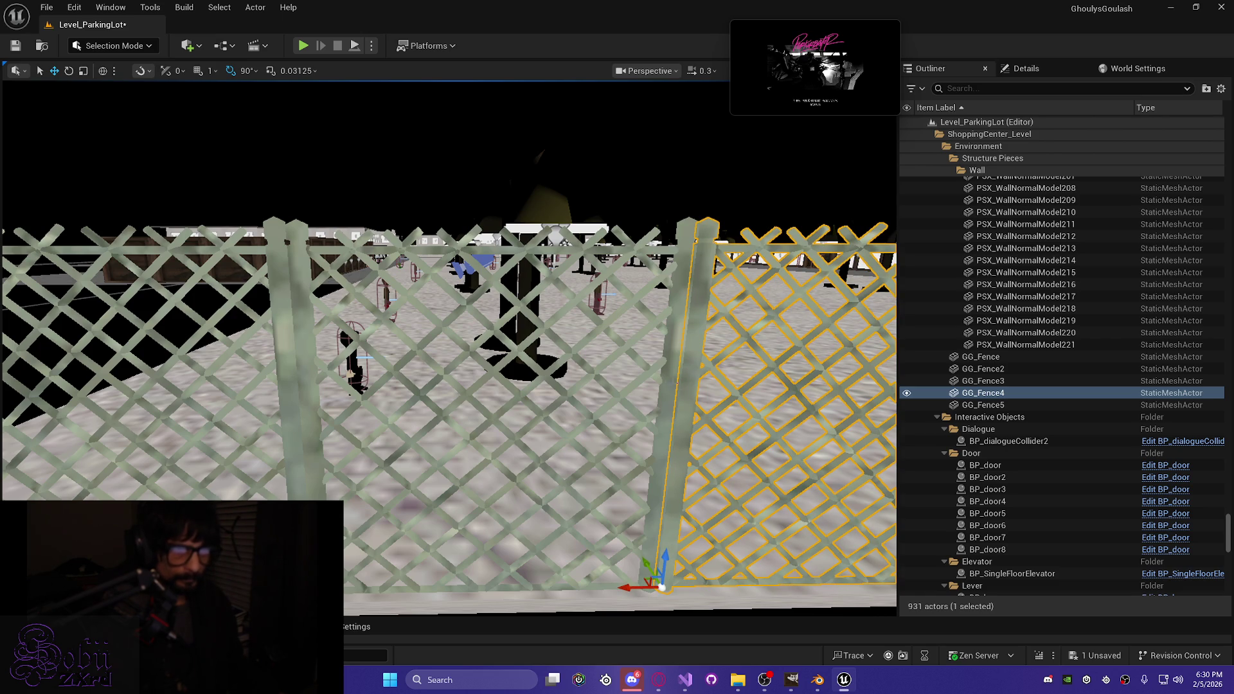
Step: Select GG_Fence2 through GG_Fence5 together and view all four panels
ctrl+click(579, 398)
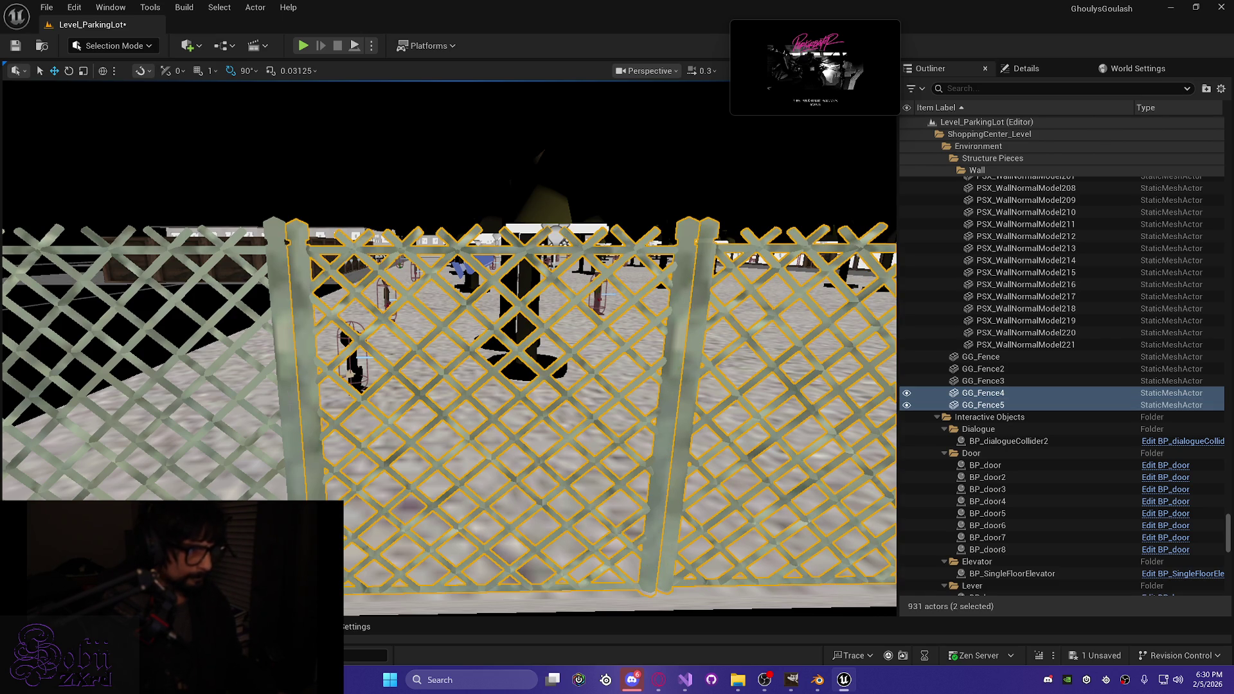
ctrl+click(244, 398)
mouse_move(256, 358)
mouse_down()
mouse_move(296, 341)
mouse_move(235, 330)
mouse_up()
ctrl+click(256, 359)
scroll(449, 289, up, 2)
key(s)
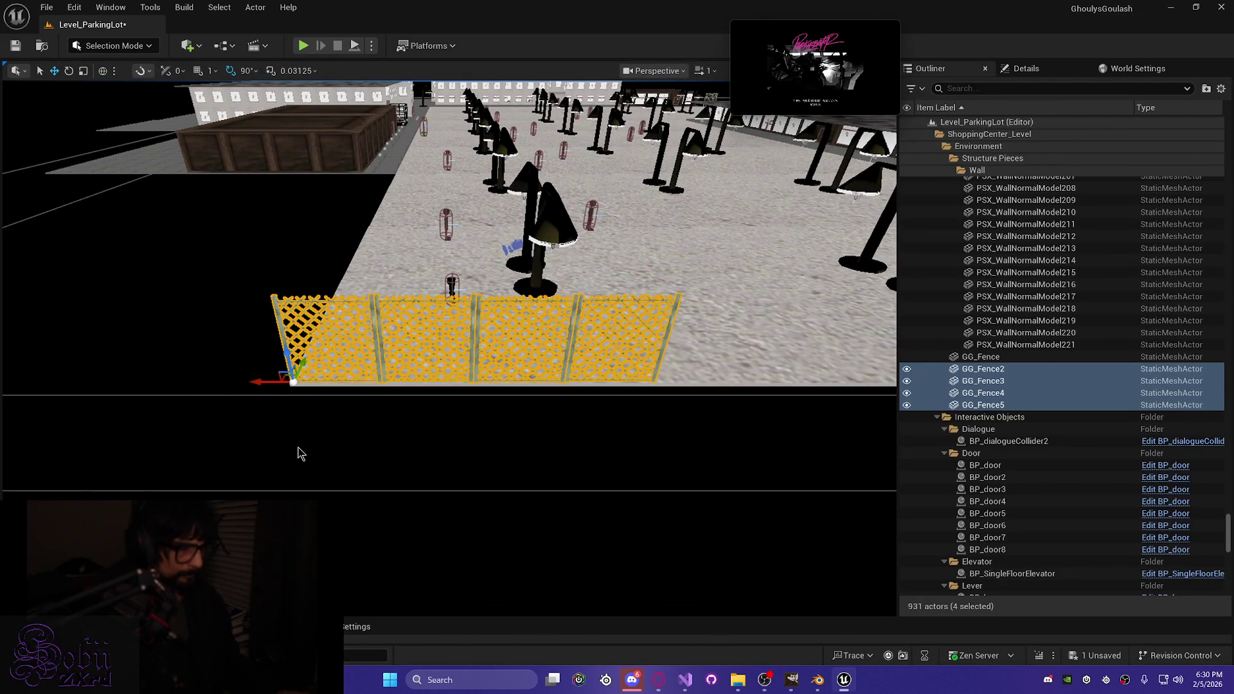
Step: Duplicate the four panels as GG_Fence6–9 and slide them along the lot edge
key(ctrl+d)
drag(256, 381, 609, 400)
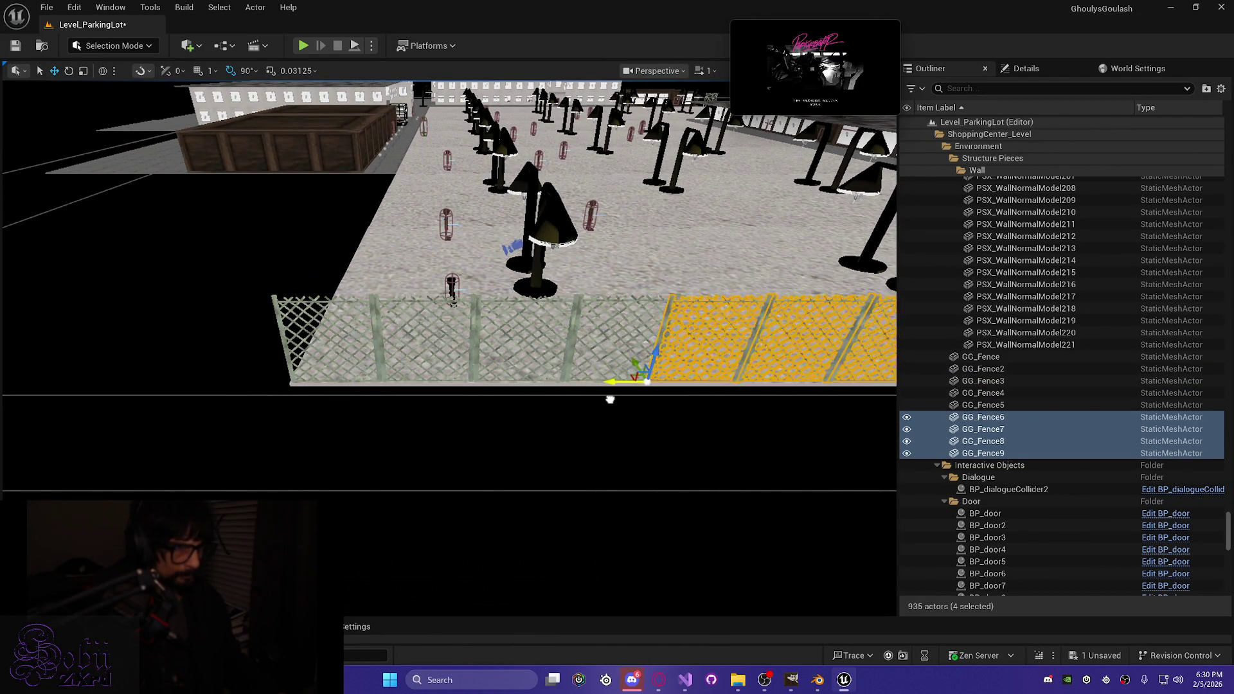
scroll(631, 406, down, 3)
key(w)
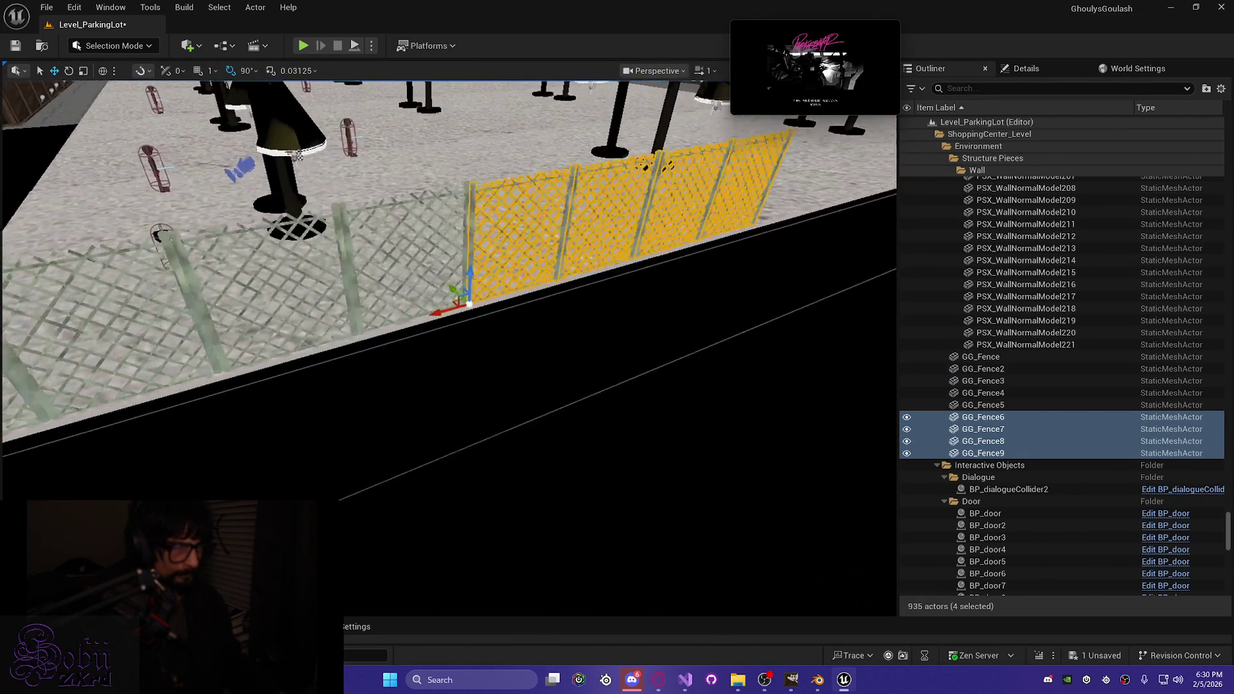
Step: Raise GG_Fence6–9 slightly and butt them against the existing panel
scroll(603, 420, down, 1)
key(a)
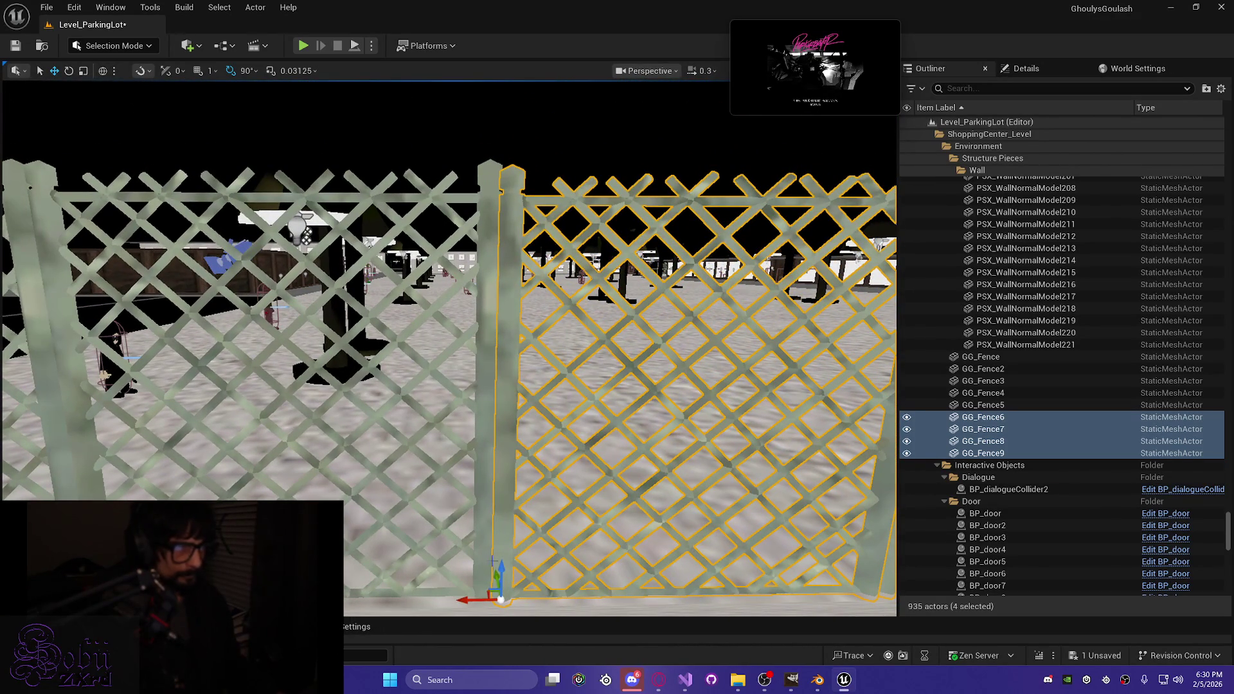
mouse_move(497, 564)
mouse_down()
mouse_move(504, 514)
mouse_move(464, 546)
mouse_up()
mouse_move(475, 386)
mouse_down()
mouse_move(489, 373)
mouse_move(463, 354)
mouse_move(430, 370)
mouse_up()
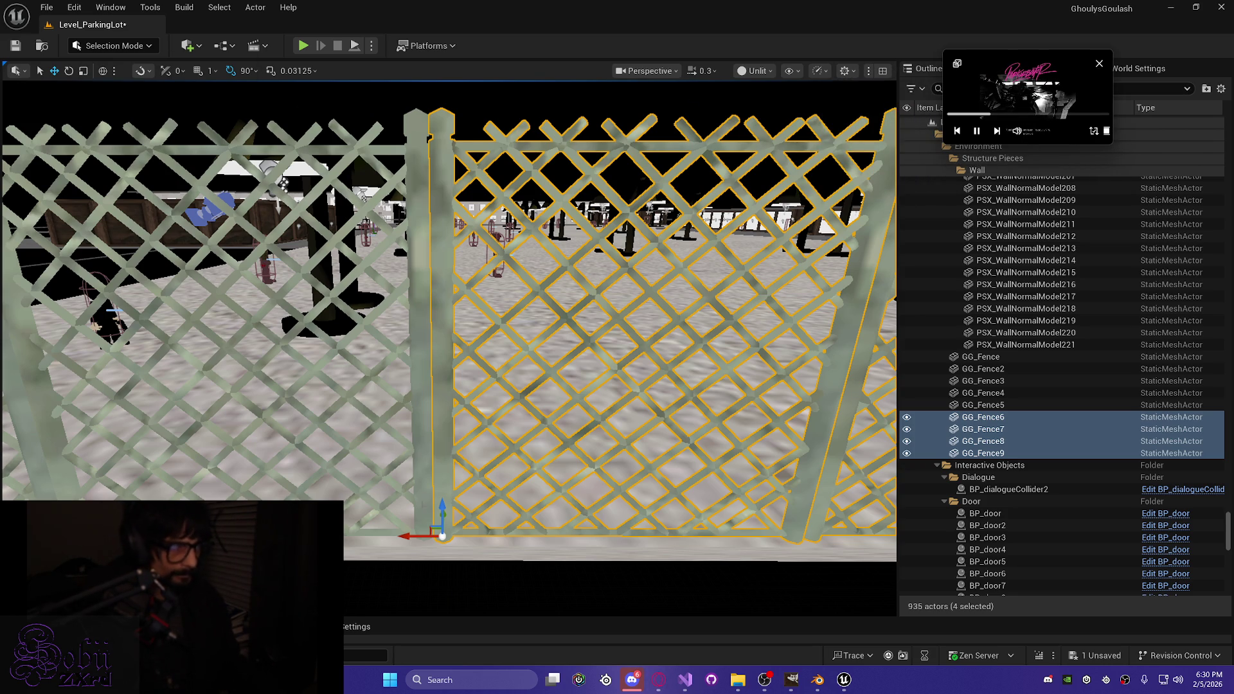
Step: Try lowering the panels, check GG_Fence9's fit, then undo the move
scroll(416, 544, down, 3)
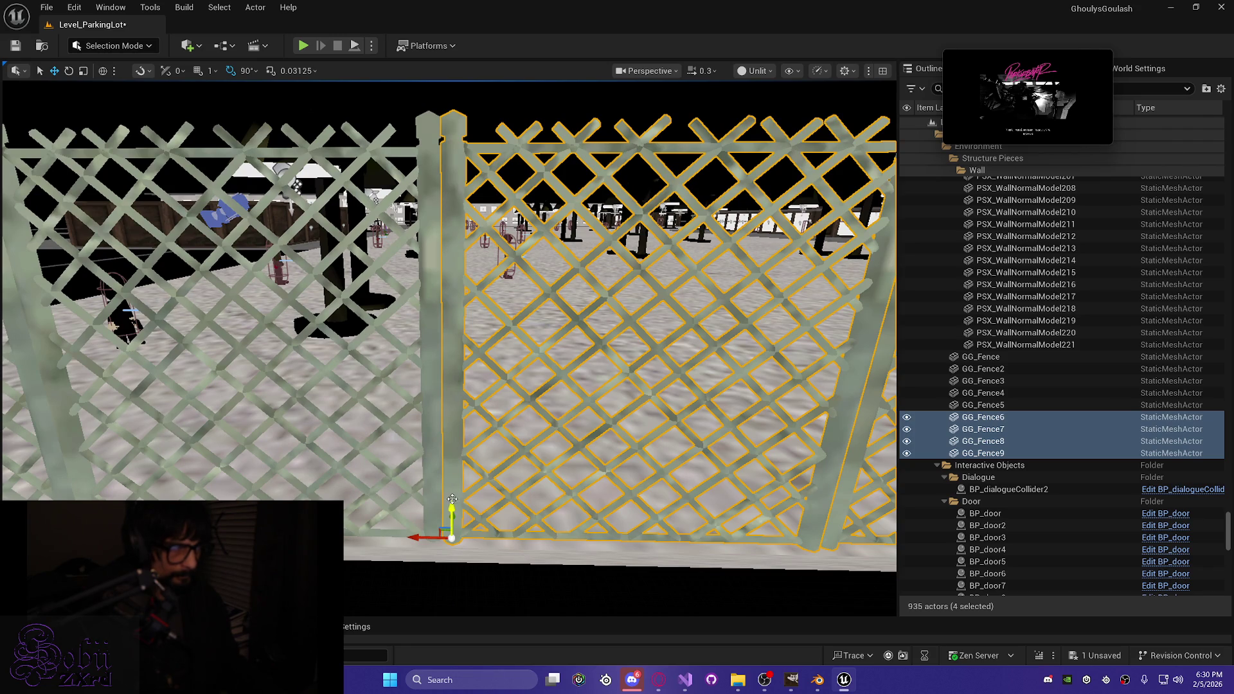
drag(451, 502, 453, 504)
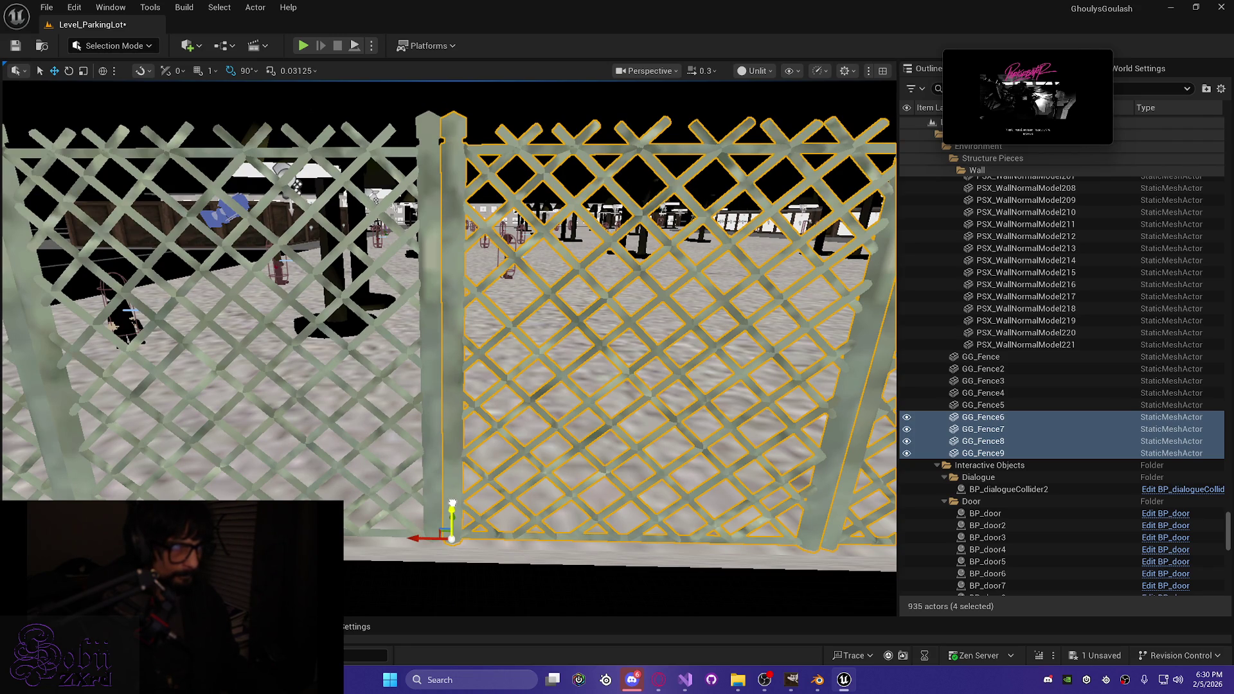
click(452, 504)
scroll(452, 504, down, 5)
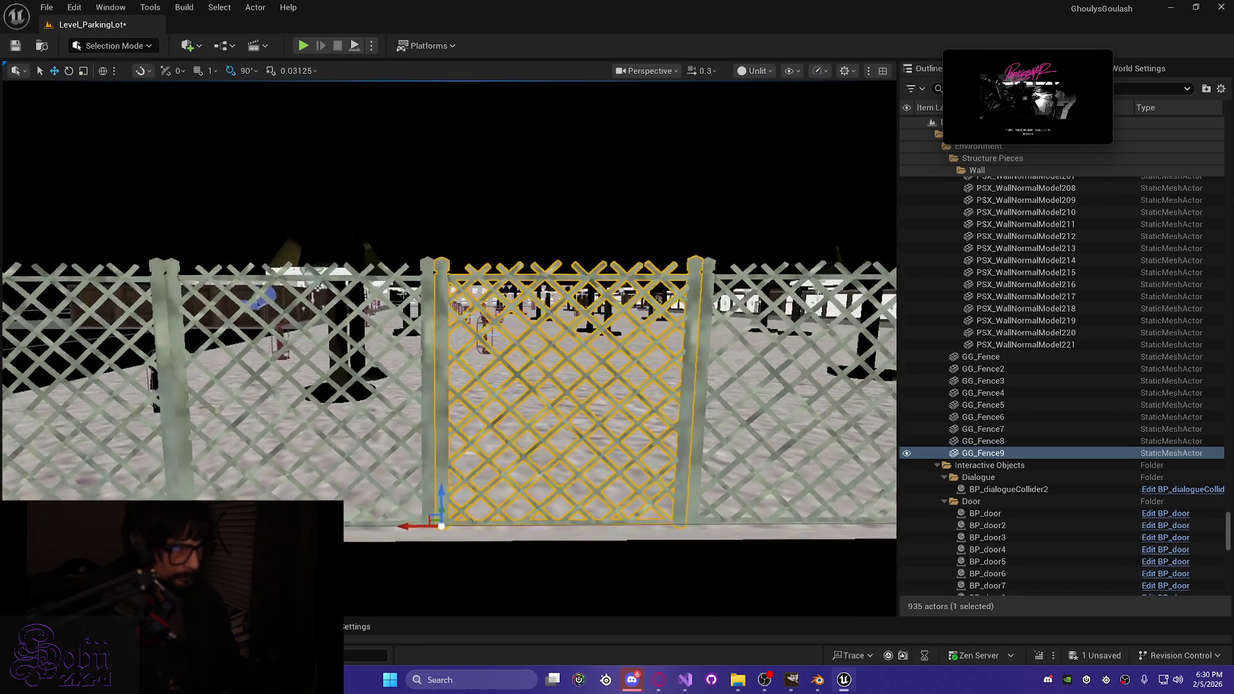
key(d)
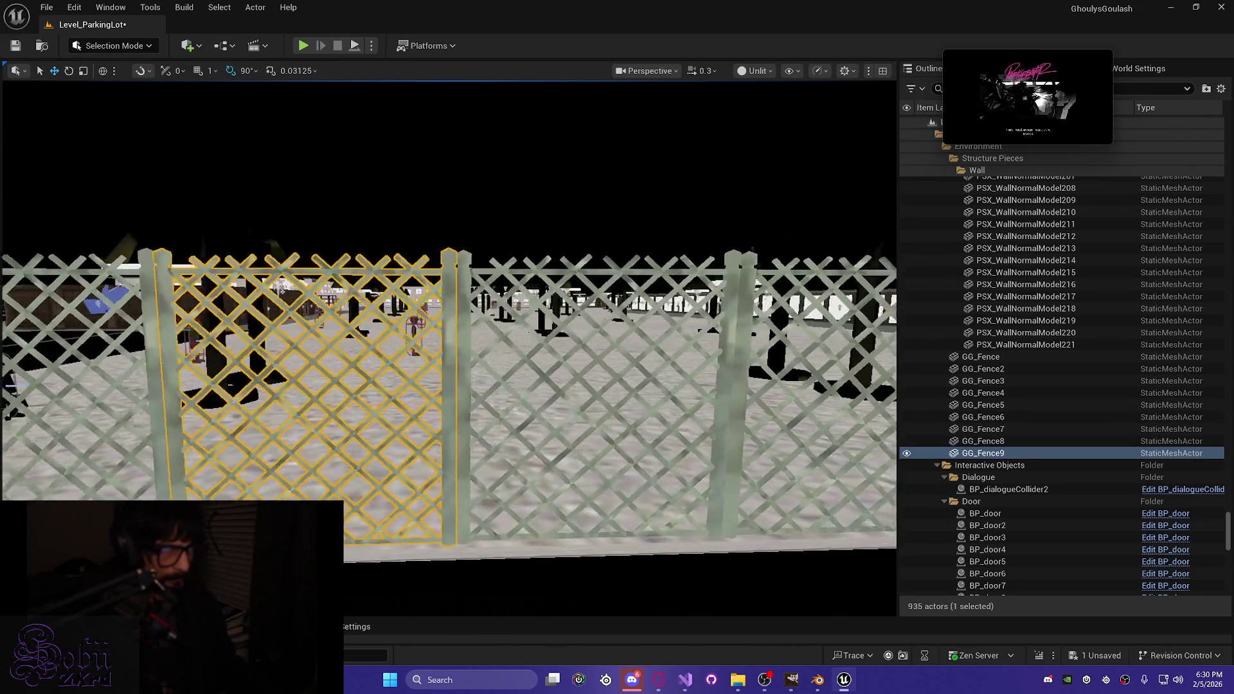
key(ctrl+z)
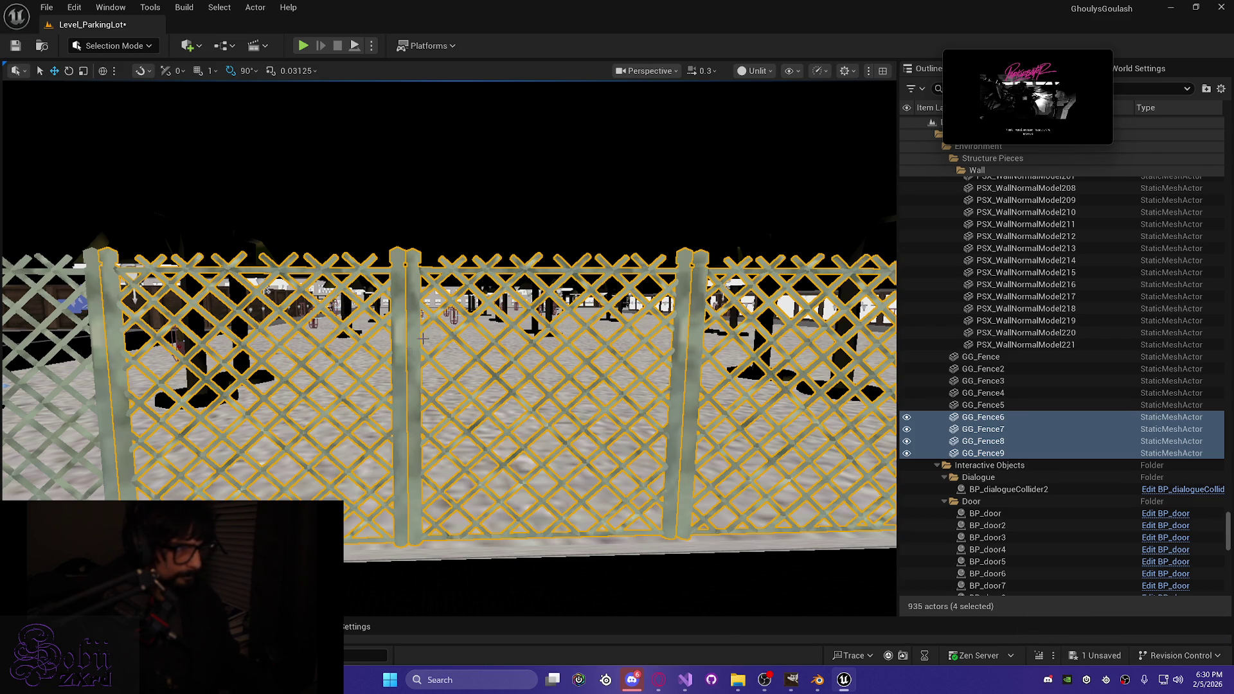
Step: Inspect GG_Fence8, GG_Fence7 and GG_Fence6 up close, then bring up the Content Drawer
click(468, 340)
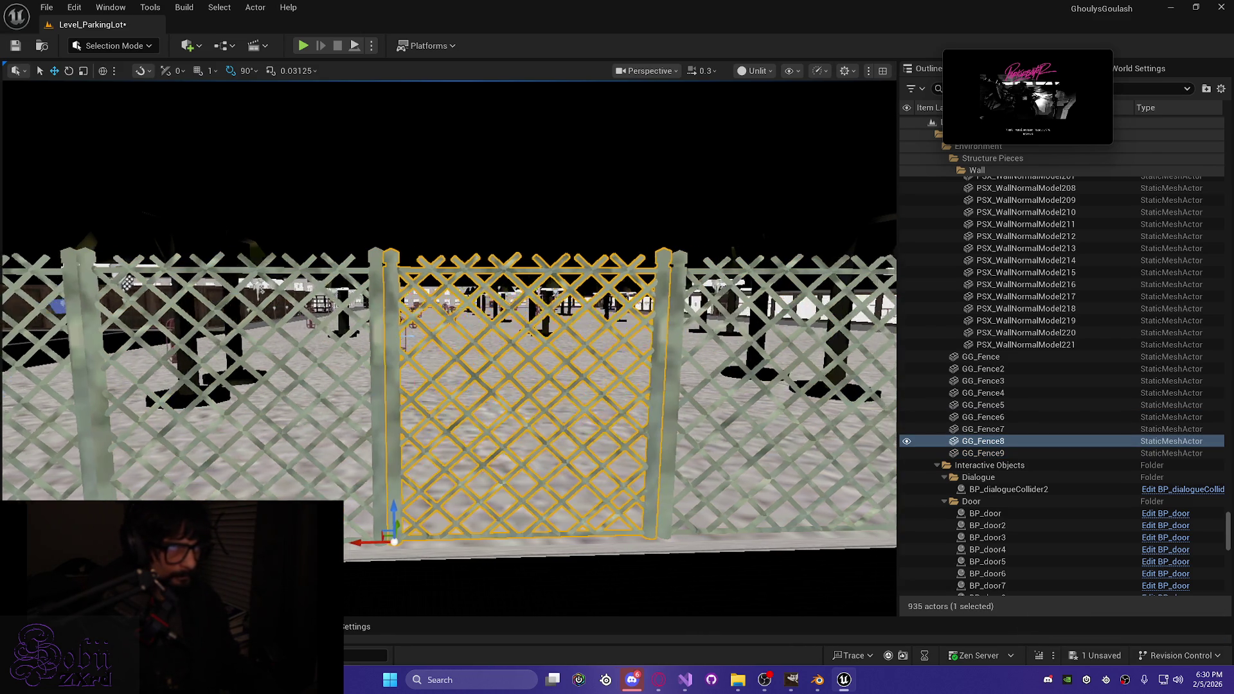
key(d)
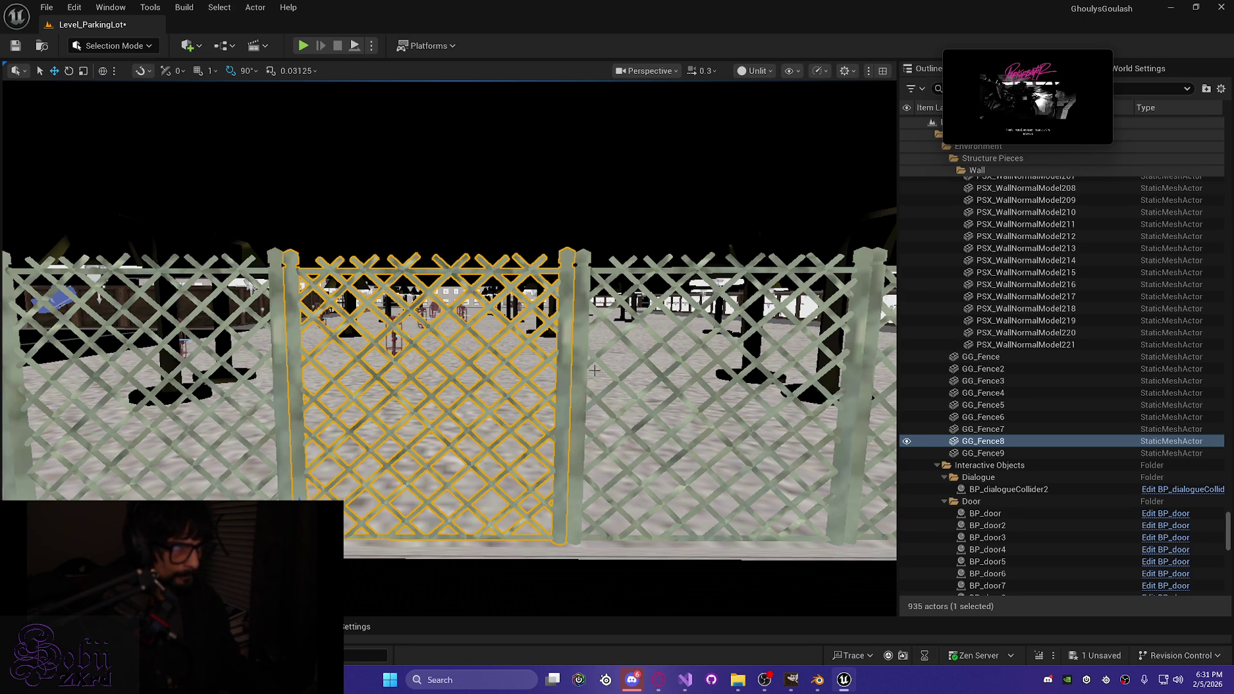
click(714, 398)
drag(585, 498, 498, 501)
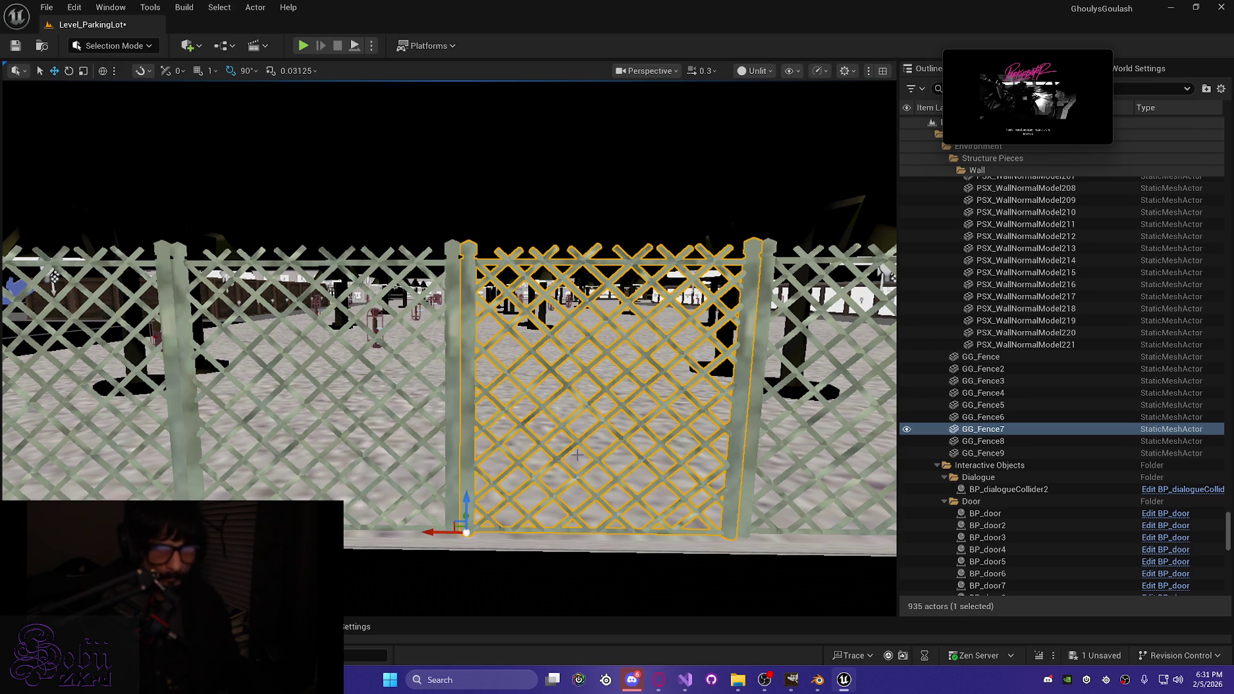
mouse_move(476, 268)
mouse_down()
mouse_move(566, 270)
mouse_move(578, 267)
mouse_move(539, 264)
mouse_move(582, 257)
mouse_up()
click(520, 327)
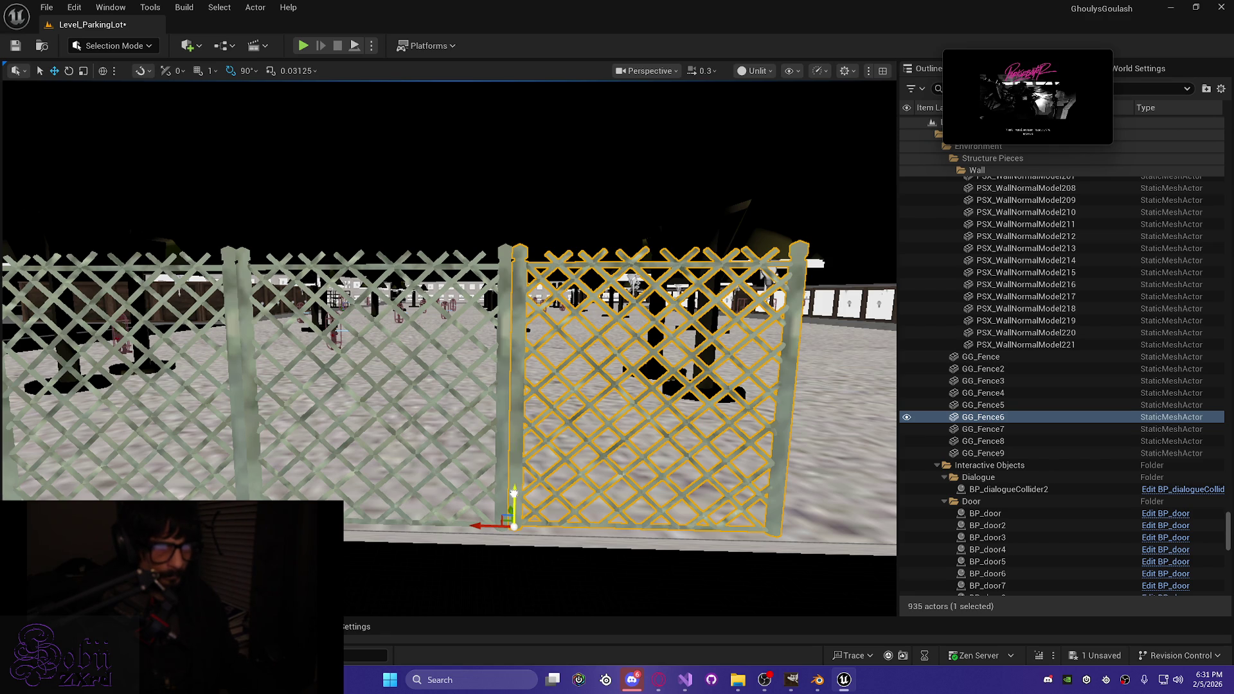
mouse_move(512, 493)
mouse_down()
mouse_move(457, 471)
mouse_move(457, 514)
mouse_up()
key(ctrl+space)
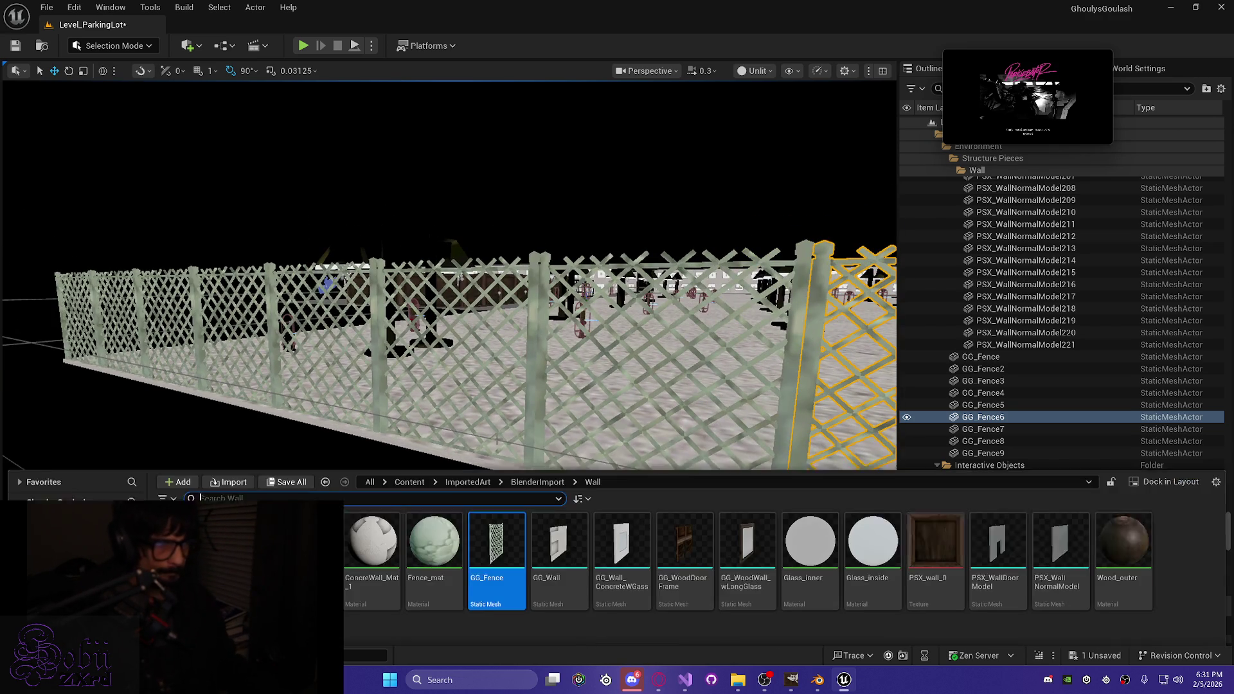
Step: Show simple collision on GG_Fence, add 10DOP-Y simplified collision, save all and close the editor
double_click(507, 564)
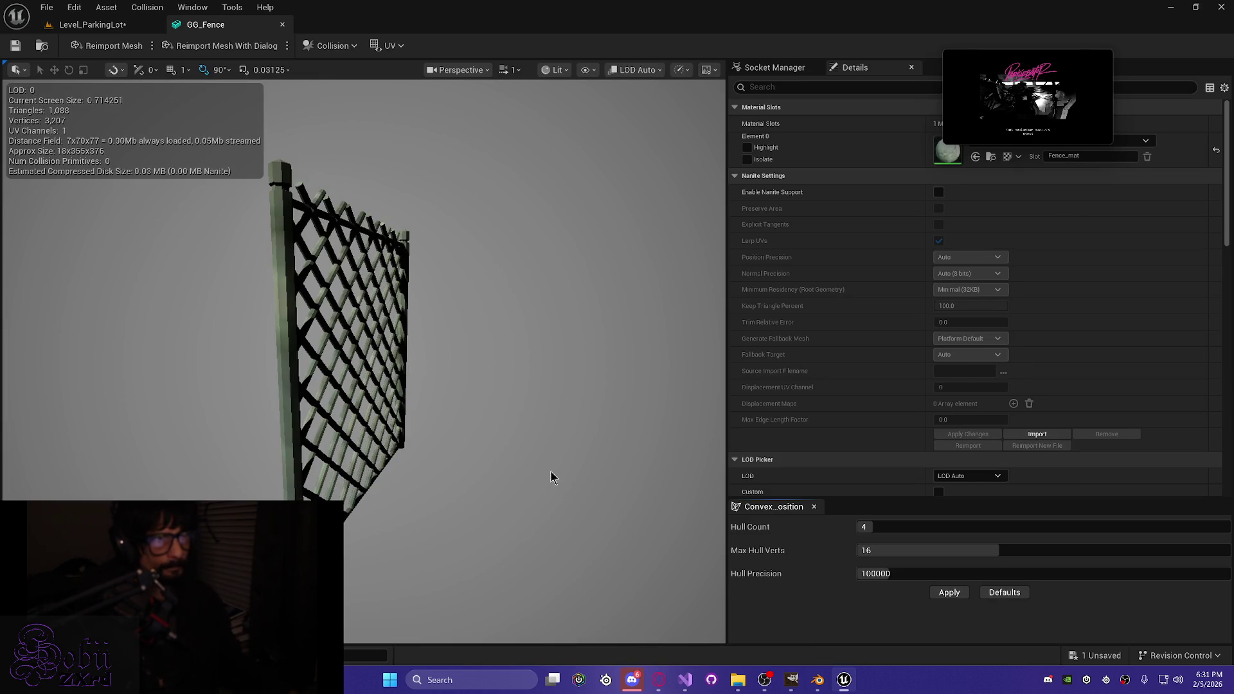
click(587, 70)
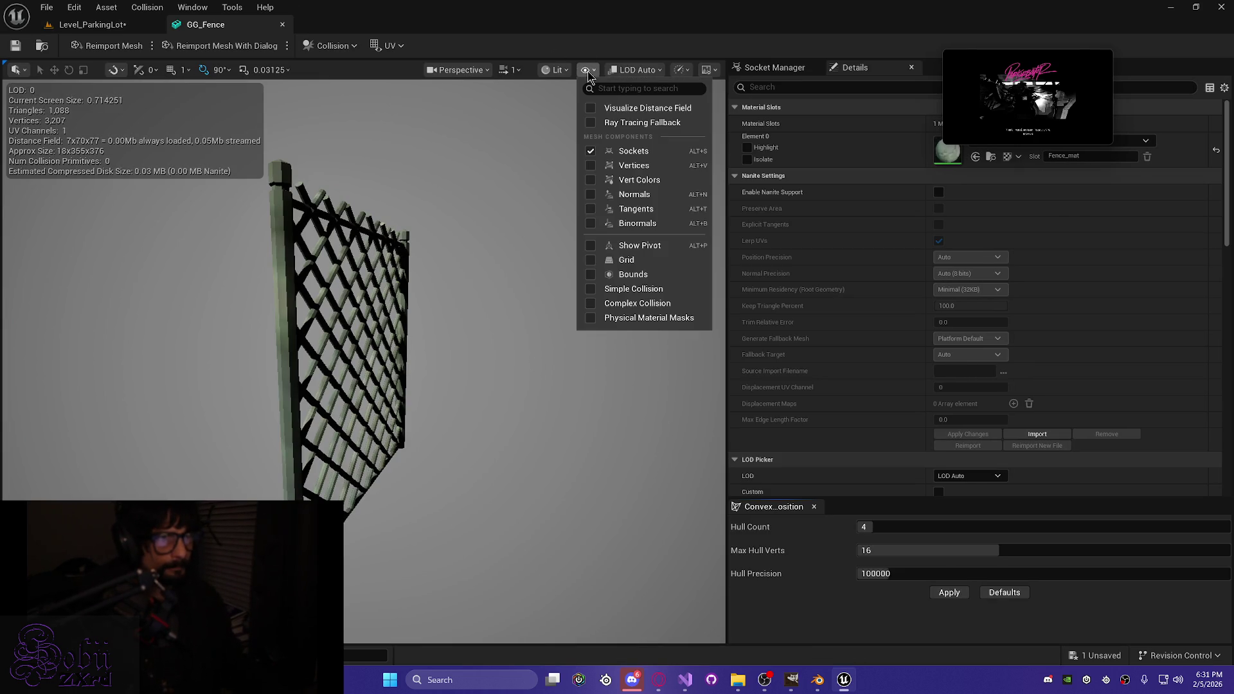
click(633, 288)
click(346, 46)
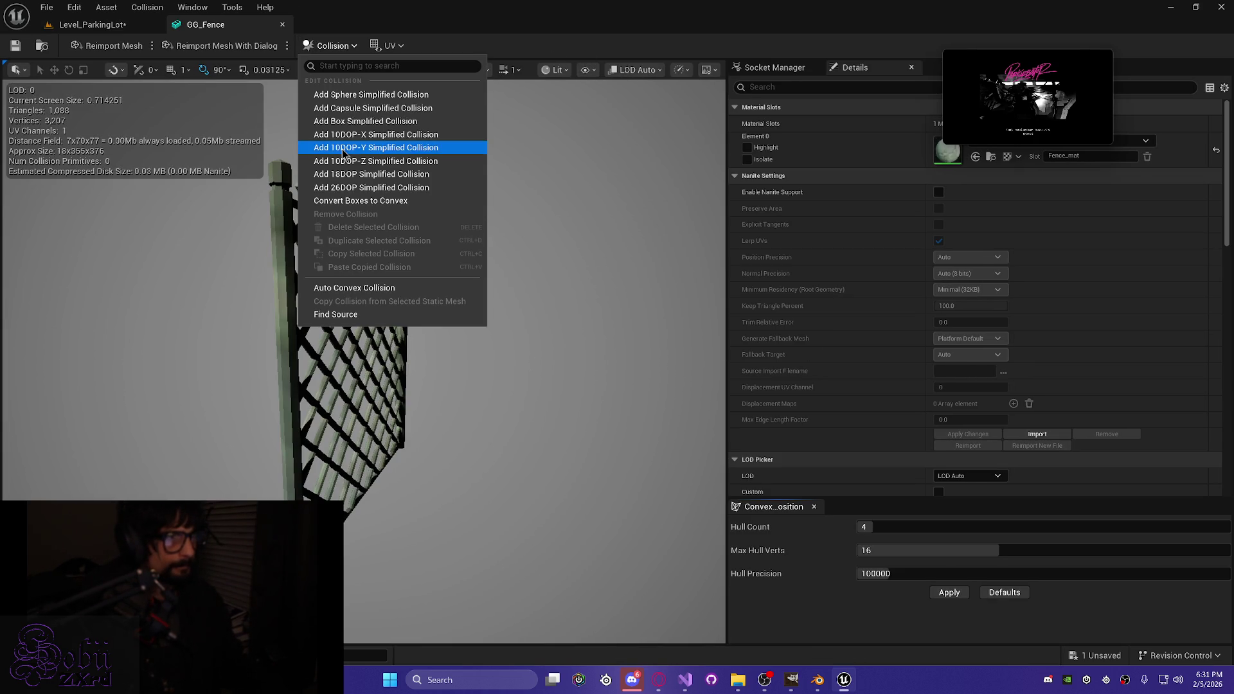
click(345, 122)
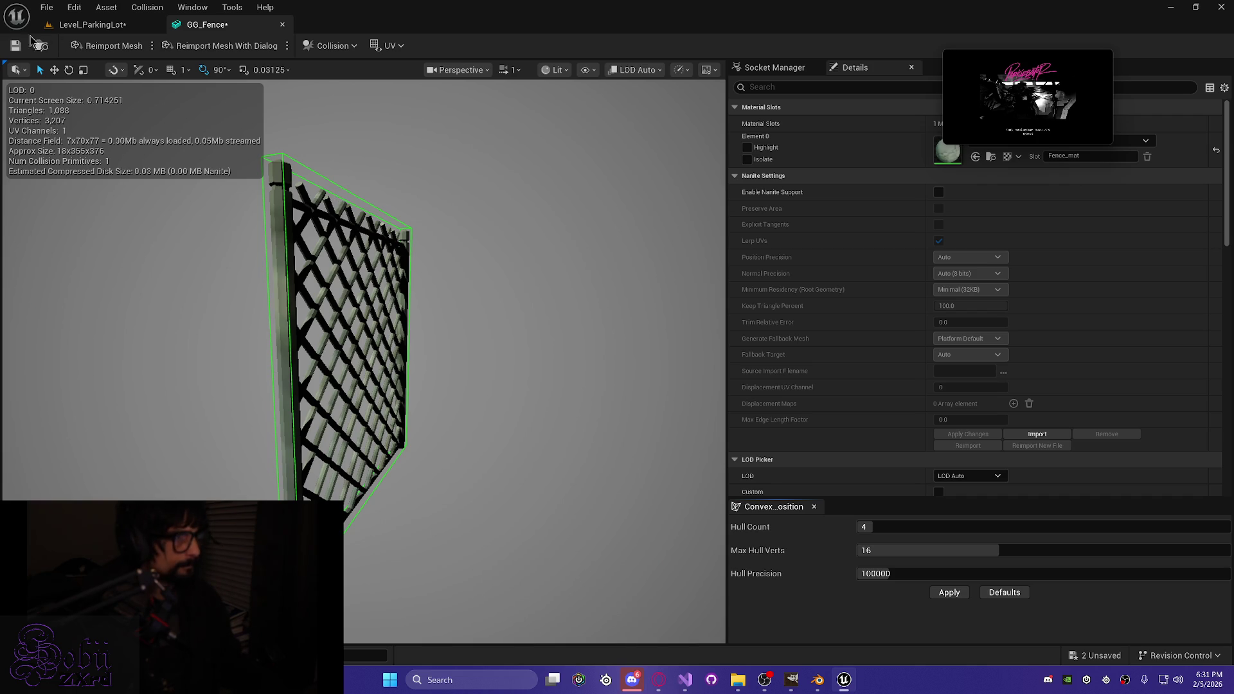
key(ctrl+shift+s)
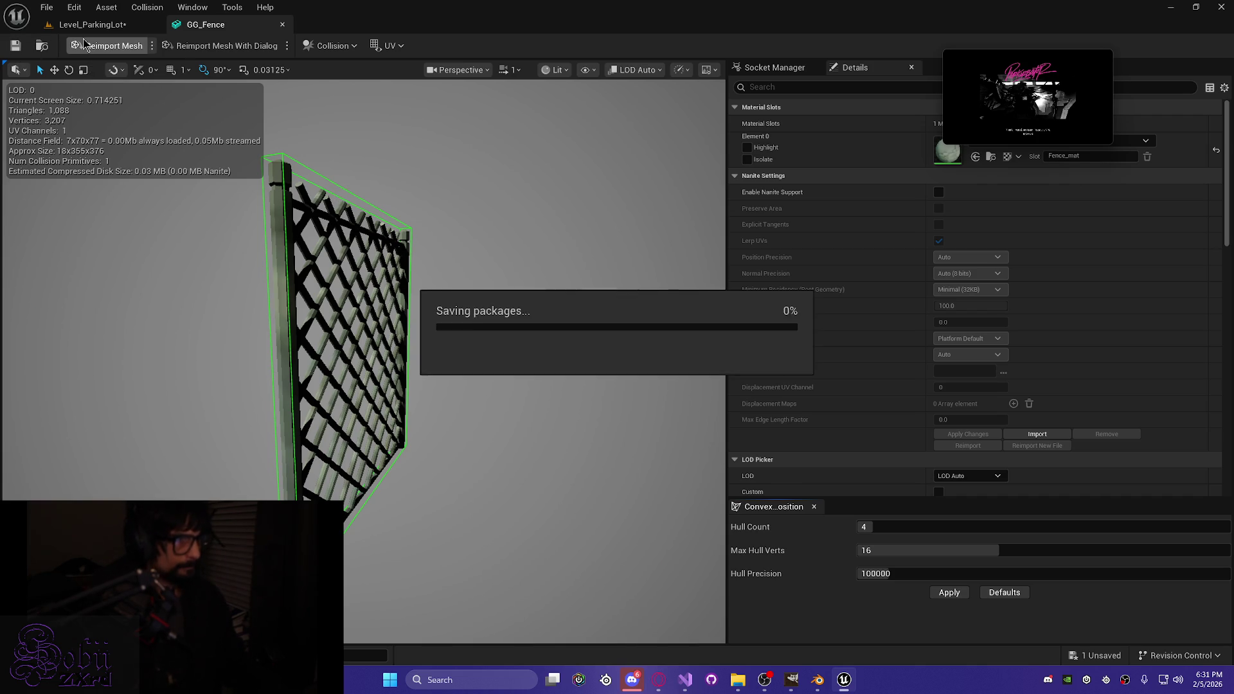
click(282, 25)
Step: Range-select GG_Fence2 through GG_Fence9 in the Outliner and frame them in the viewport
mouse_move(477, 448)
mouse_down()
mouse_move(578, 443)
mouse_move(553, 444)
mouse_up()
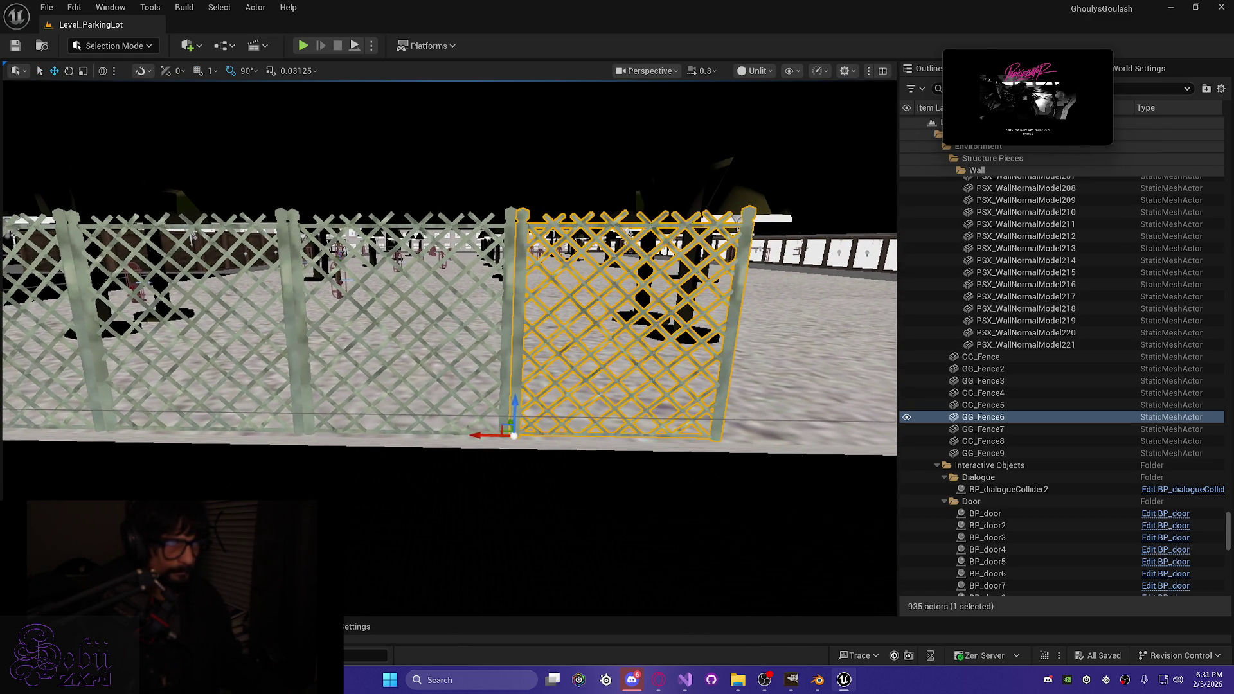
click(989, 370)
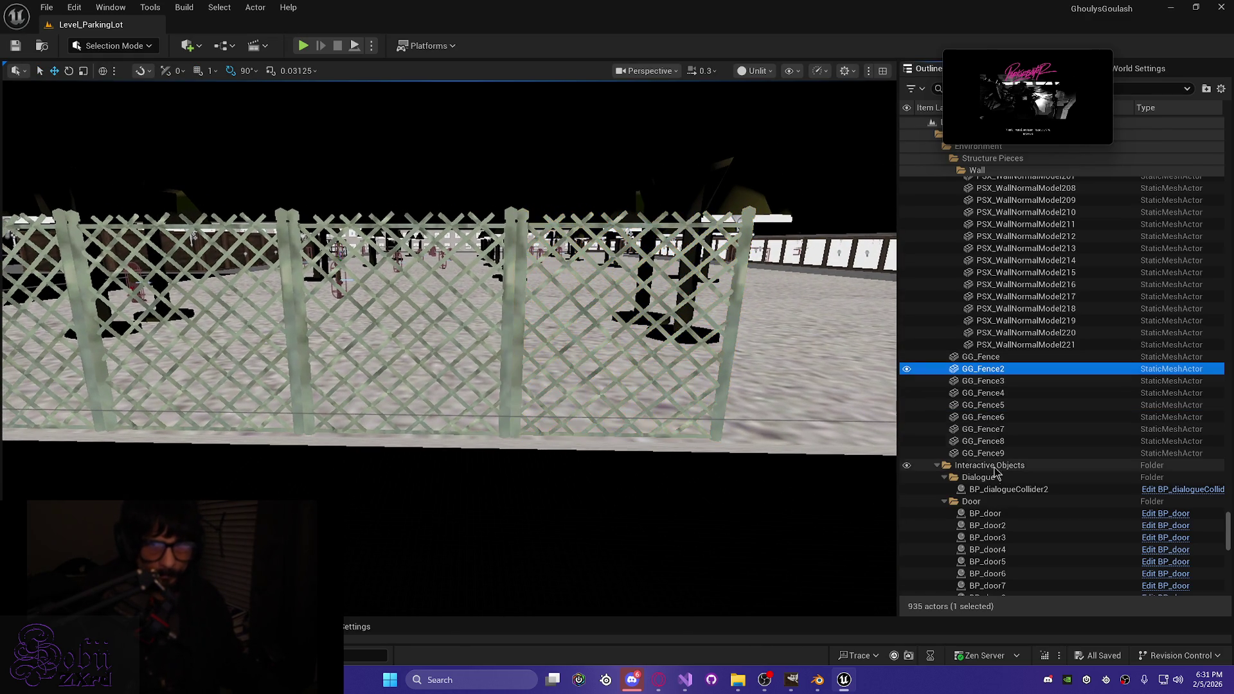
shift+click(982, 453)
key(f)
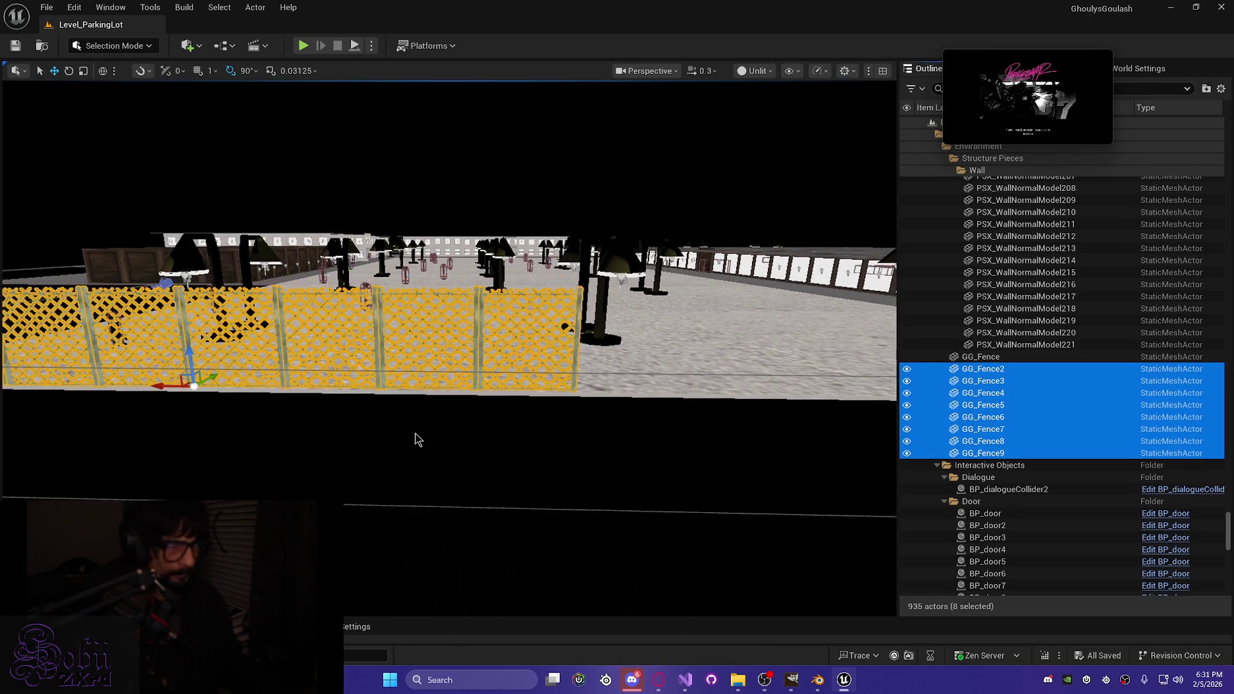
drag(358, 449, 436, 428)
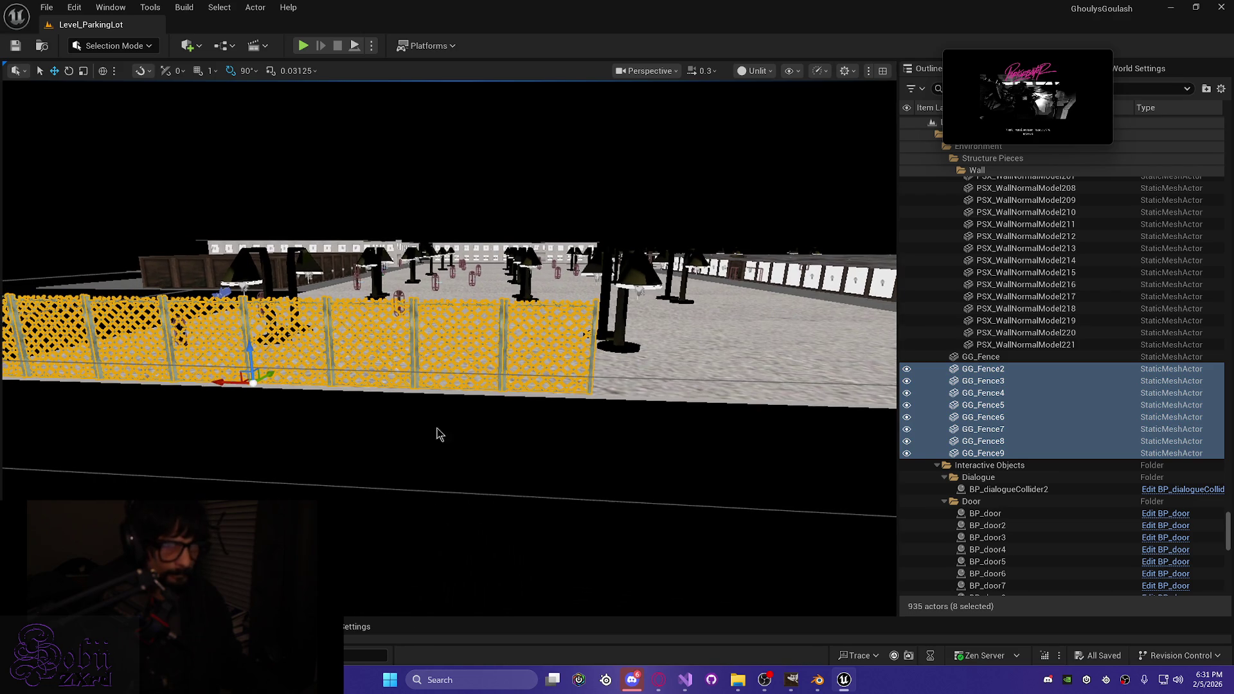
ctrl+click(969, 372)
key(f)
ctrl+click(993, 373)
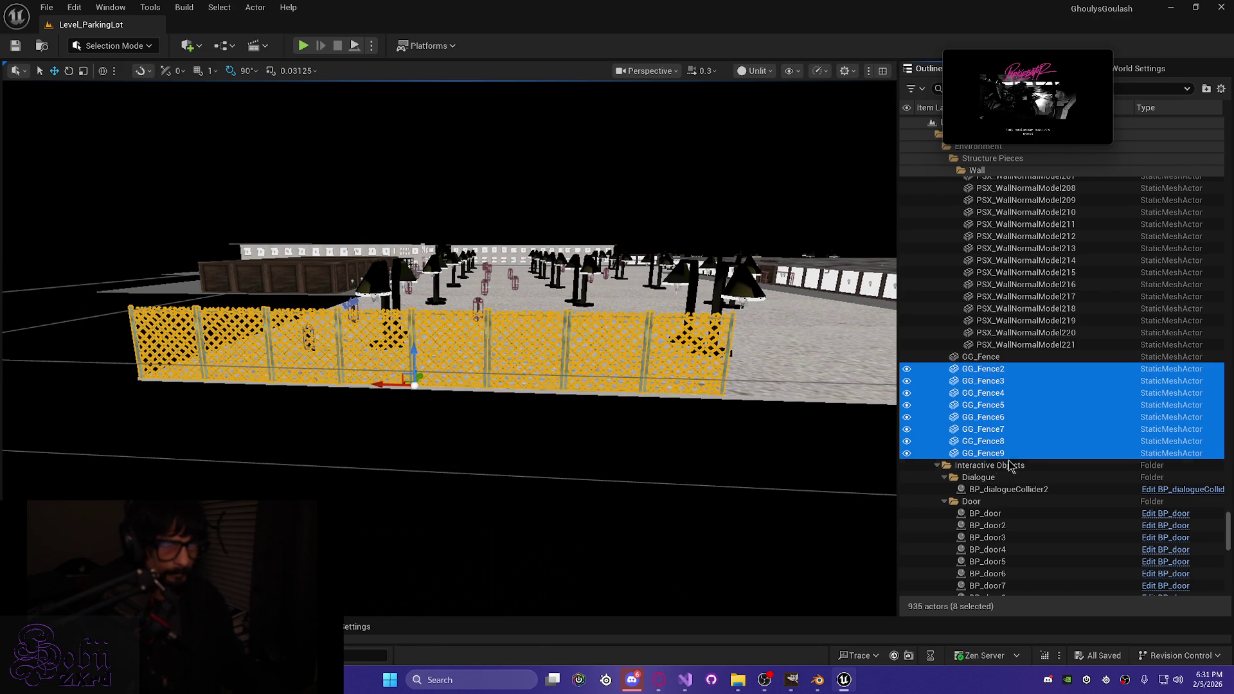
key(f)
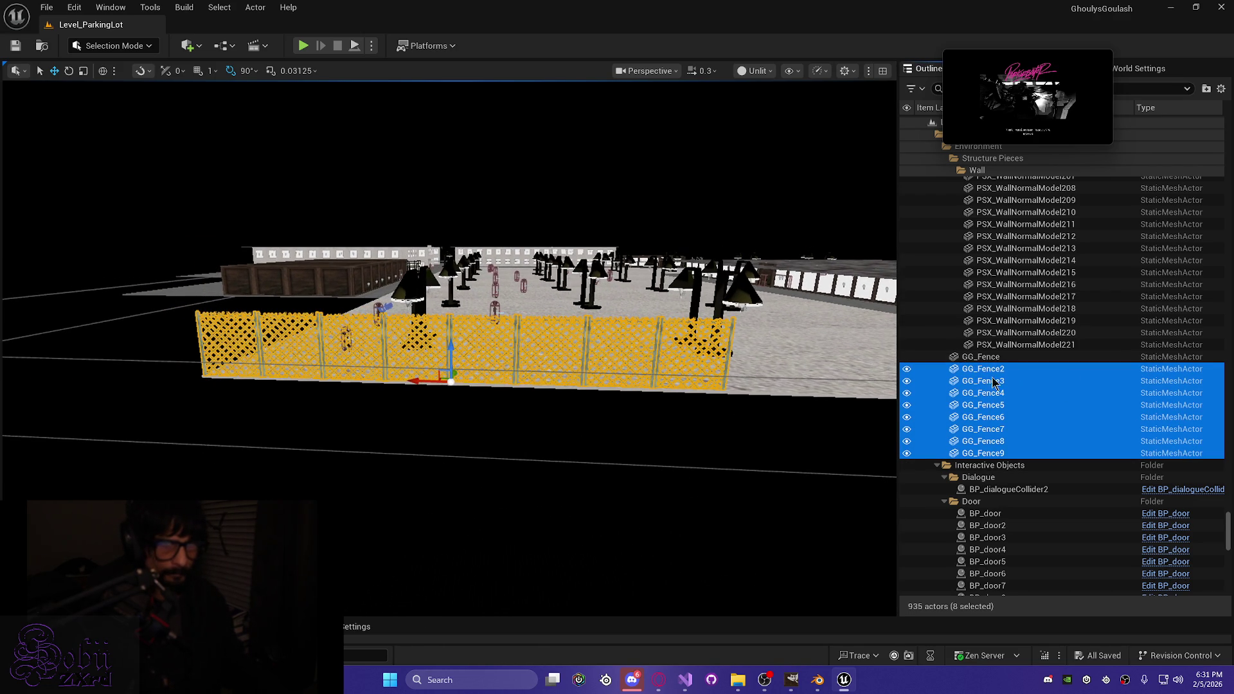
click(990, 371)
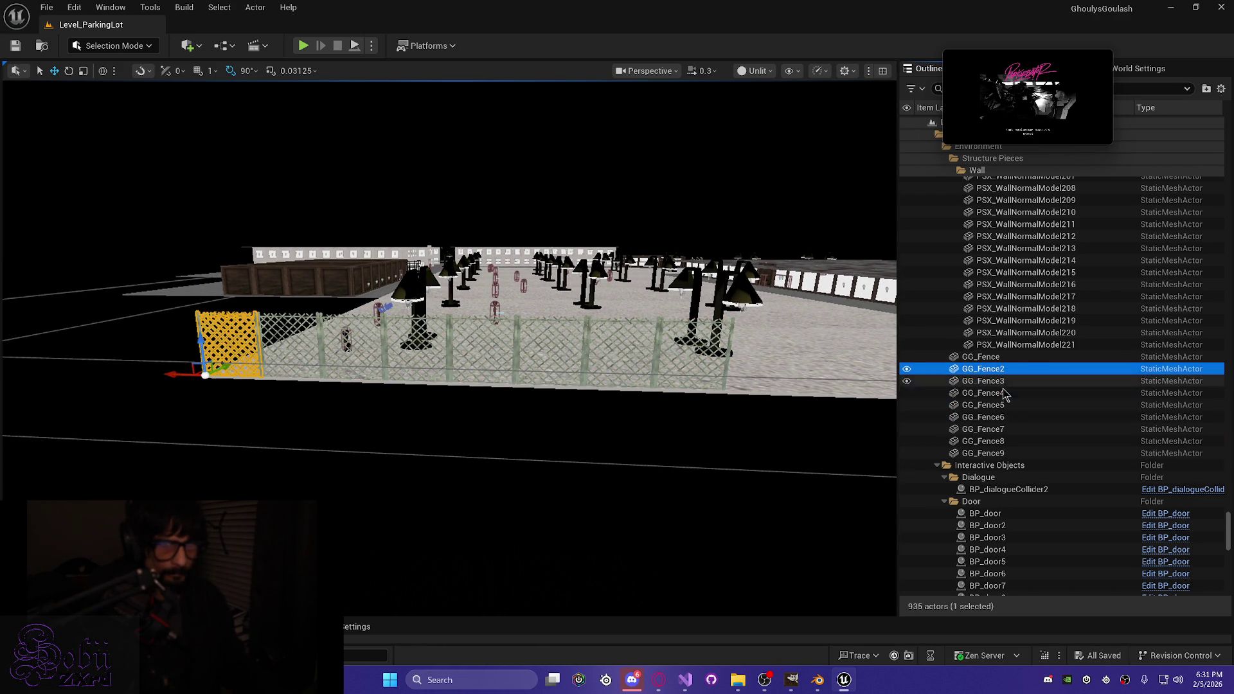
click(987, 454)
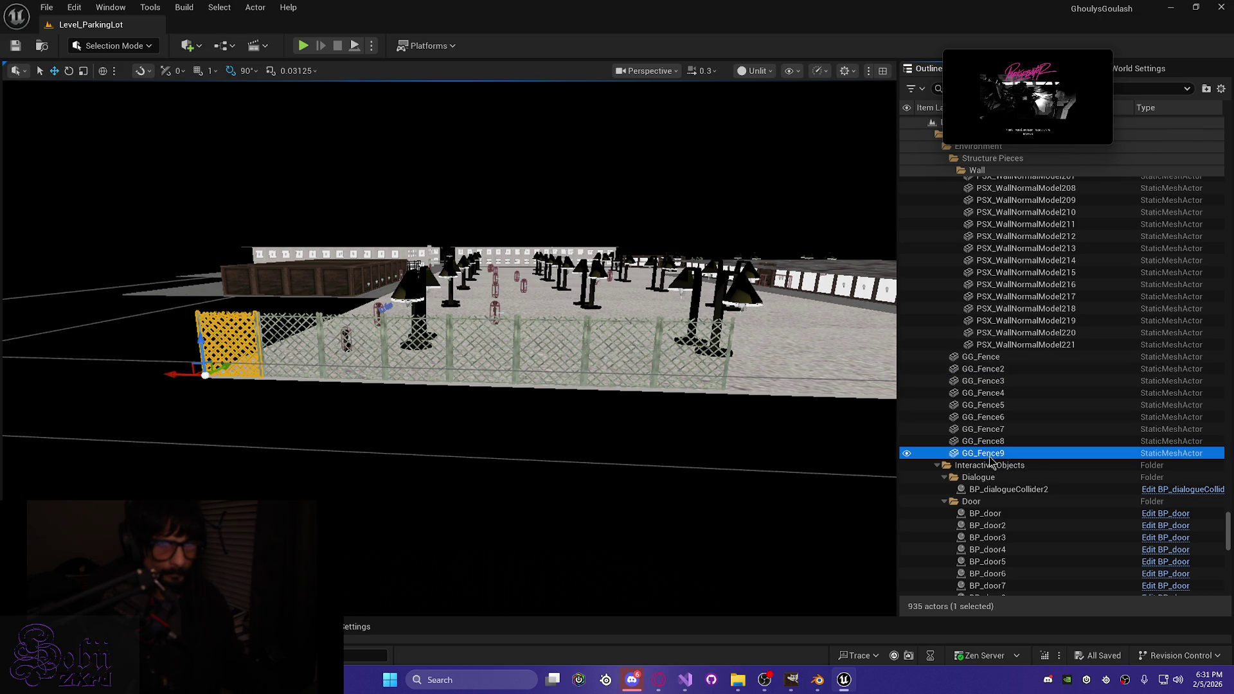
shift+click(983, 372)
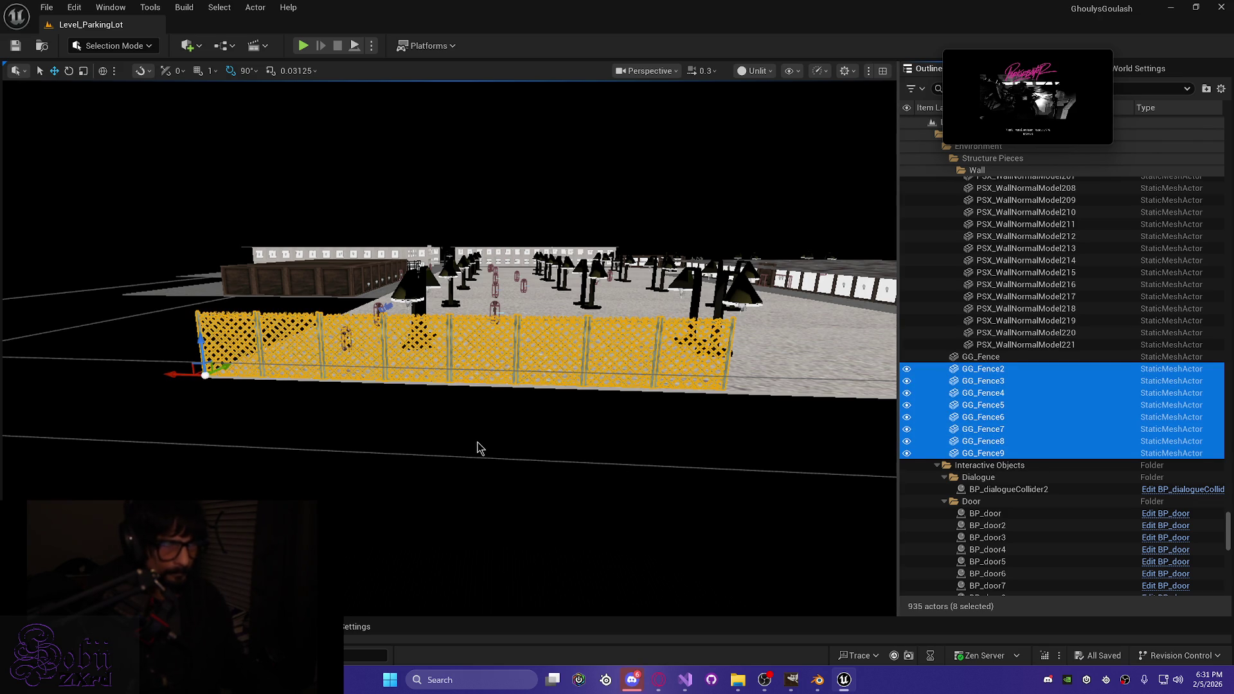
Step: Duplicate the eight panels as GG_Fence10–17 and move them to continue the fence line
key(ctrl+d)
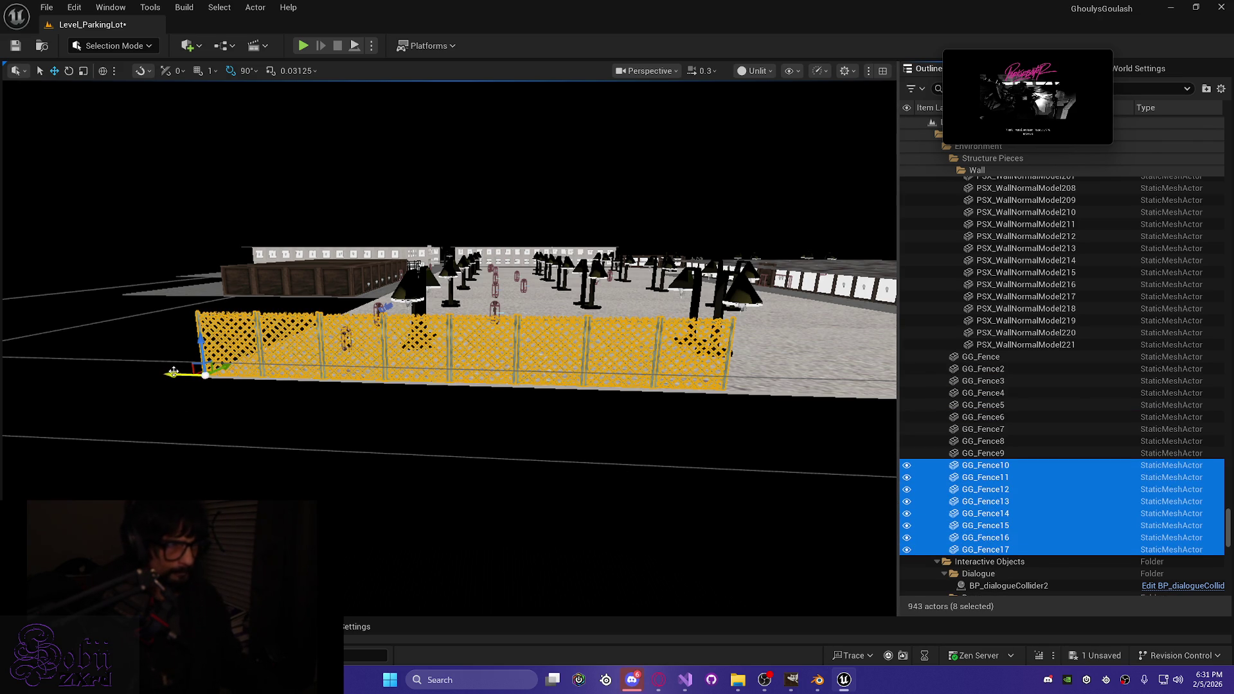
drag(171, 374, 674, 400)
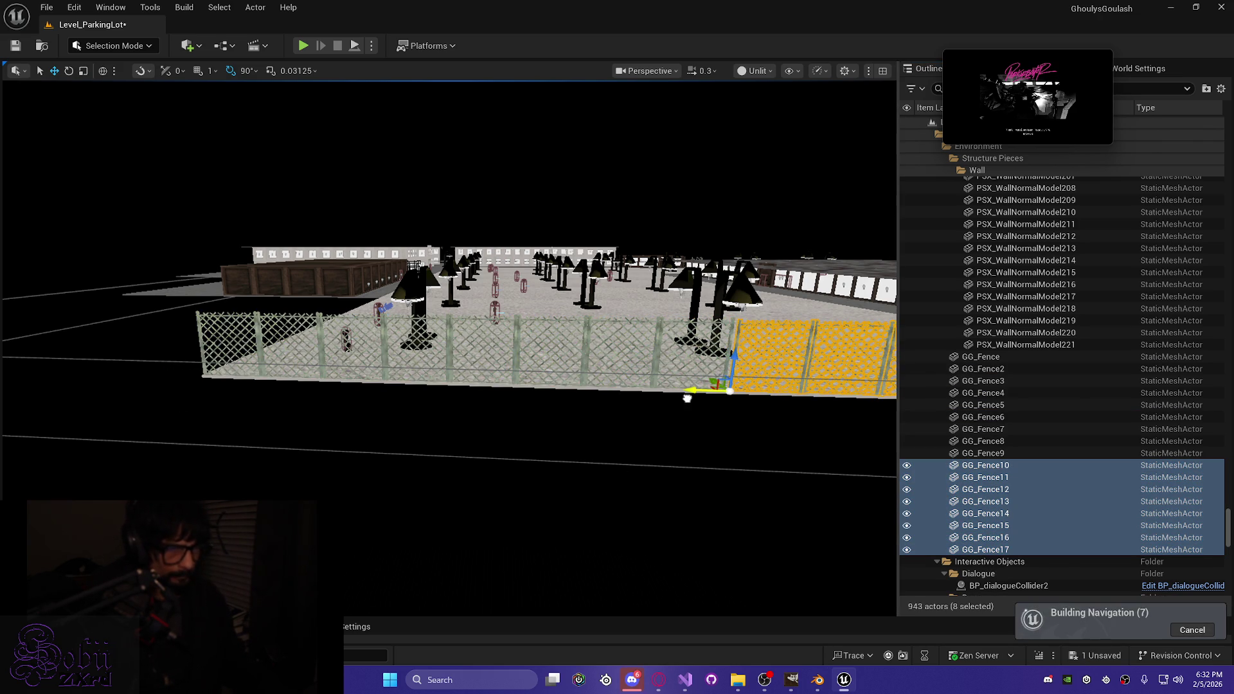
scroll(683, 398, up, 8)
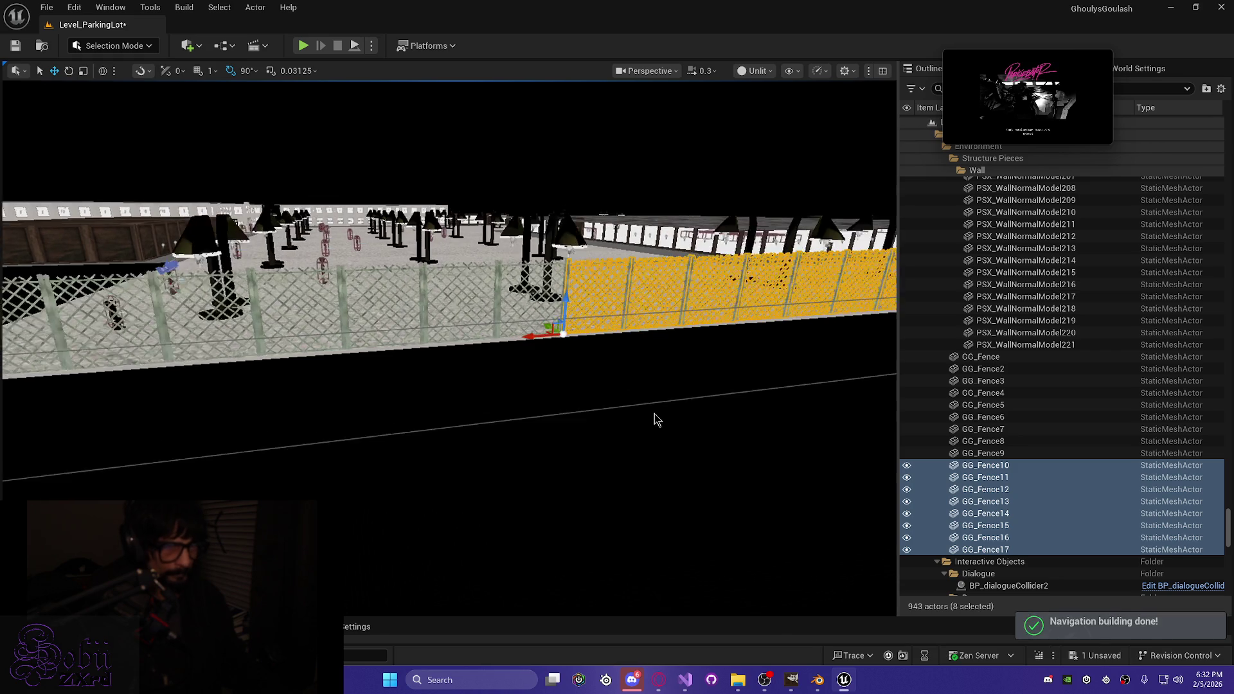
scroll(450, 360, down, 5)
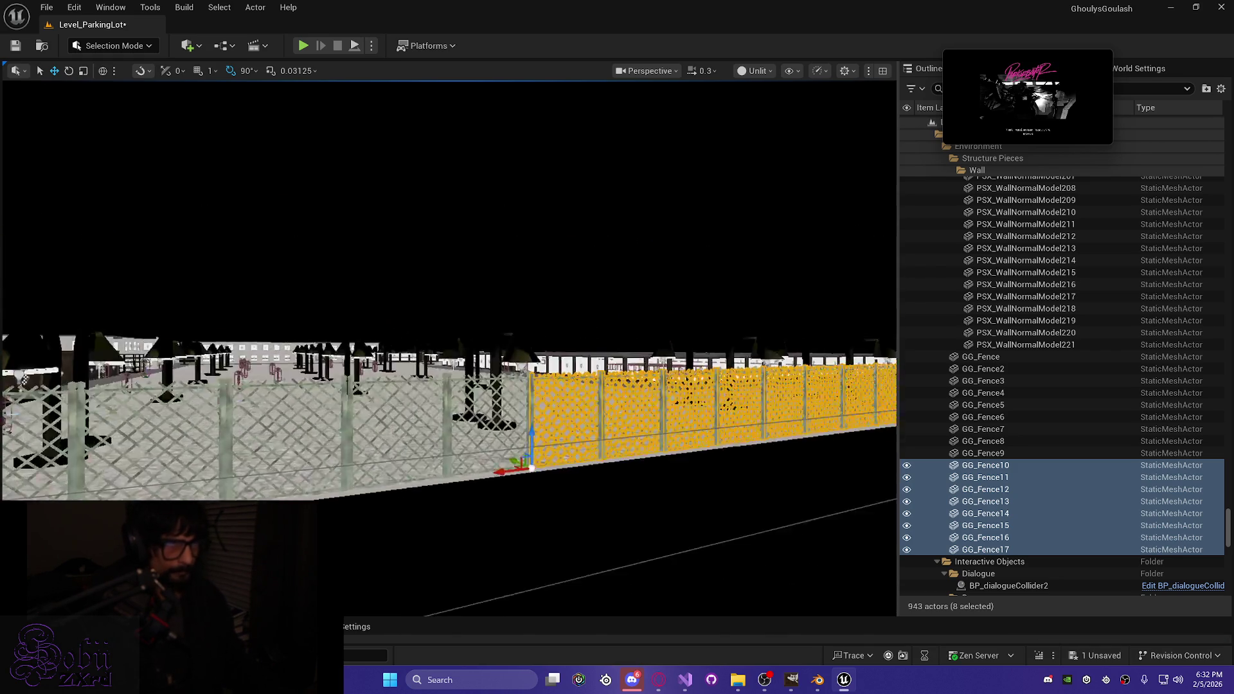
scroll(450, 347, up, 10)
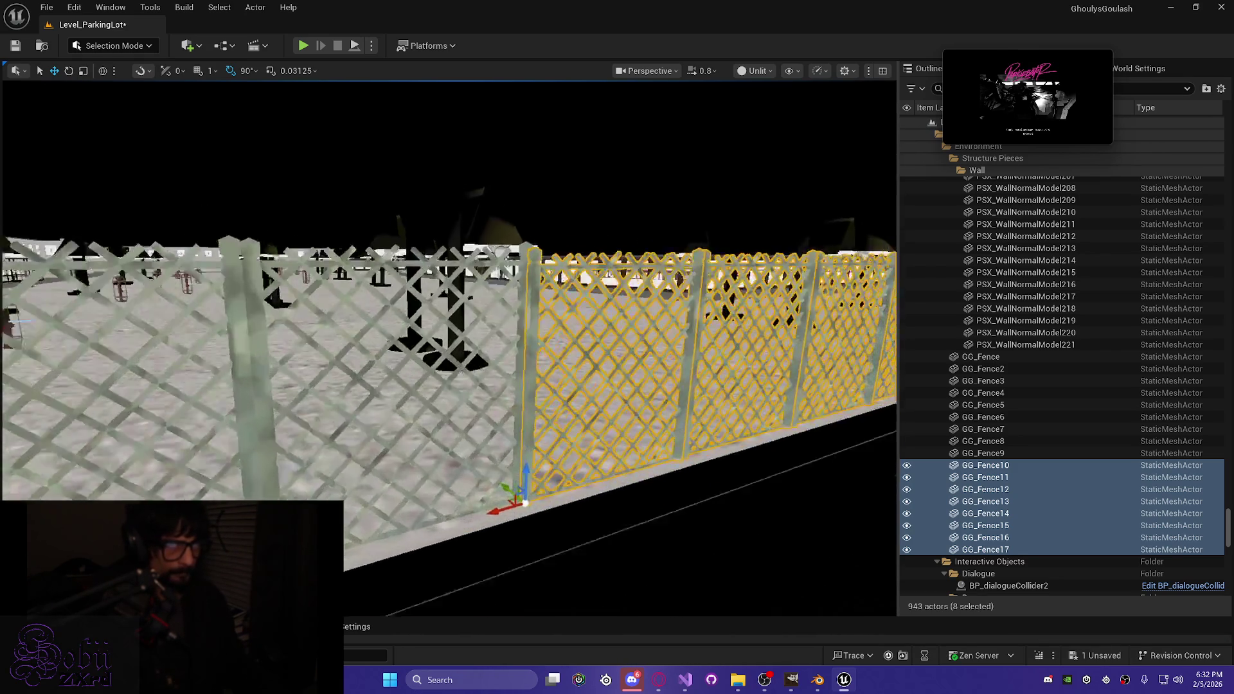
scroll(450, 347, up, 8)
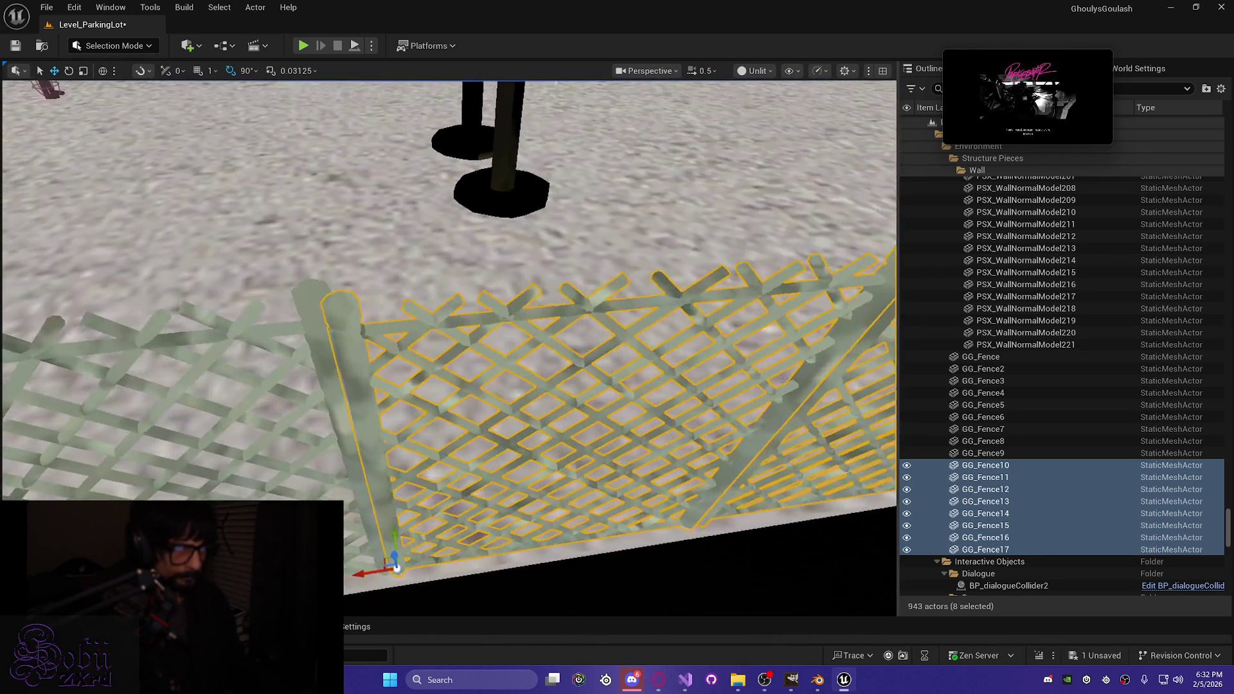
scroll(450, 347, down, 2)
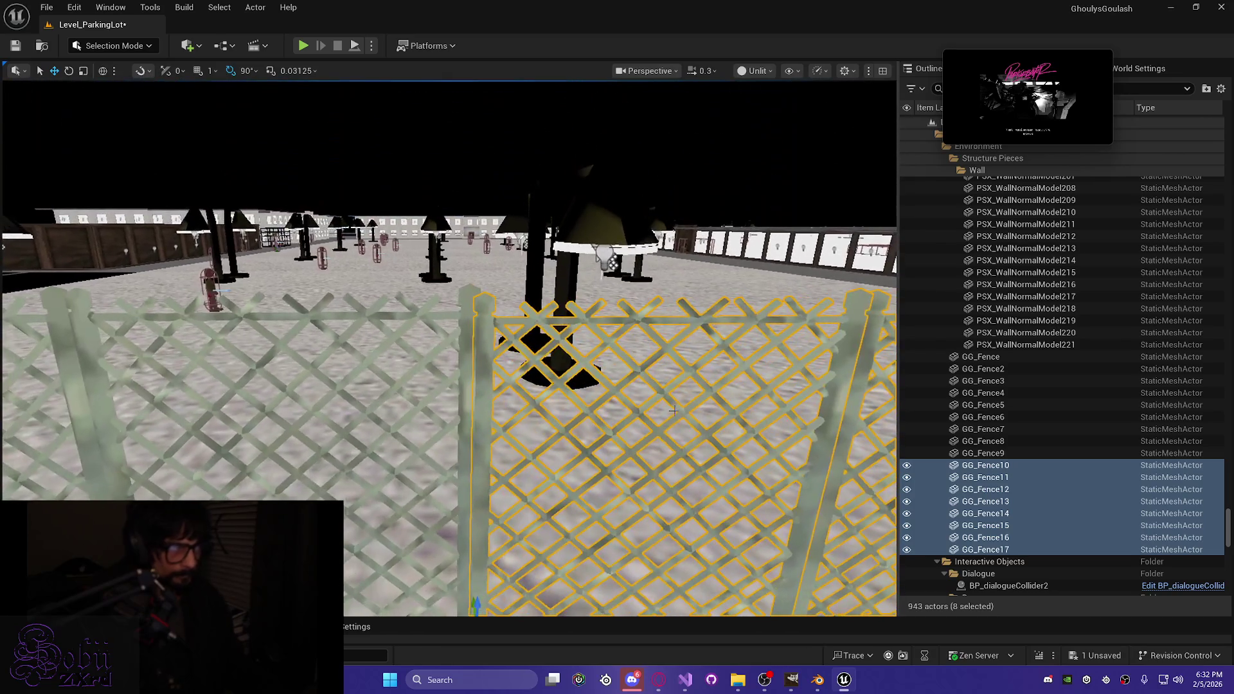
Step: Nudge GG_Fence10–17 sideways to close the gap at the shared fence post
drag(673, 410, 650, 399)
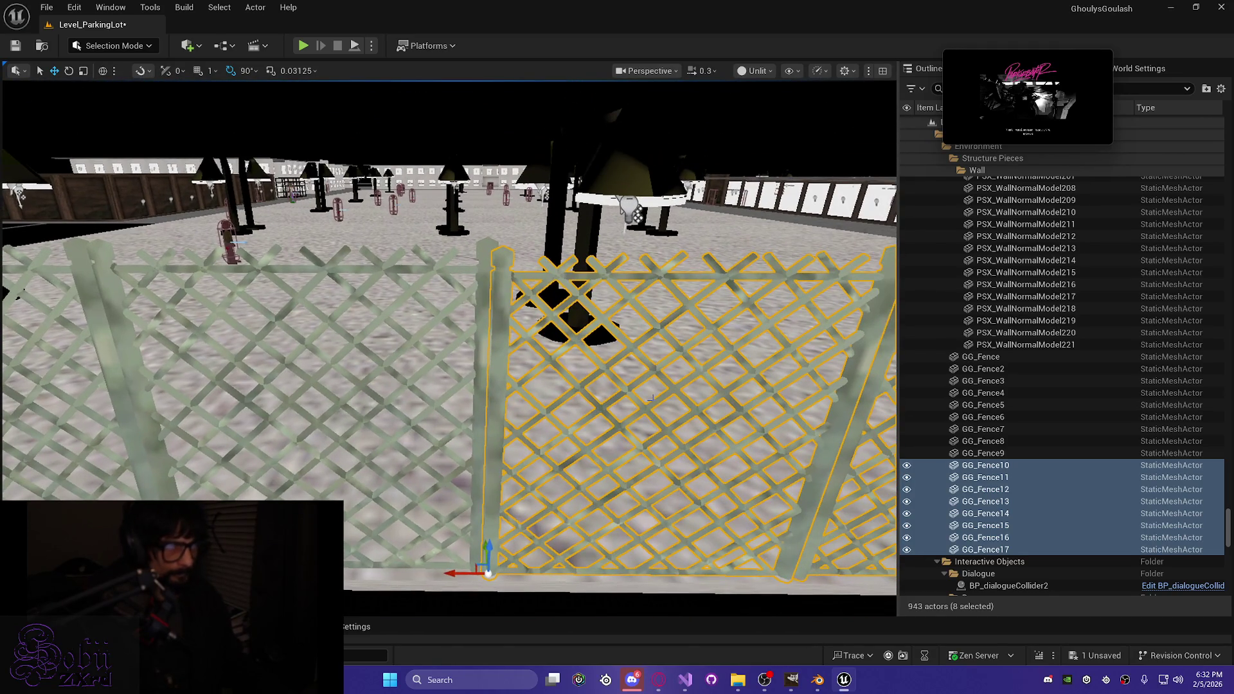
mouse_move(457, 574)
mouse_down()
mouse_move(454, 482)
mouse_move(456, 535)
mouse_up()
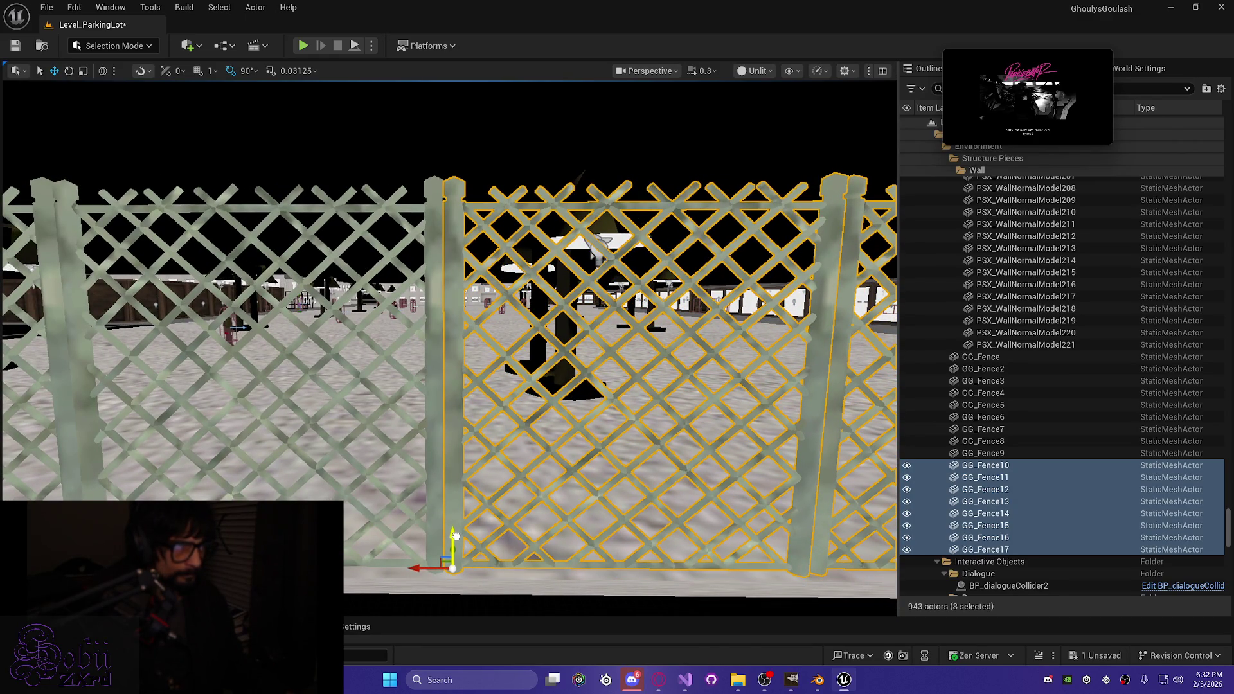
drag(418, 567, 421, 567)
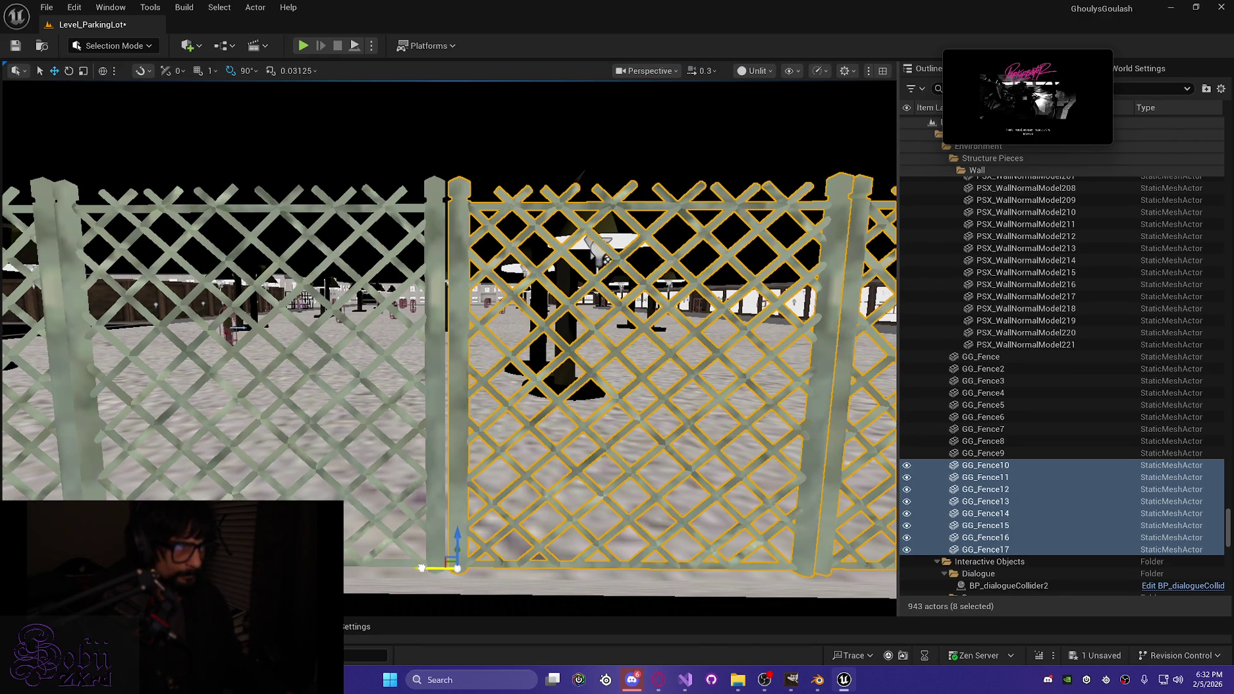
scroll(419, 568, down, 5)
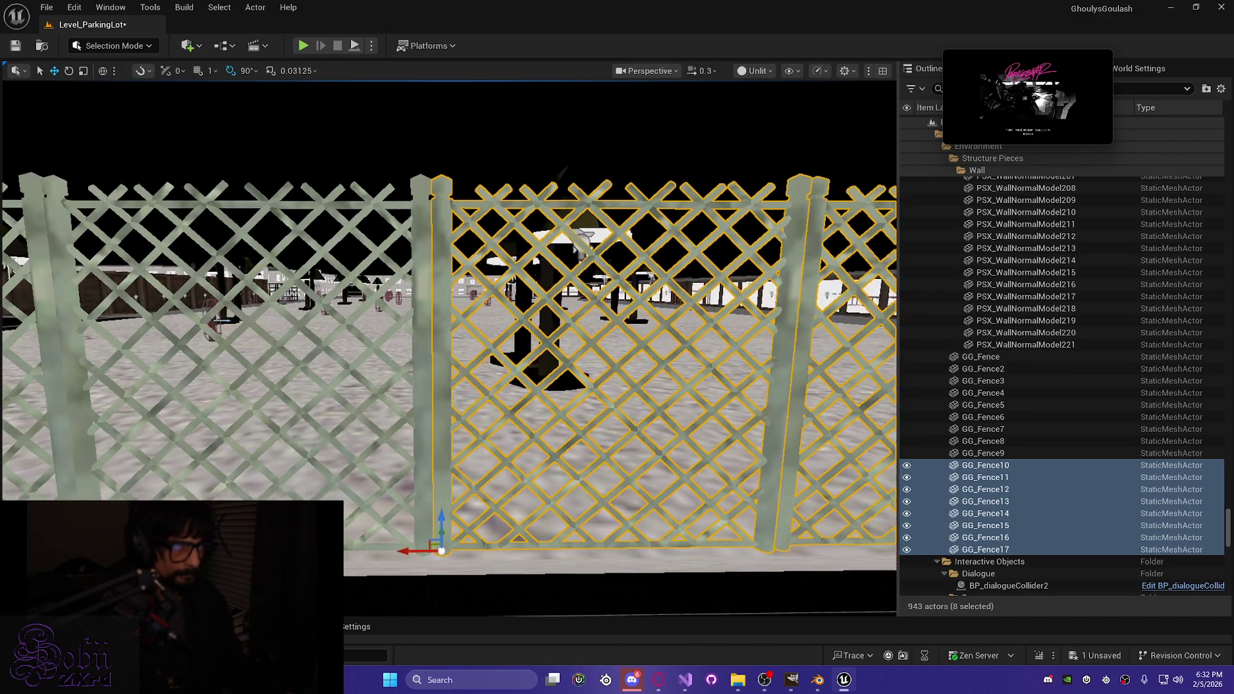
click(997, 370)
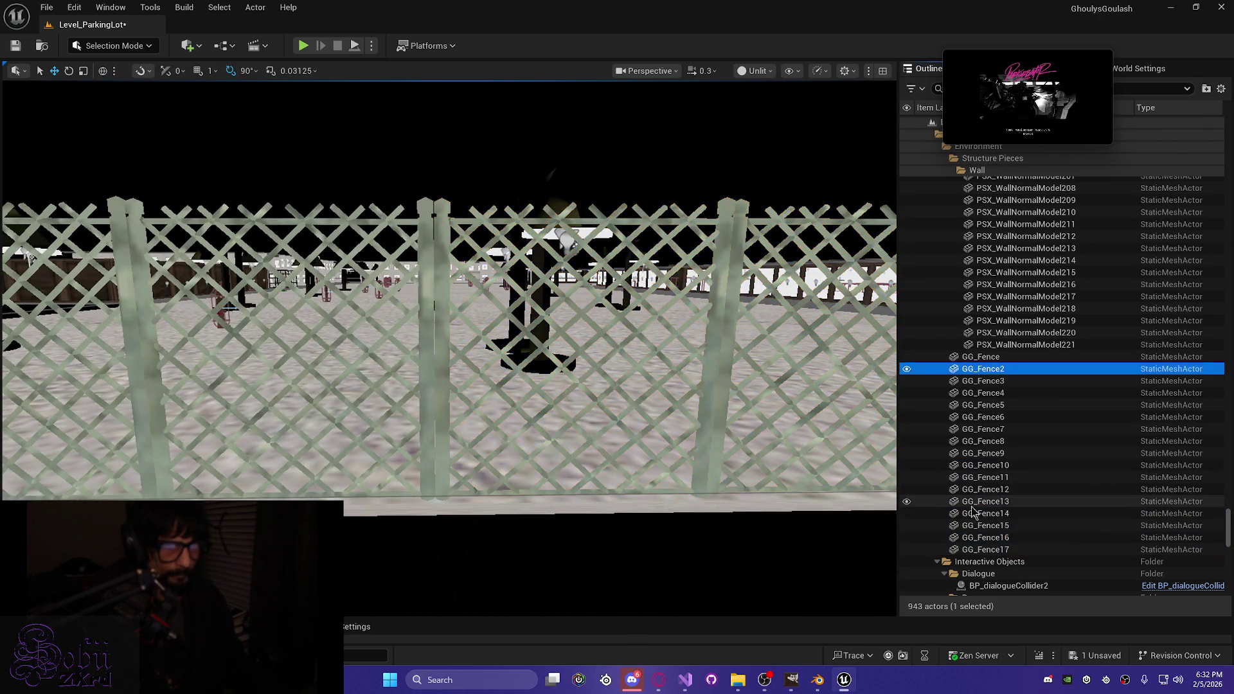
Step: Select the sixteen panels GG_Fence2 through GG_Fence17 and view the lot from above
click(987, 551)
shift+click(983, 369)
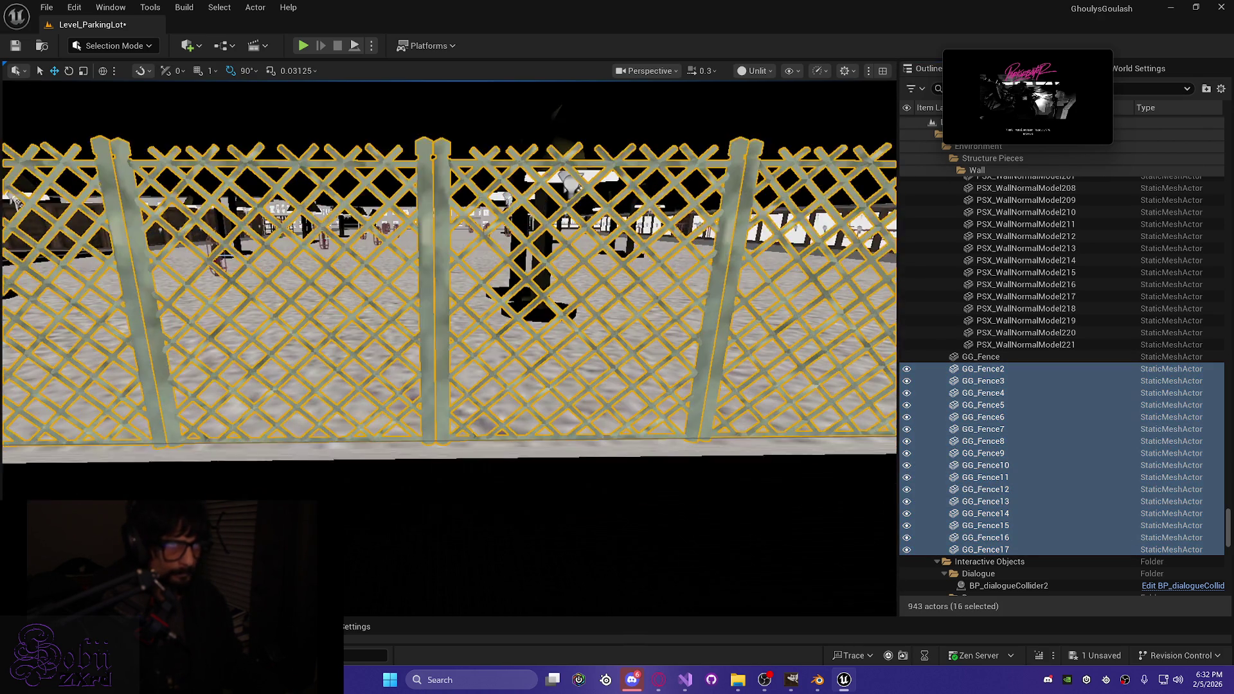
scroll(449, 257, up, 2)
key(s)
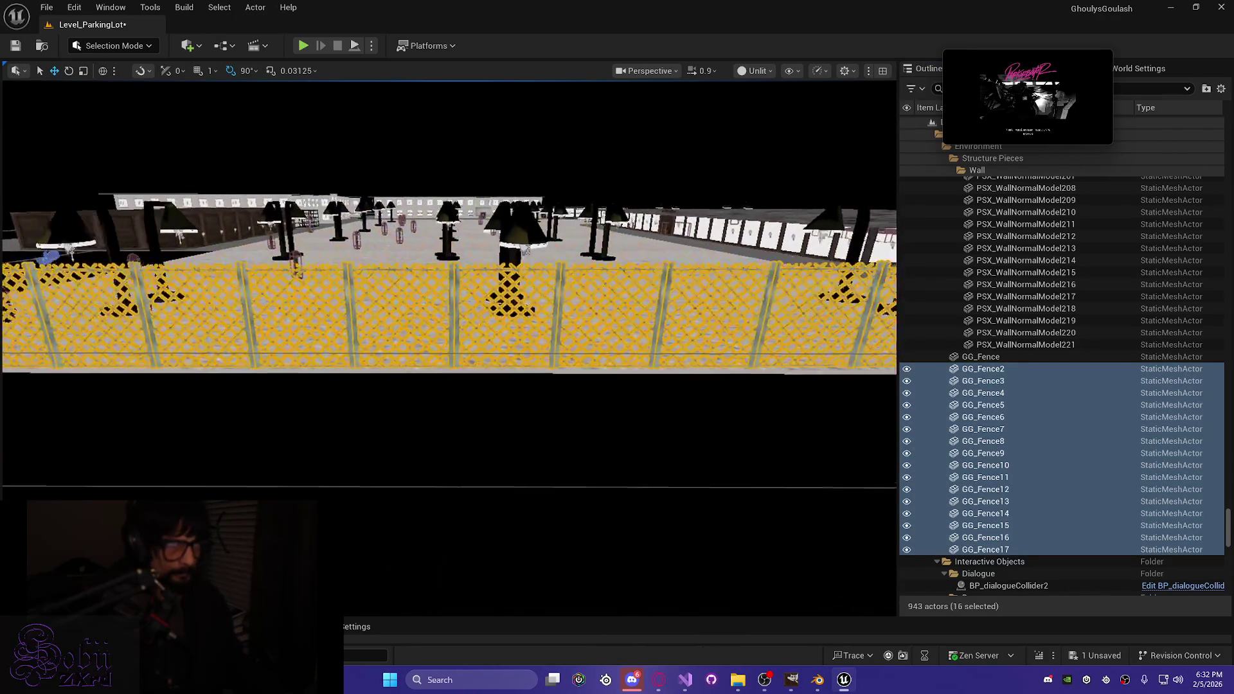
key(e)
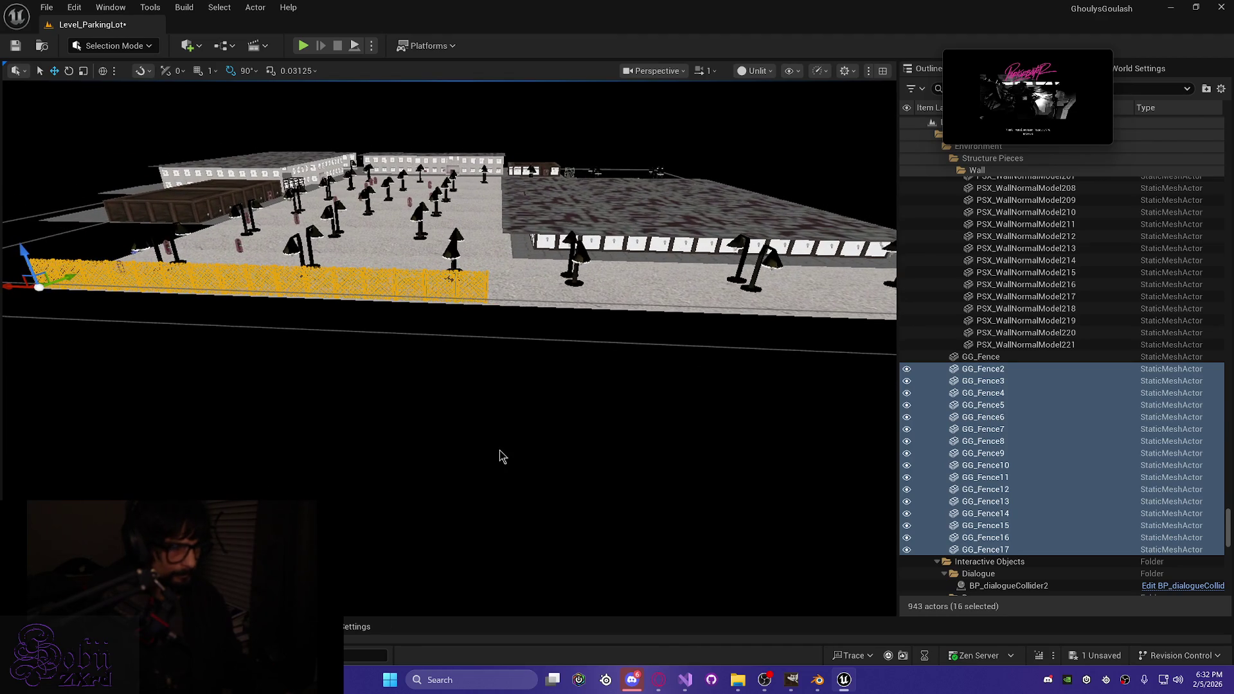
Step: Duplicate them as GG_Fence18–33 and slide the copies along the fence line
key(ctrl+d)
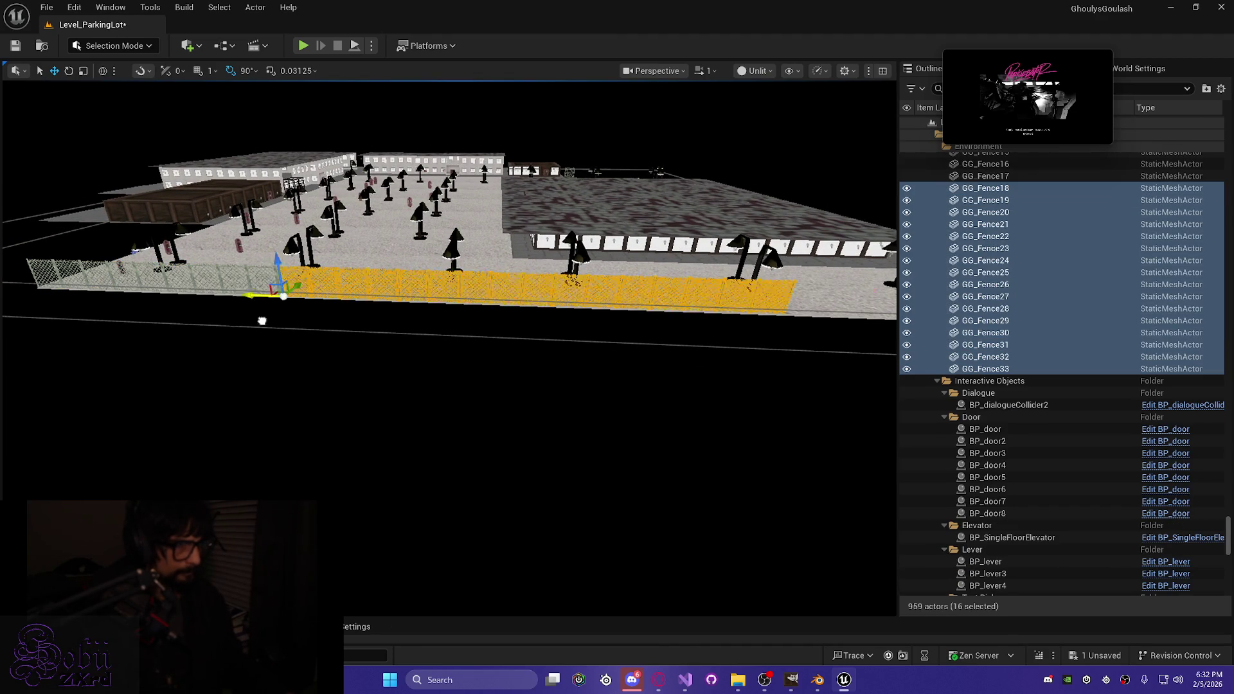
drag(201, 314, 518, 336)
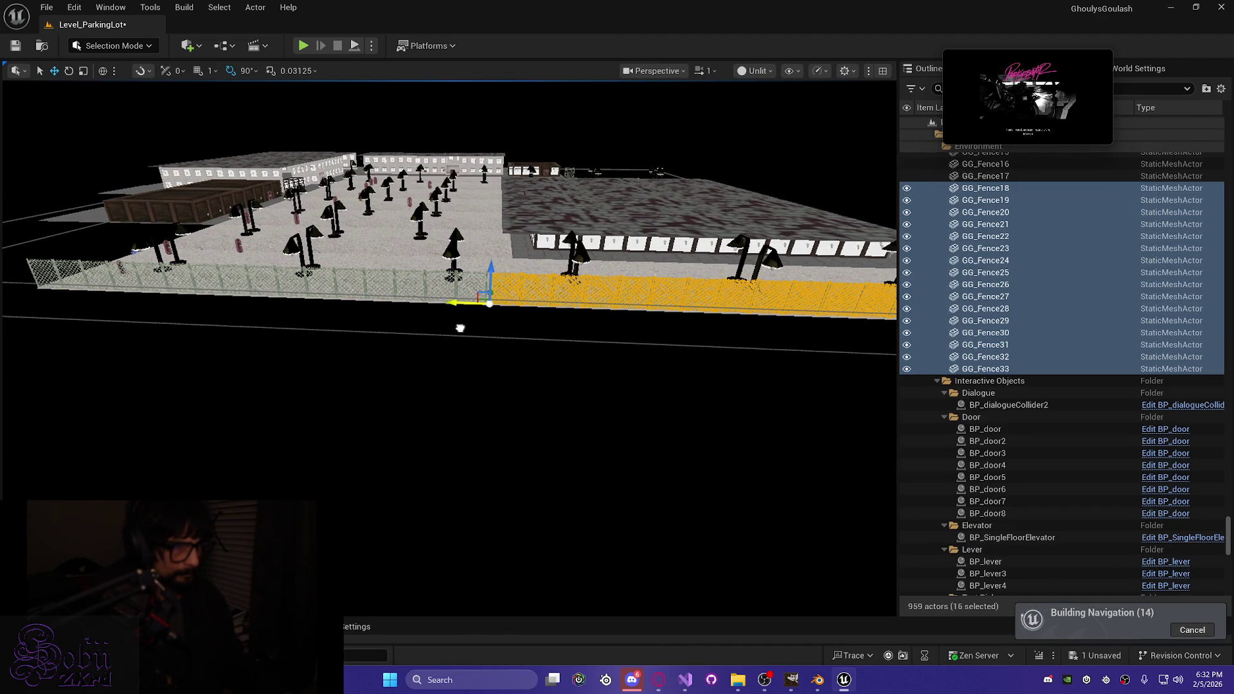
scroll(461, 334, up, 1)
key(w)
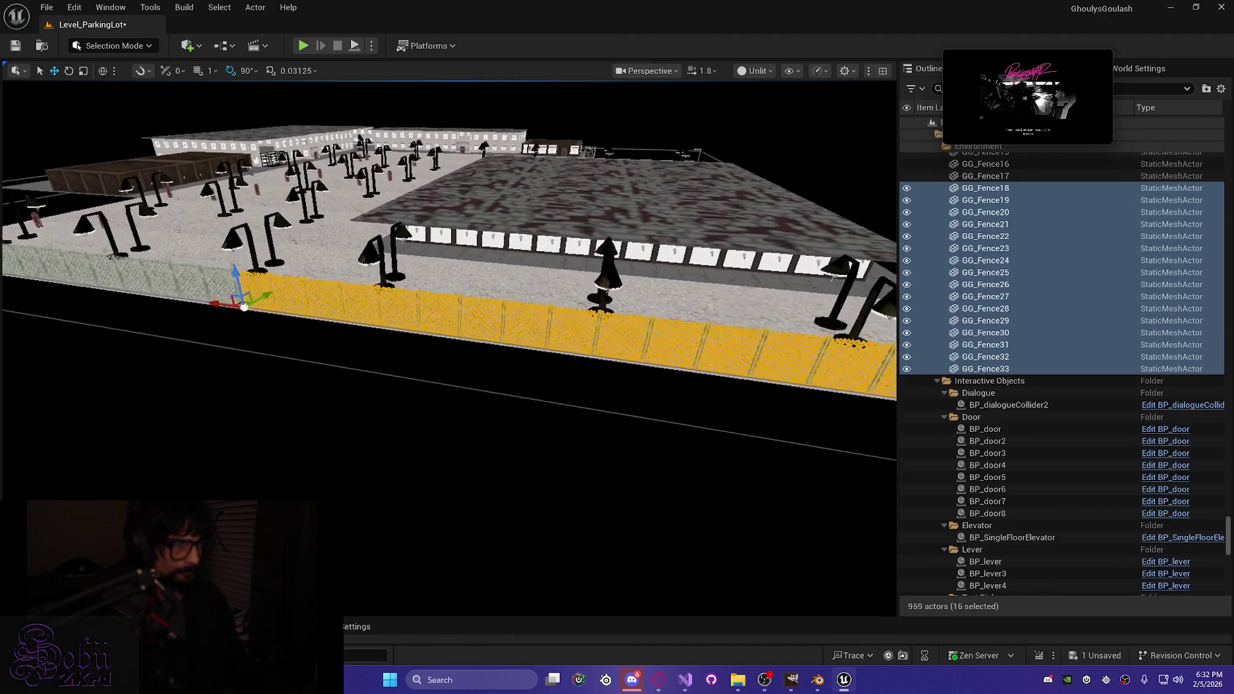
Step: Raise the copies slightly and shift them to meet the previous run's end post
scroll(449, 321, down, 2)
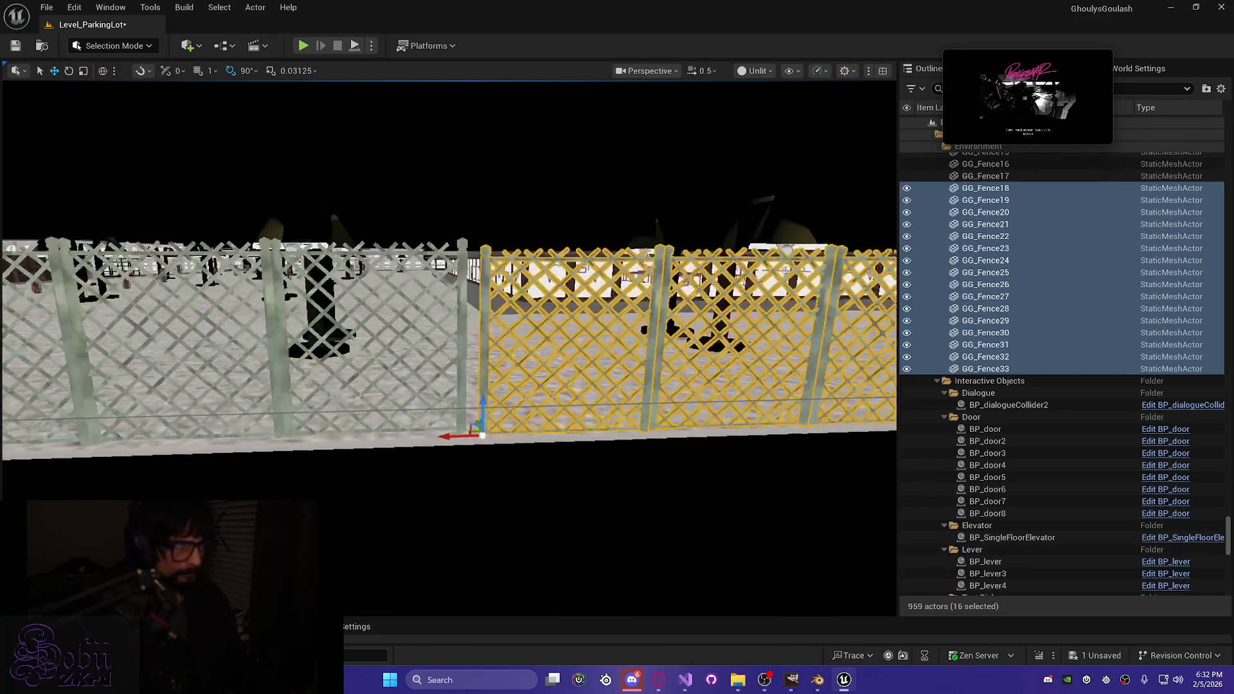
key(w)
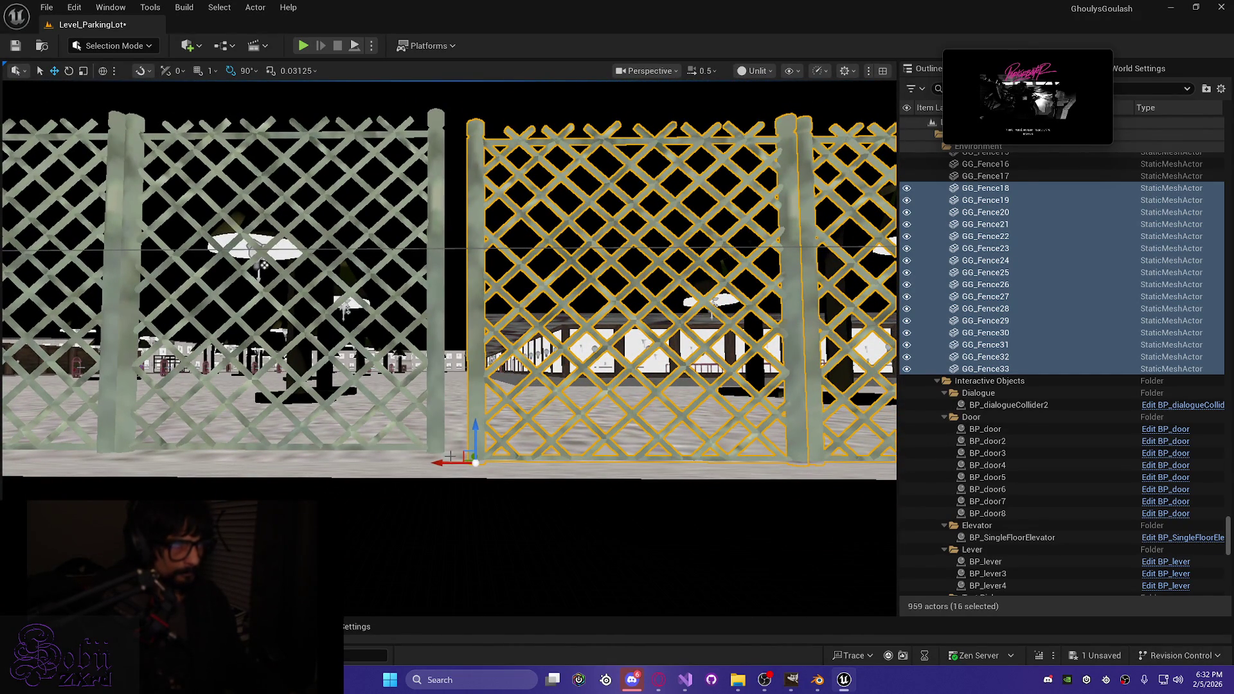
key(a)
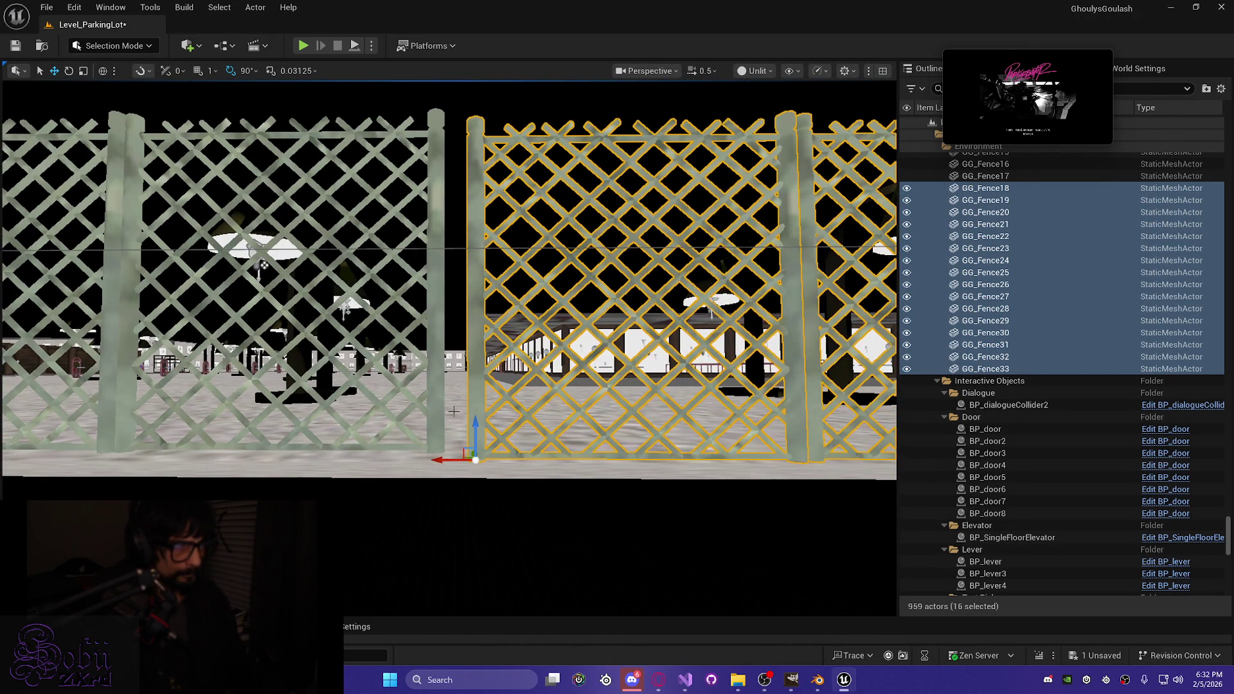
key(s)
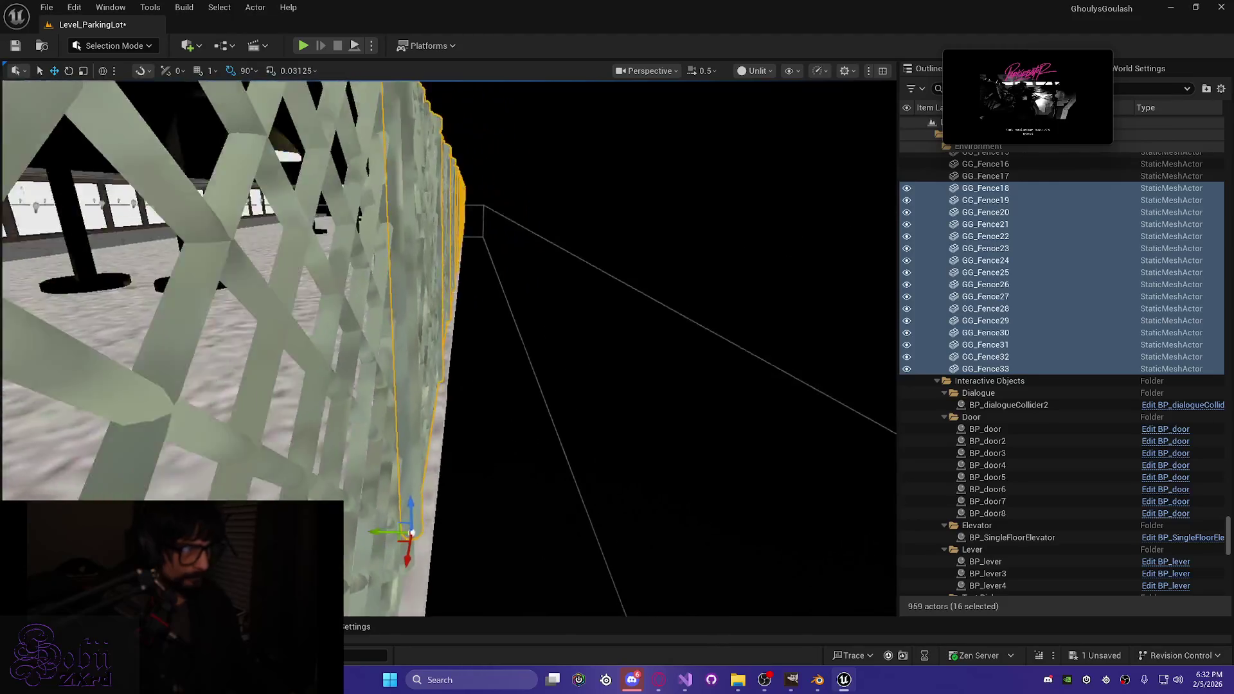
key(d)
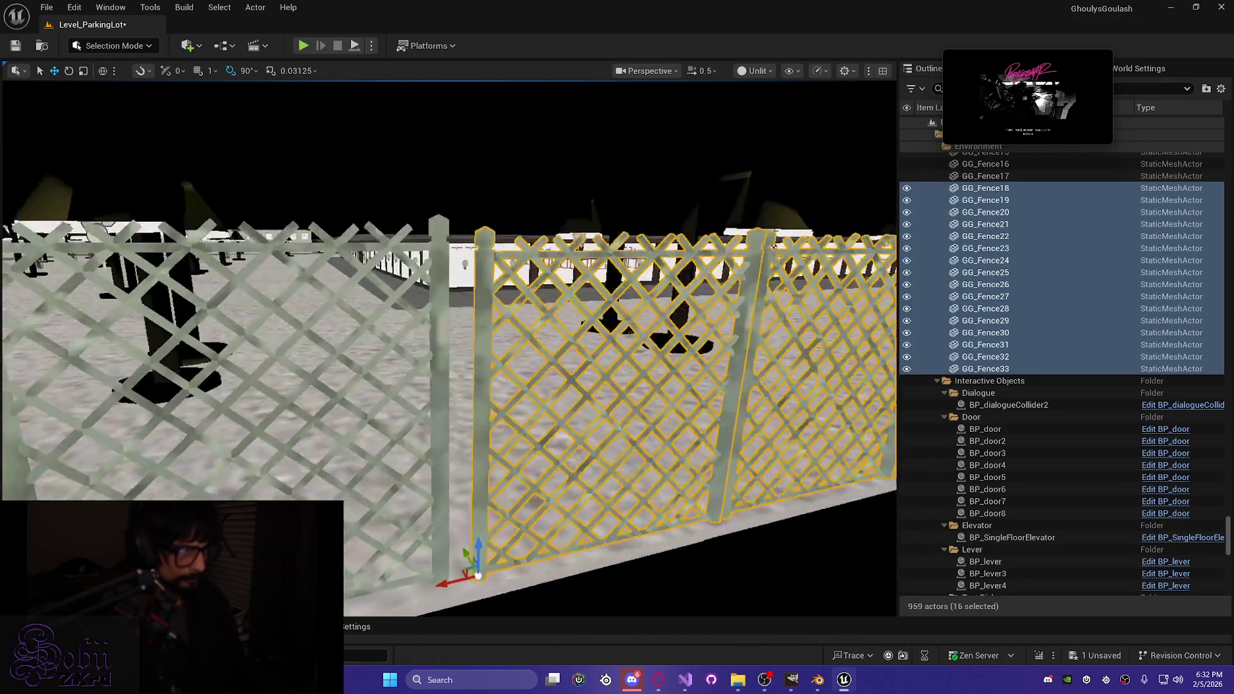
drag(459, 546, 459, 537)
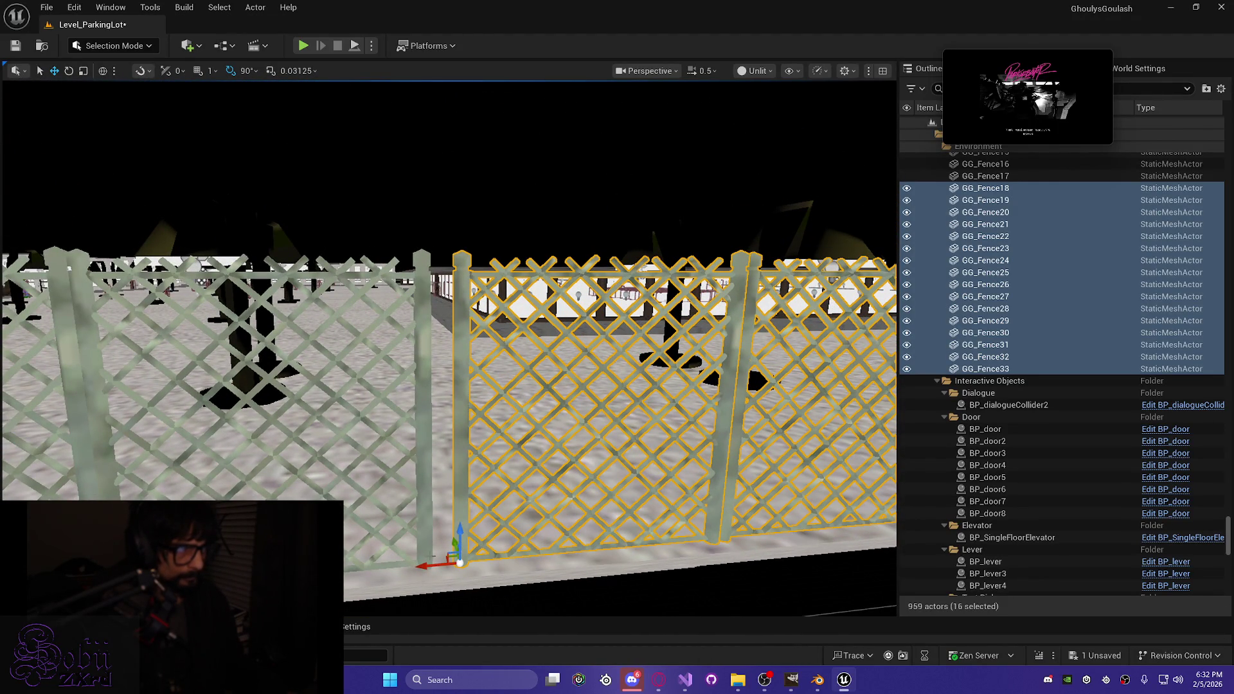
drag(426, 566, 406, 567)
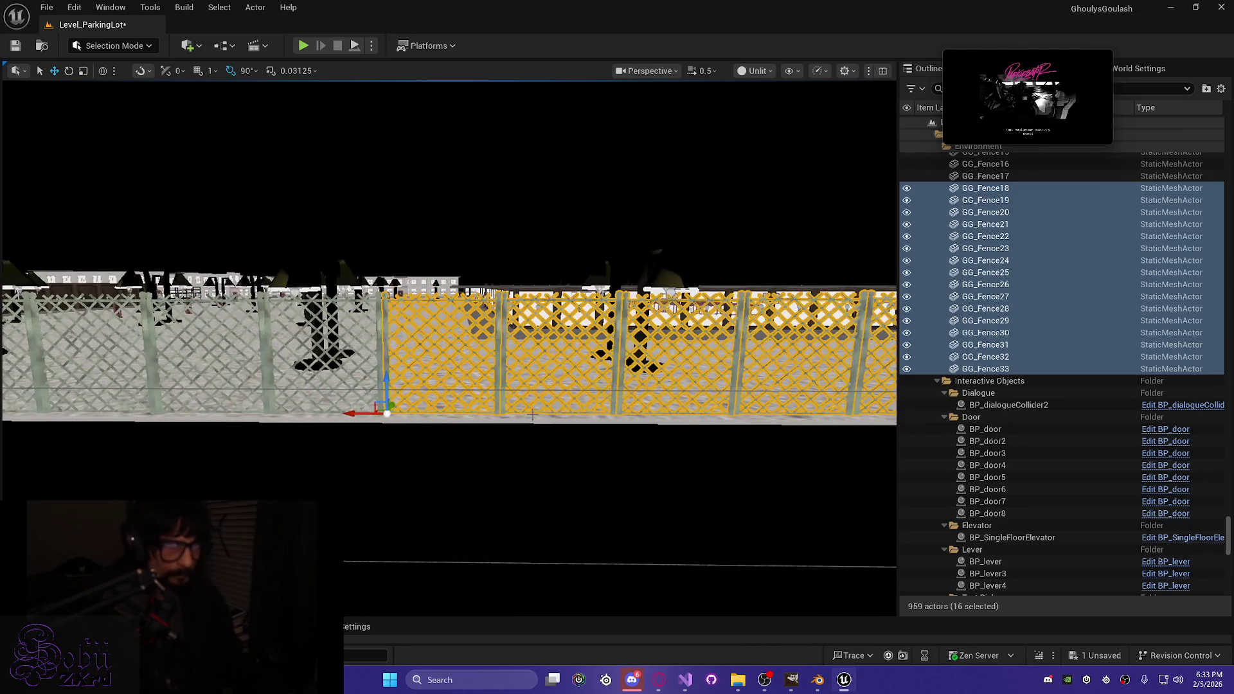
click(993, 357)
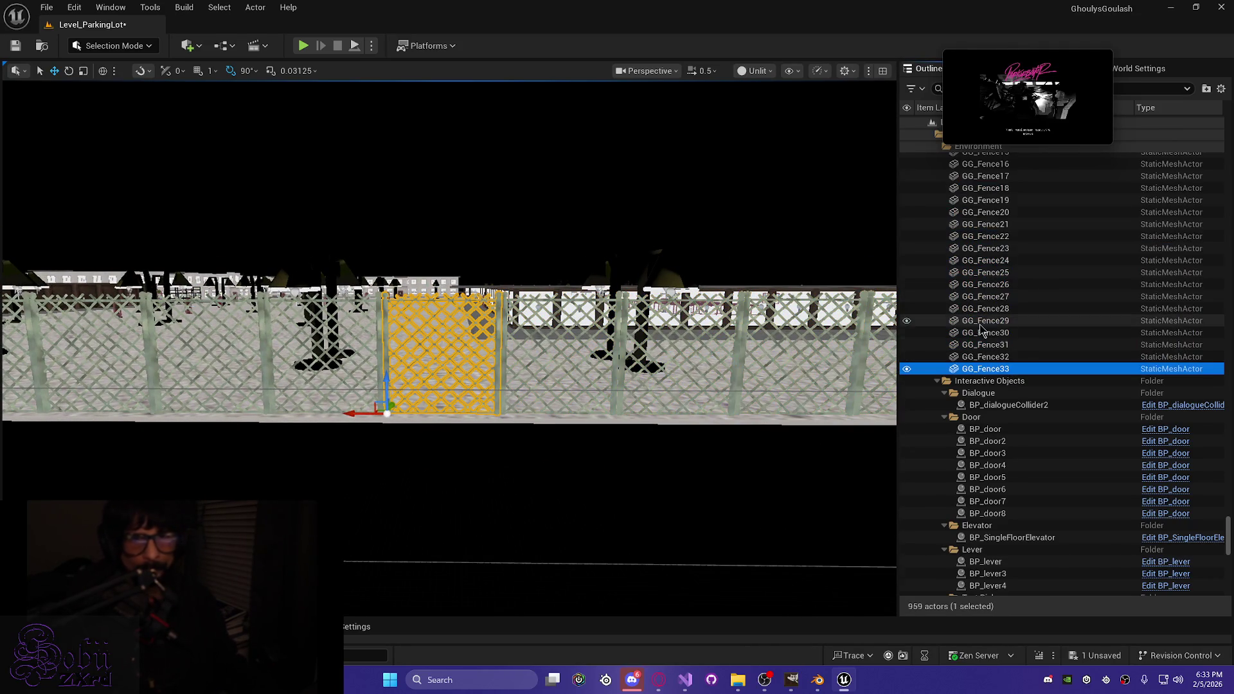
Step: Select all 32 panels GG_Fence2 through GG_Fence33 from a high view of the lot
scroll(1005, 335, up, 8)
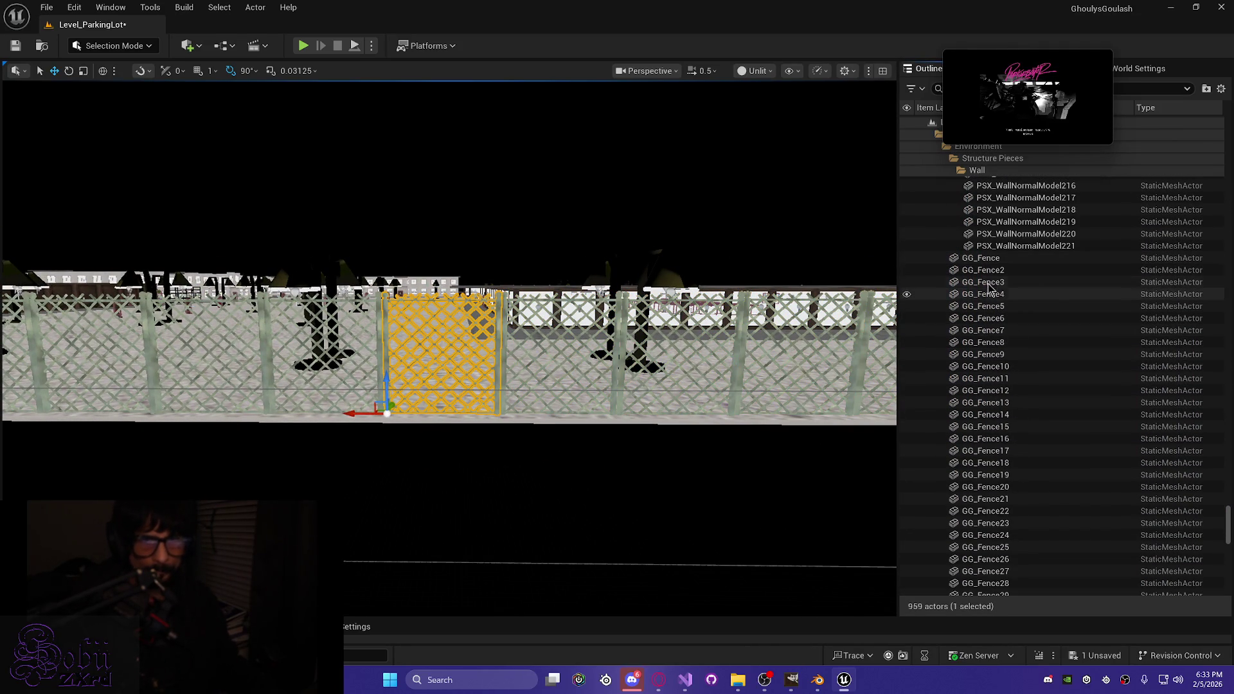
shift+click(990, 273)
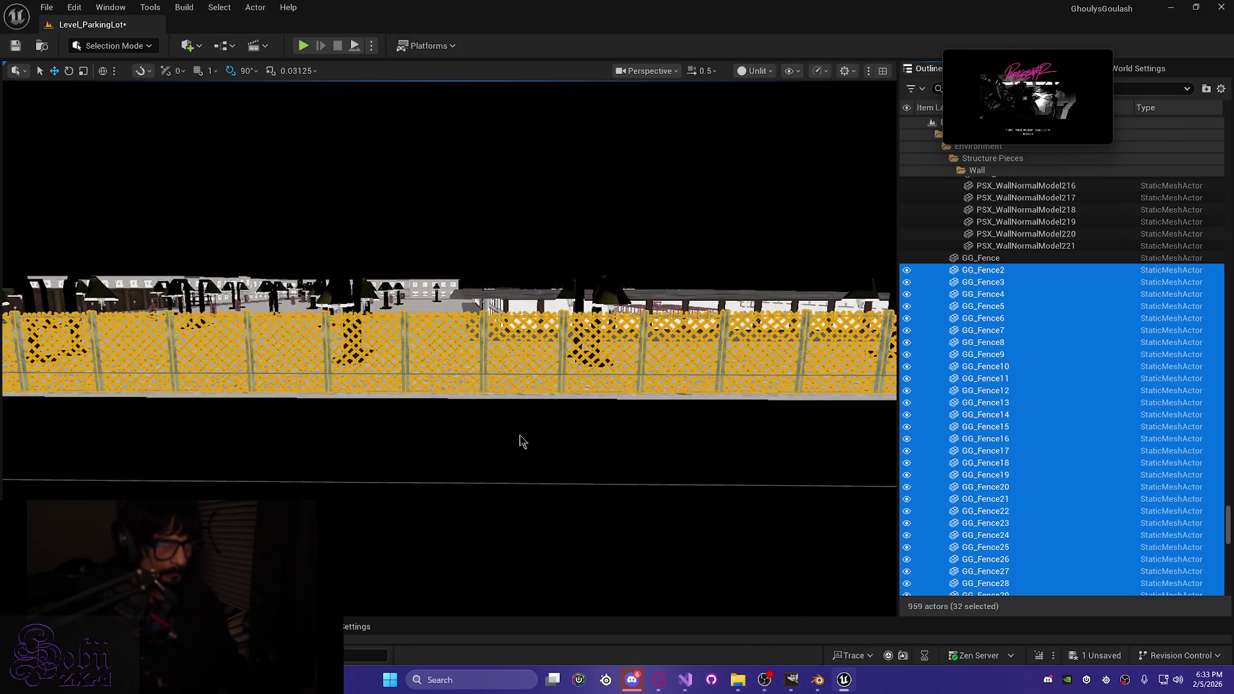
drag(520, 437, 450, 443)
mouse_move(450, 321)
mouse_down()
mouse_move(405, 311)
mouse_move(424, 338)
mouse_move(456, 345)
mouse_up()
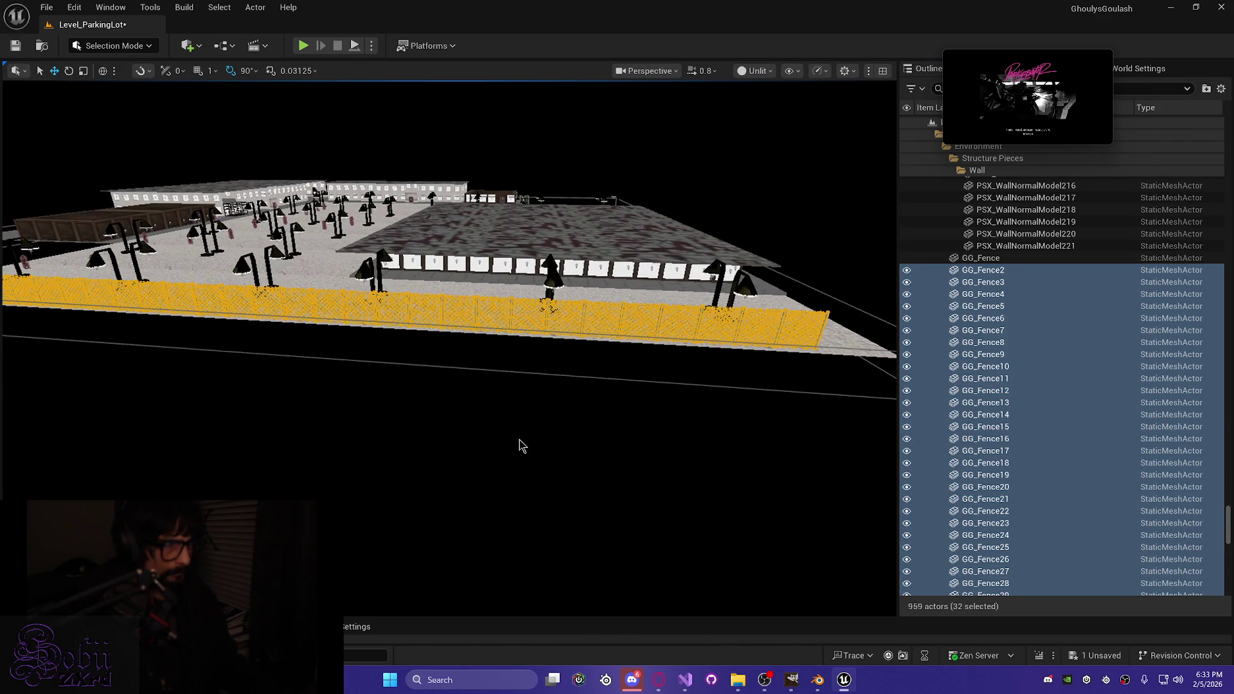
Step: Duplicate them as GG_Fence34–65 and slide the copies further along the lot edge
key(ctrl+d)
key(f)
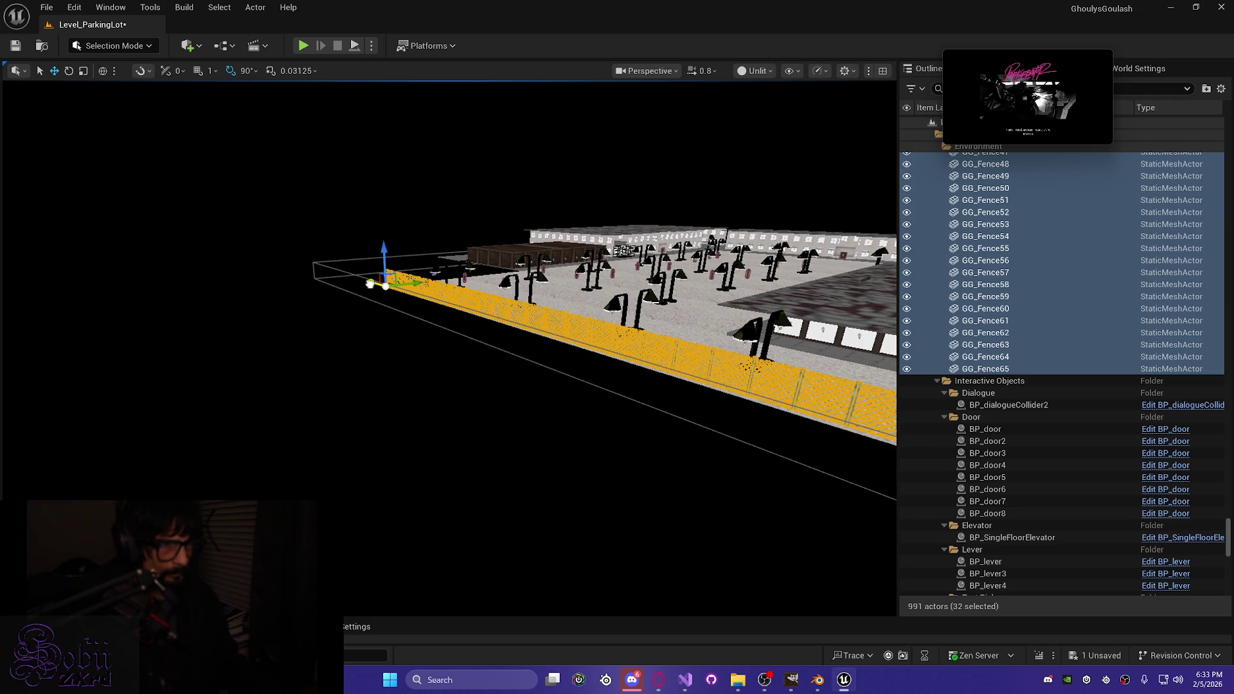
mouse_move(519, 384)
mouse_down()
mouse_move(488, 386)
mouse_move(519, 384)
mouse_move(461, 366)
mouse_up()
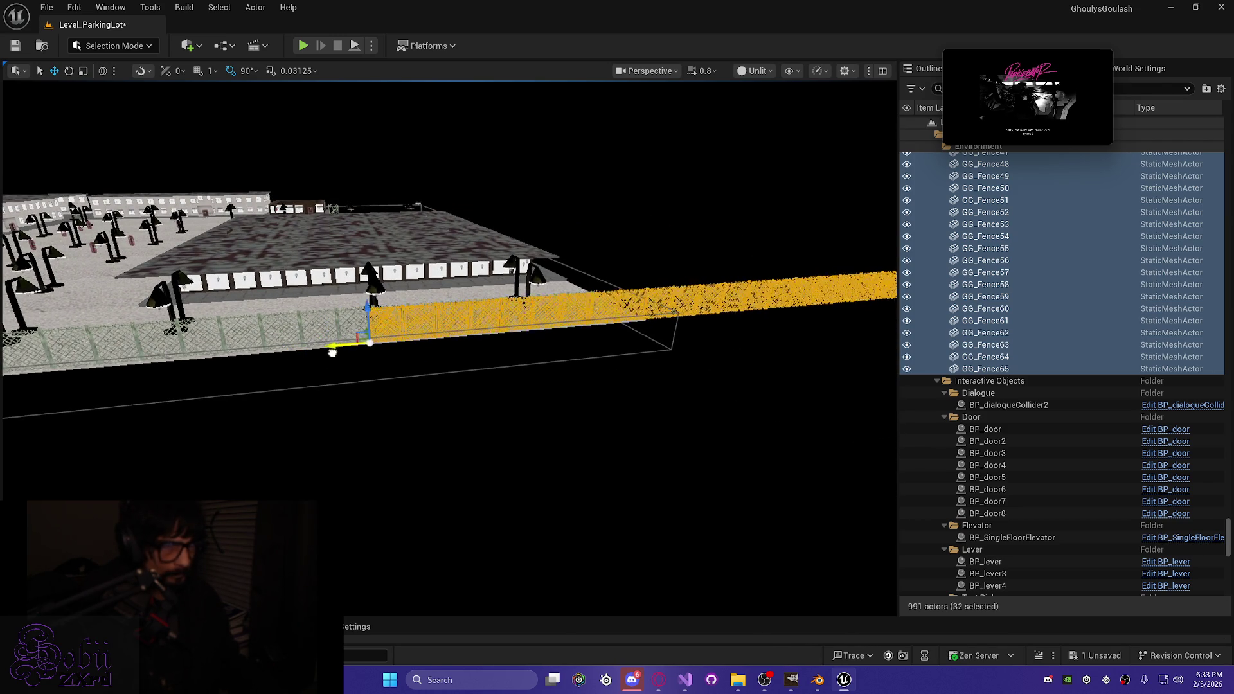
drag(327, 351, 532, 362)
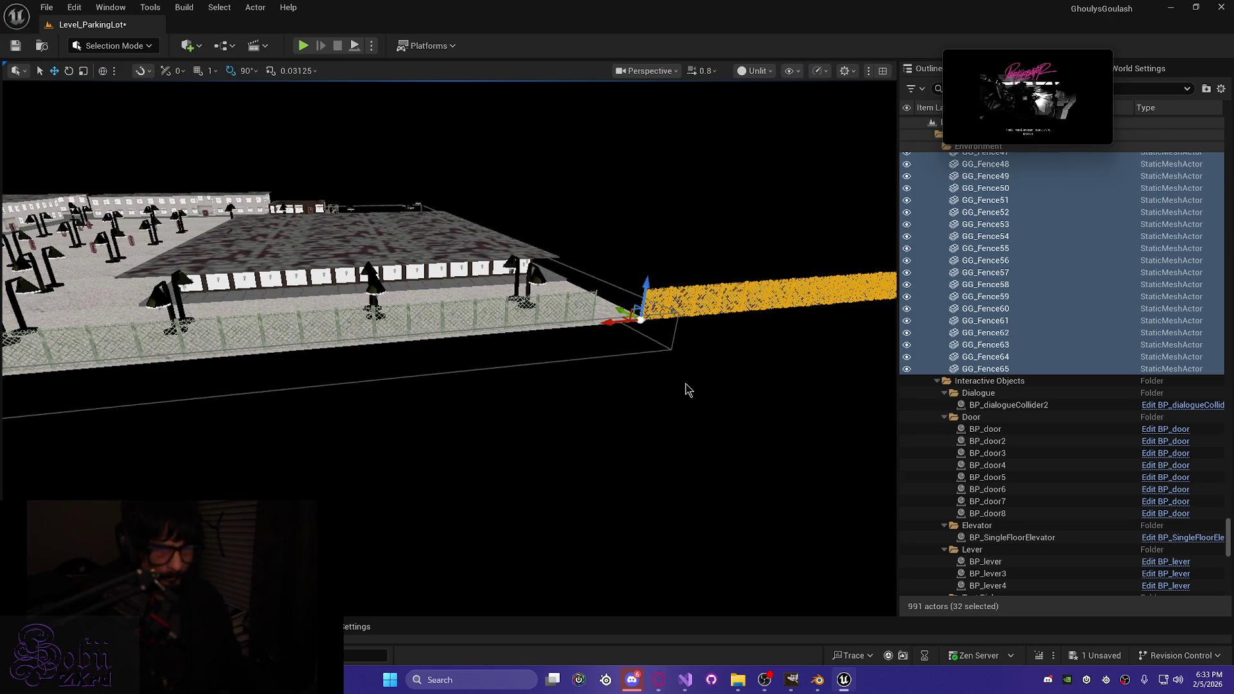
Step: Rotate the selected fence row -90 degrees and frame it in the view
drag(566, 325, 681, 345)
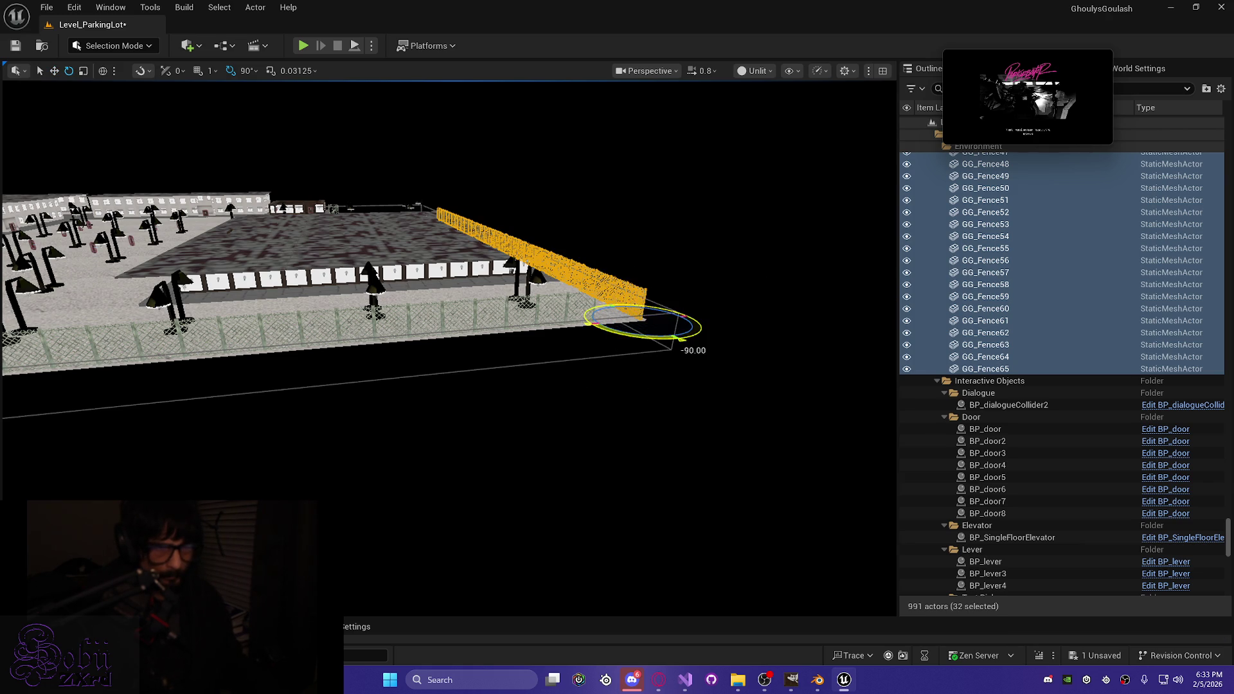
scroll(484, 368, up, 2)
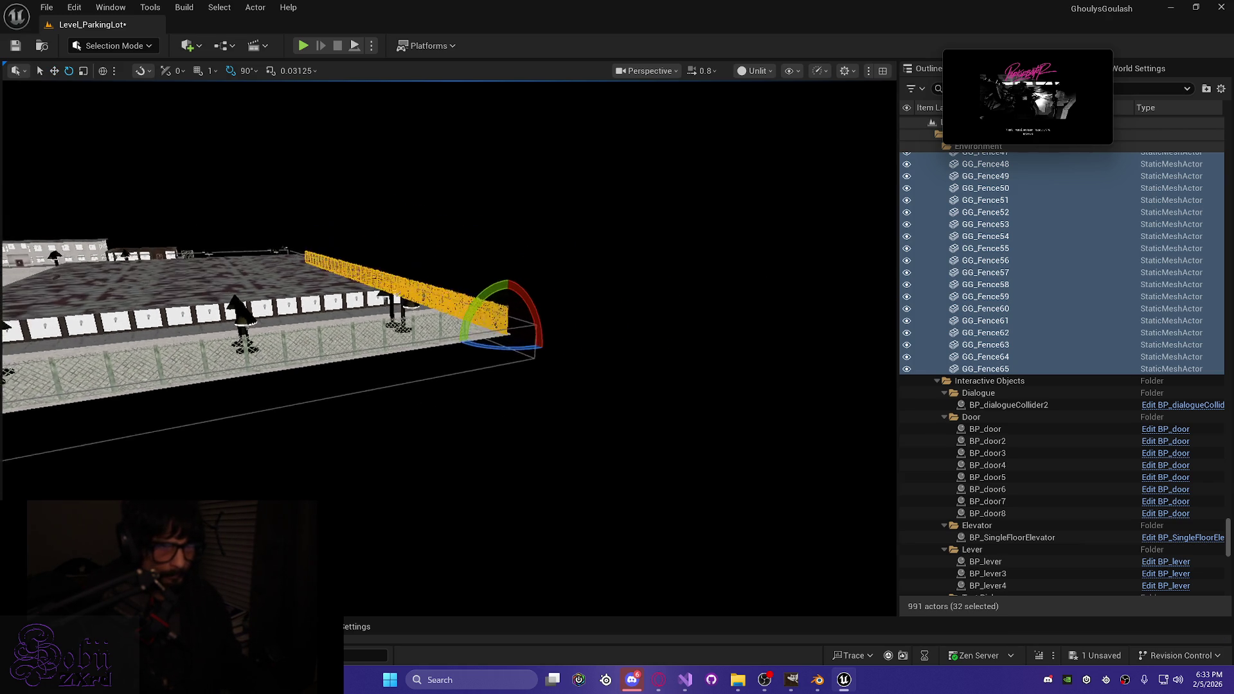
key(d)
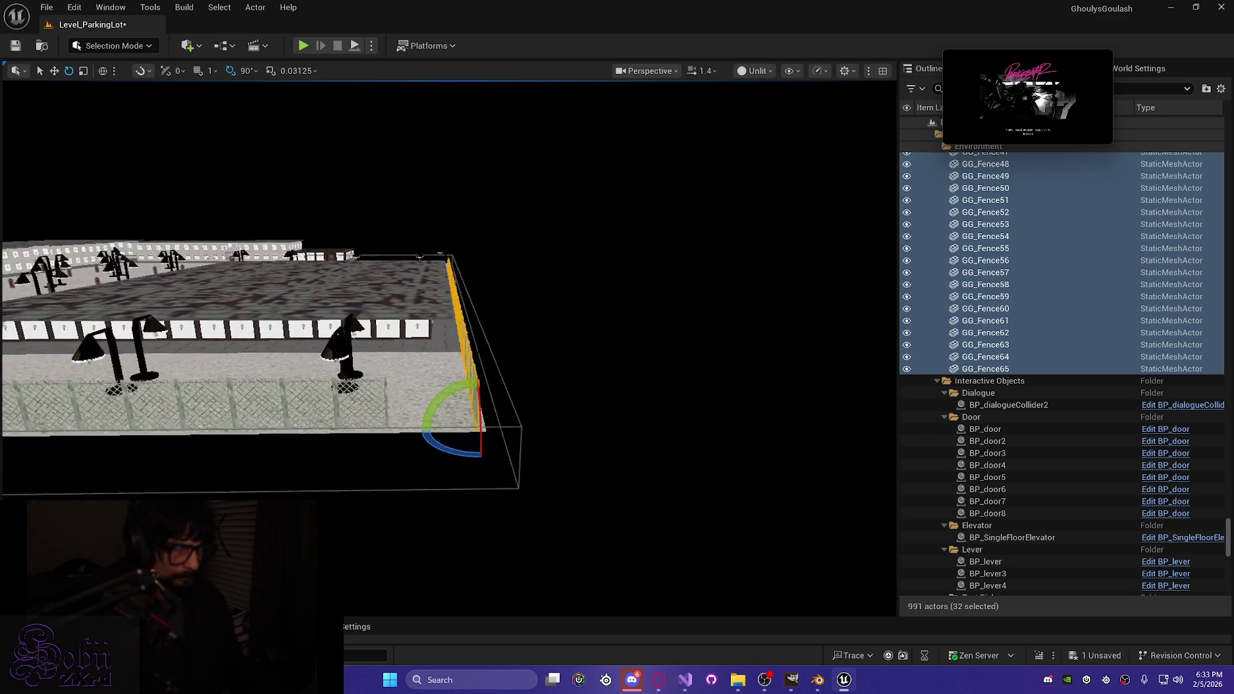
Step: Slide the fence row along the X axis so it lines the parking lot floor edge
key(w)
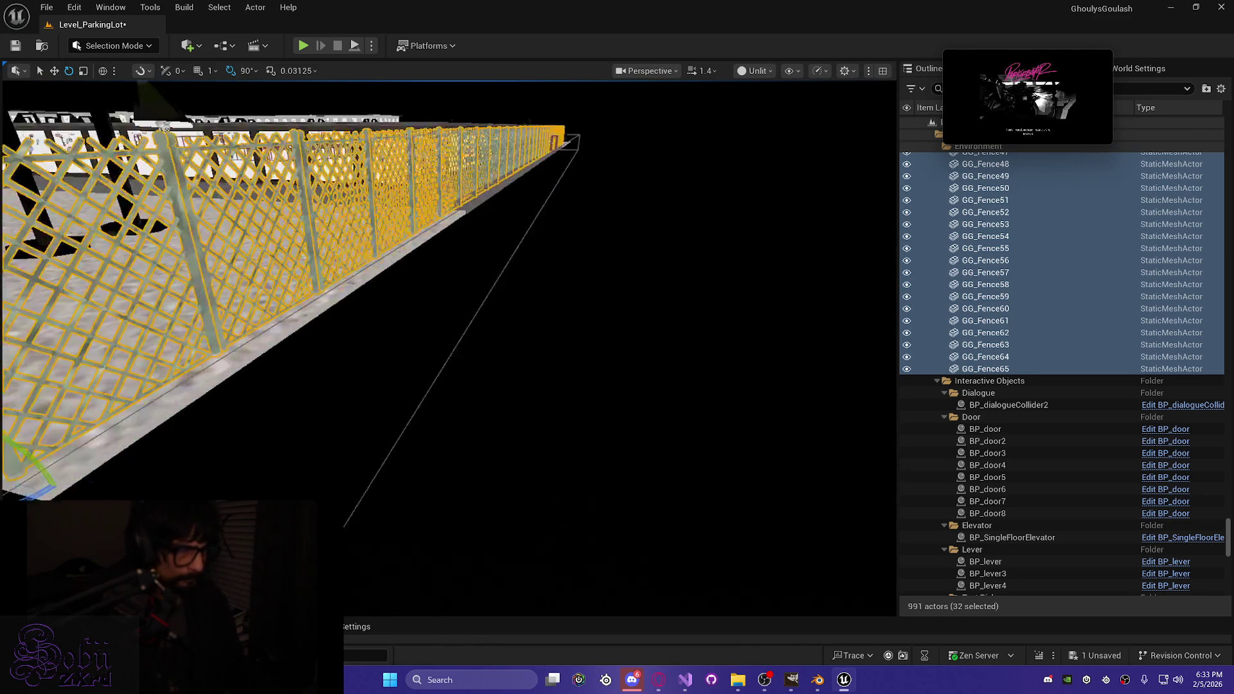
drag(445, 454, 526, 454)
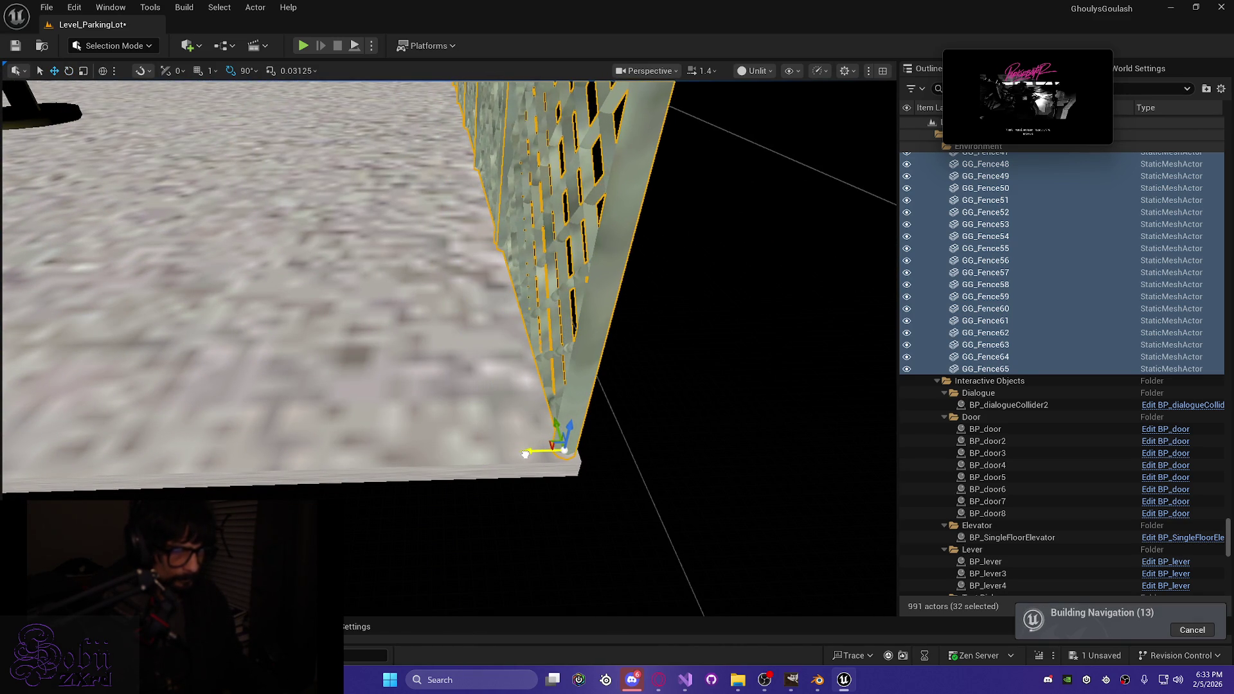
key(s)
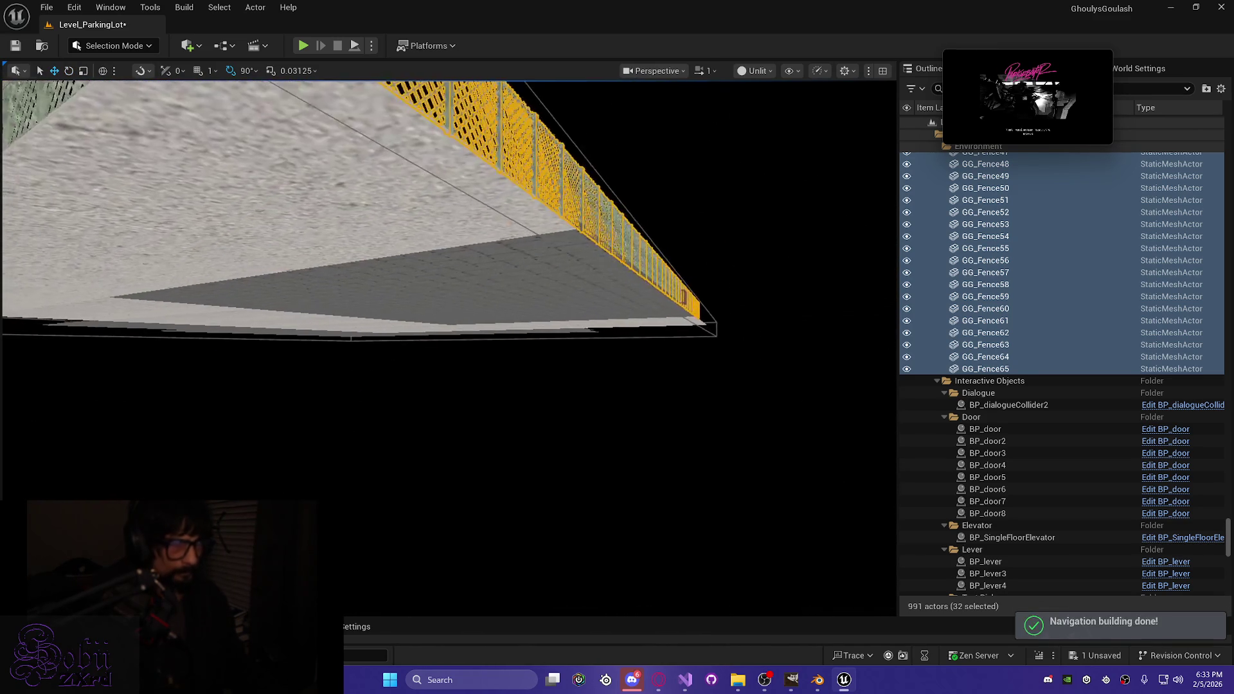
scroll(449, 347, down, 3)
scroll(448, 347, down, 1)
scroll(506, 355, up, 2)
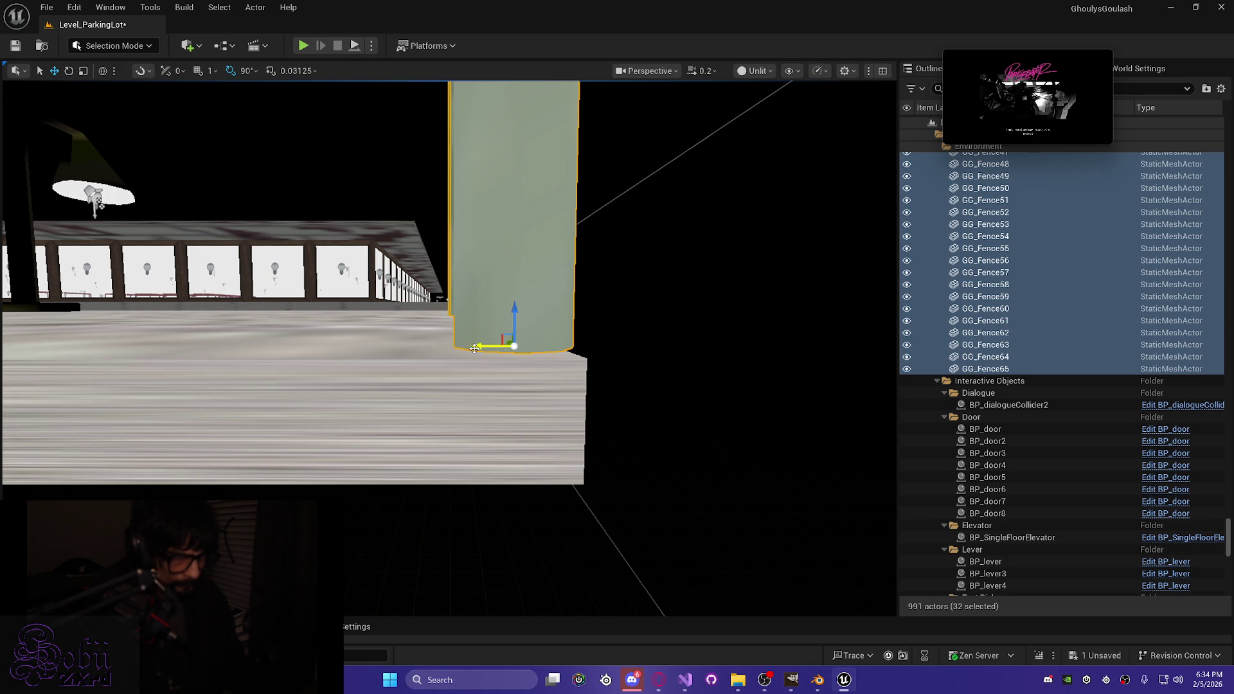
mouse_move(487, 358)
mouse_down()
mouse_move(405, 358)
mouse_move(405, 238)
mouse_move(533, 338)
mouse_move(610, 310)
mouse_move(610, 237)
mouse_move(713, 238)
mouse_move(714, 180)
mouse_up()
key(Escape)
Step: Select both wooden doors and slide them right along the building wall
click(454, 284)
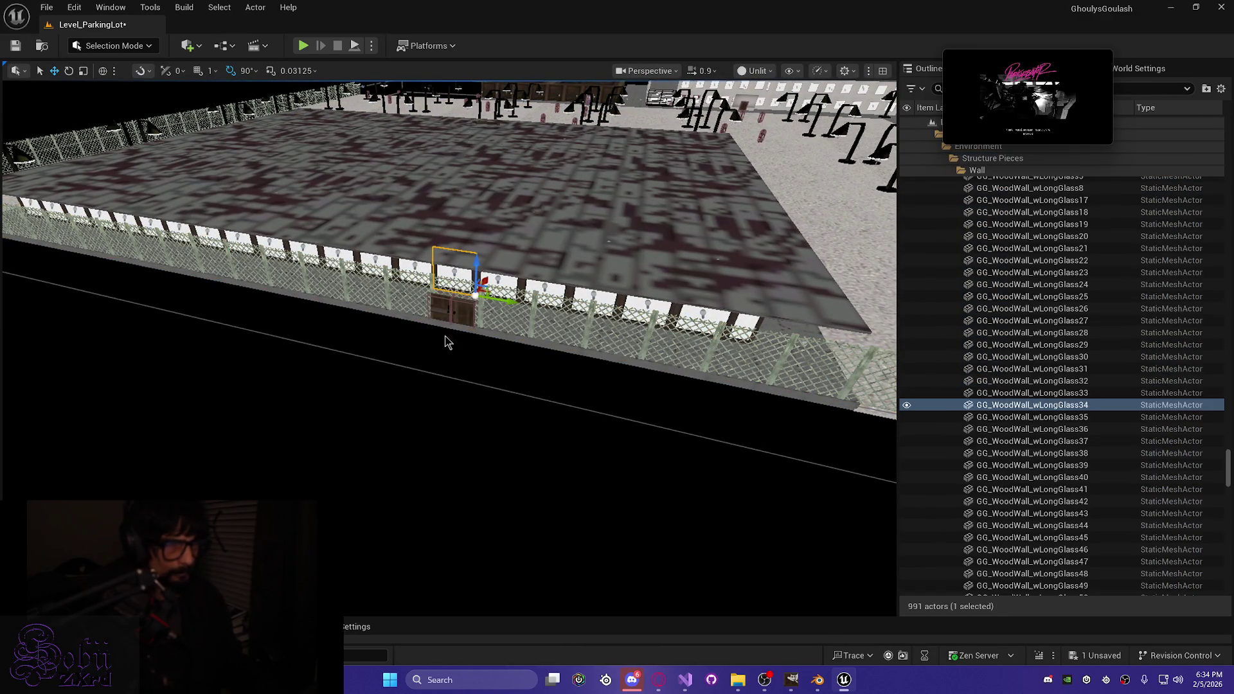
click(450, 309)
mouse_move(450, 388)
mouse_down()
mouse_move(422, 345)
mouse_move(425, 371)
mouse_up()
click(417, 363)
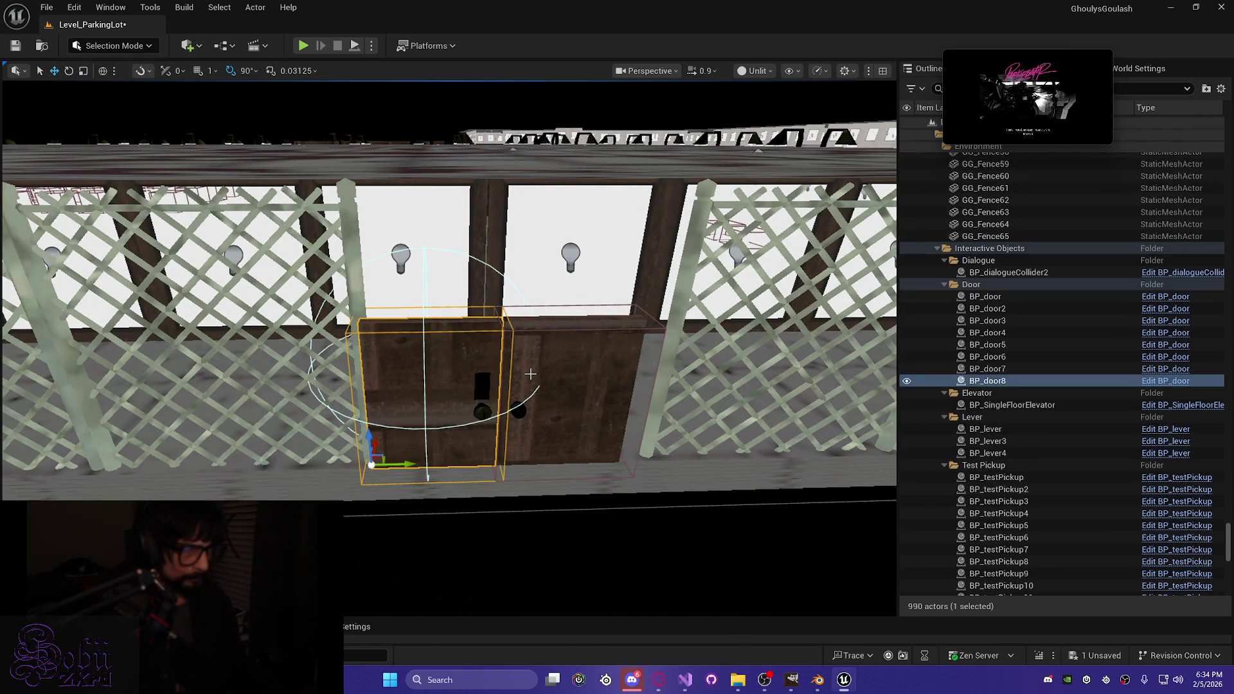
drag(650, 459, 657, 460)
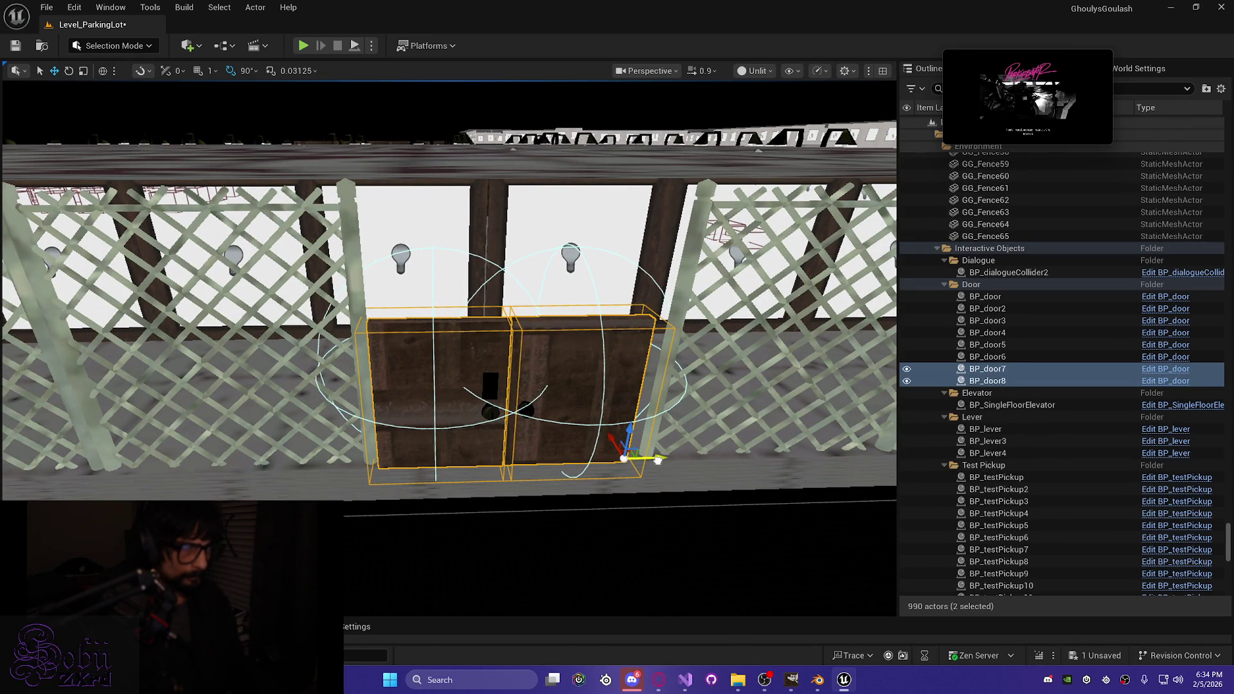
Step: Select fence panels GG_Fence38 through GG_Fence56 to check them, then deselect them
click(696, 244)
key(f)
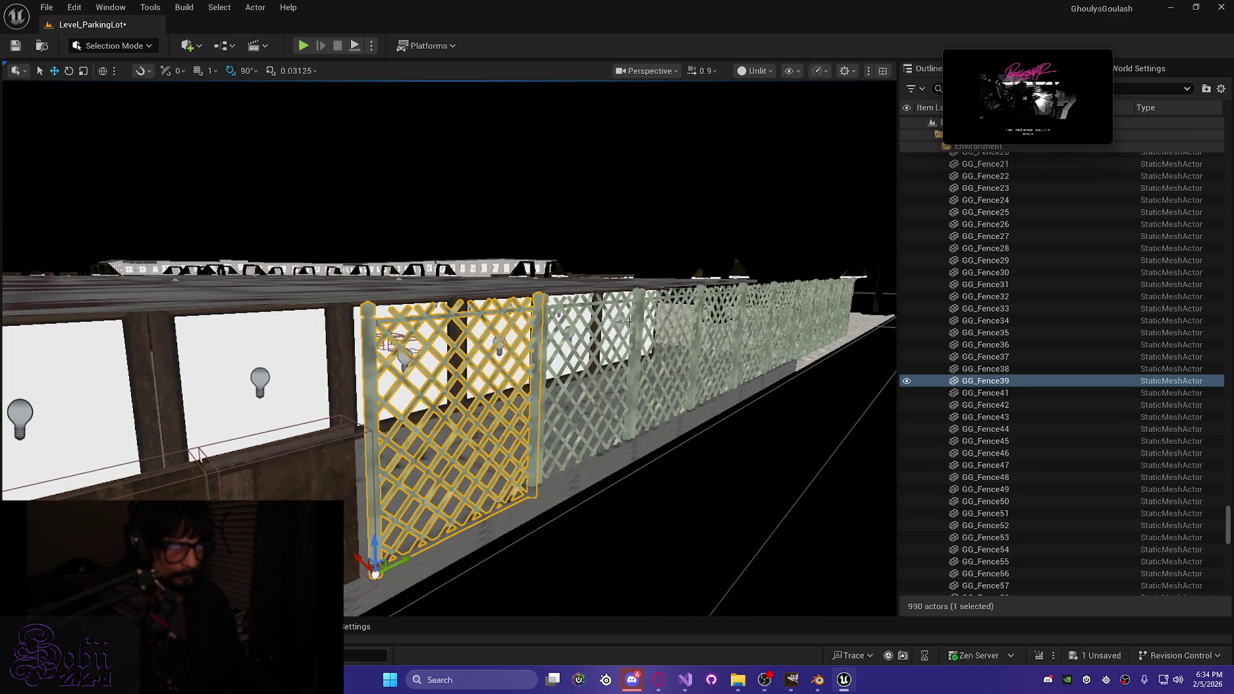
ctrl+click(584, 385)
key(f)
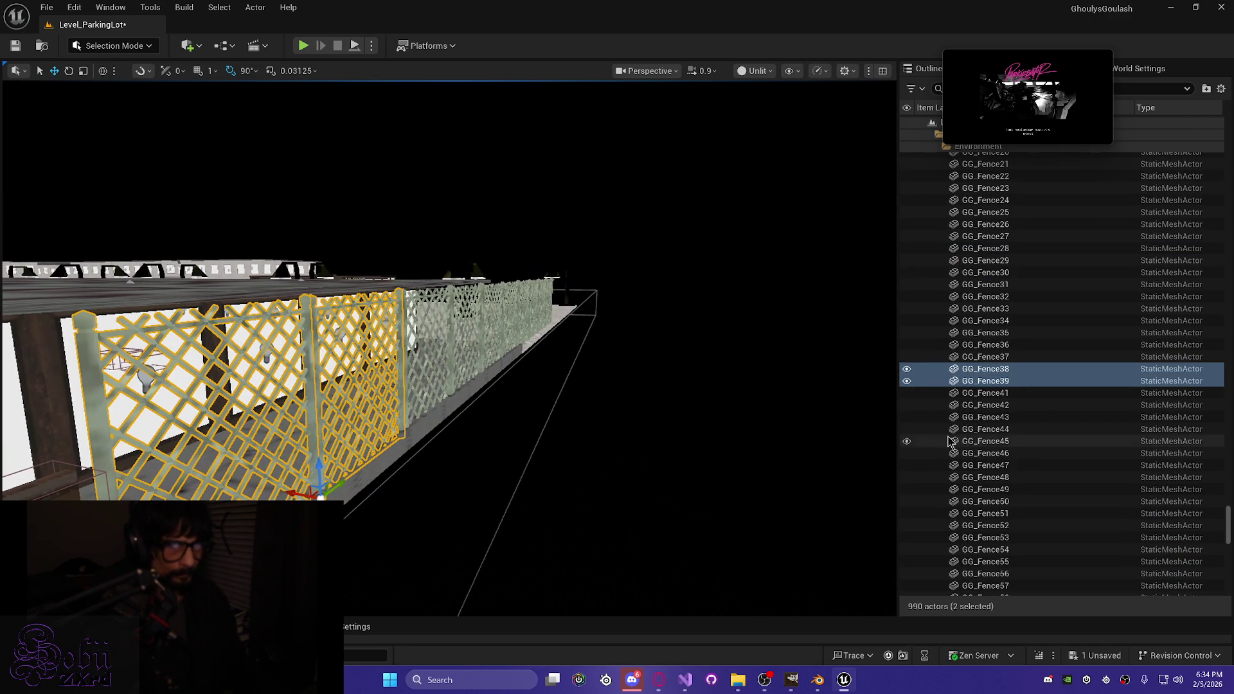
shift+click(972, 572)
drag(618, 440, 618, 440)
click(618, 440)
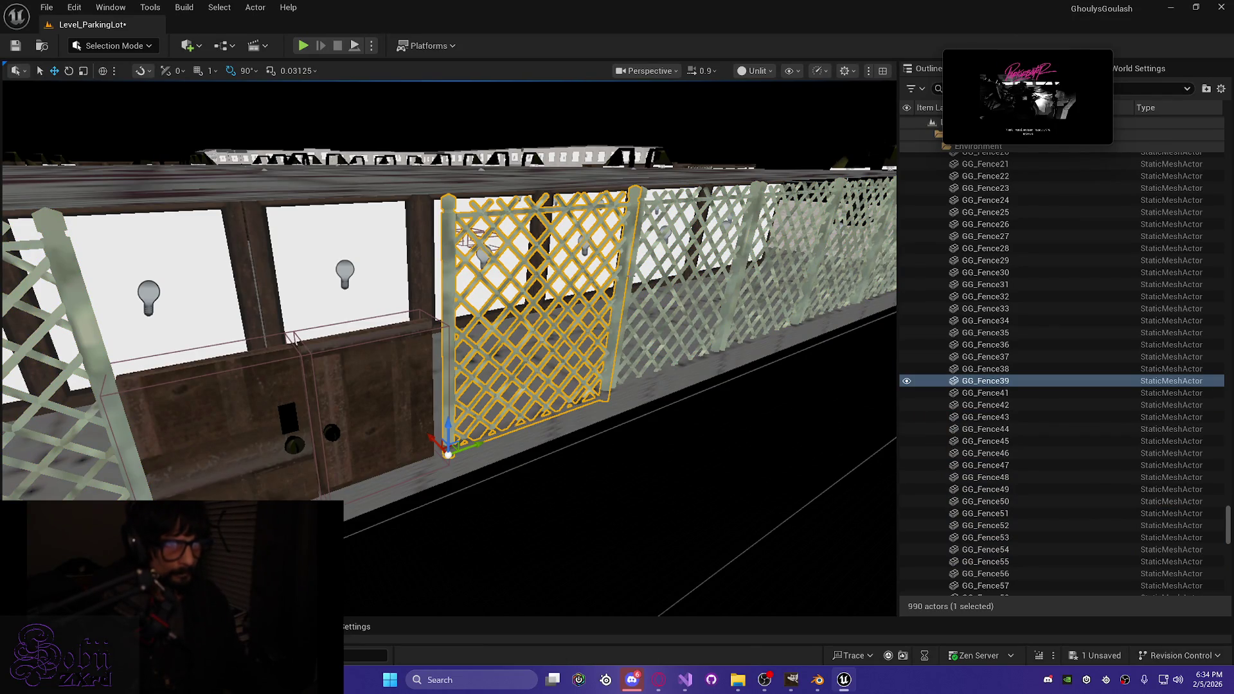
key(w)
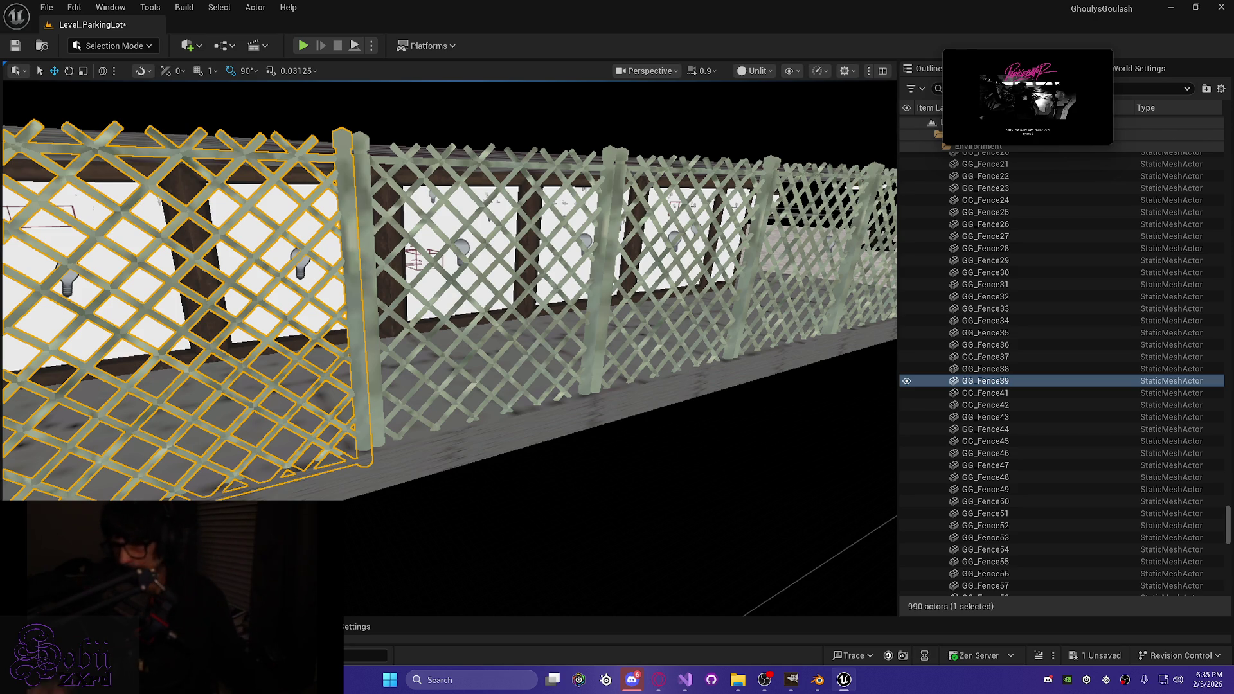
mouse_move(351, 445)
mouse_down()
mouse_move(386, 440)
mouse_move(355, 420)
mouse_up()
Step: Pick individual fence panels, including GG_Fence41, GG_Fence62, GG_Fence63 and the one beside the doors
click(556, 394)
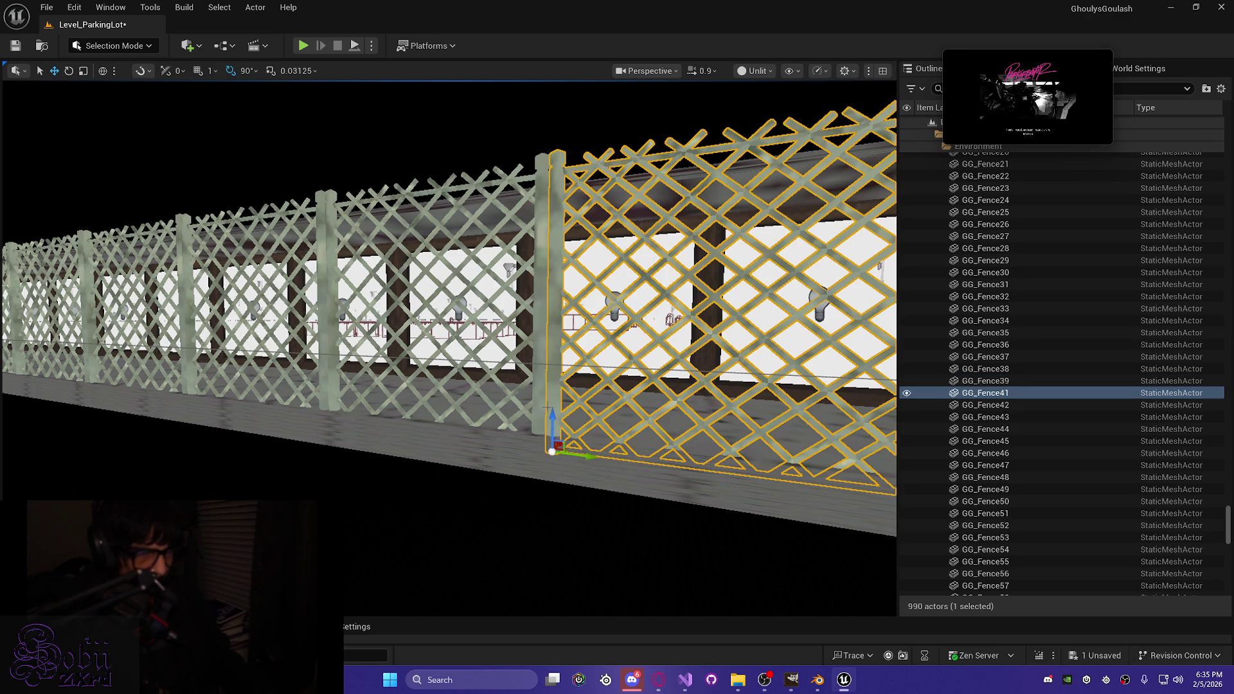
mouse_move(332, 496)
mouse_down()
mouse_move(328, 543)
mouse_move(286, 525)
mouse_up()
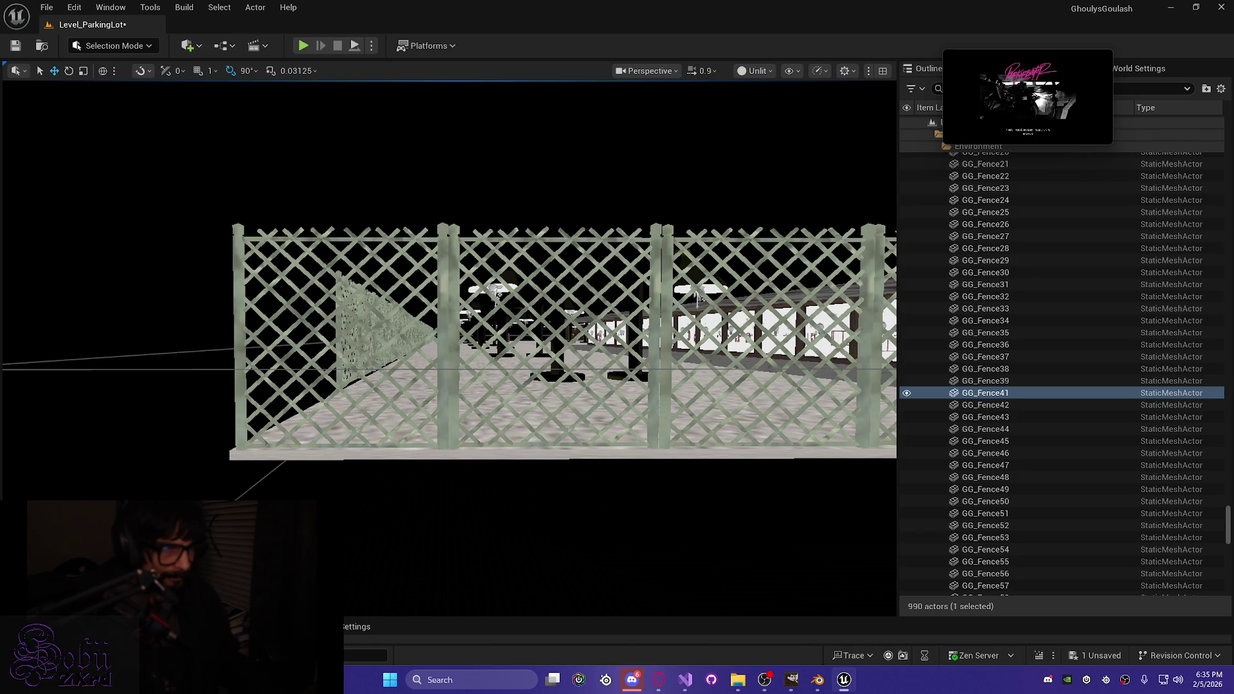
click(334, 334)
drag(444, 491, 443, 441)
click(444, 491)
drag(444, 491, 466, 518)
click(568, 489)
click(568, 488)
mouse_move(568, 488)
mouse_down()
mouse_move(627, 521)
mouse_move(591, 528)
mouse_move(743, 330)
mouse_move(486, 373)
mouse_move(673, 514)
mouse_up()
click(508, 386)
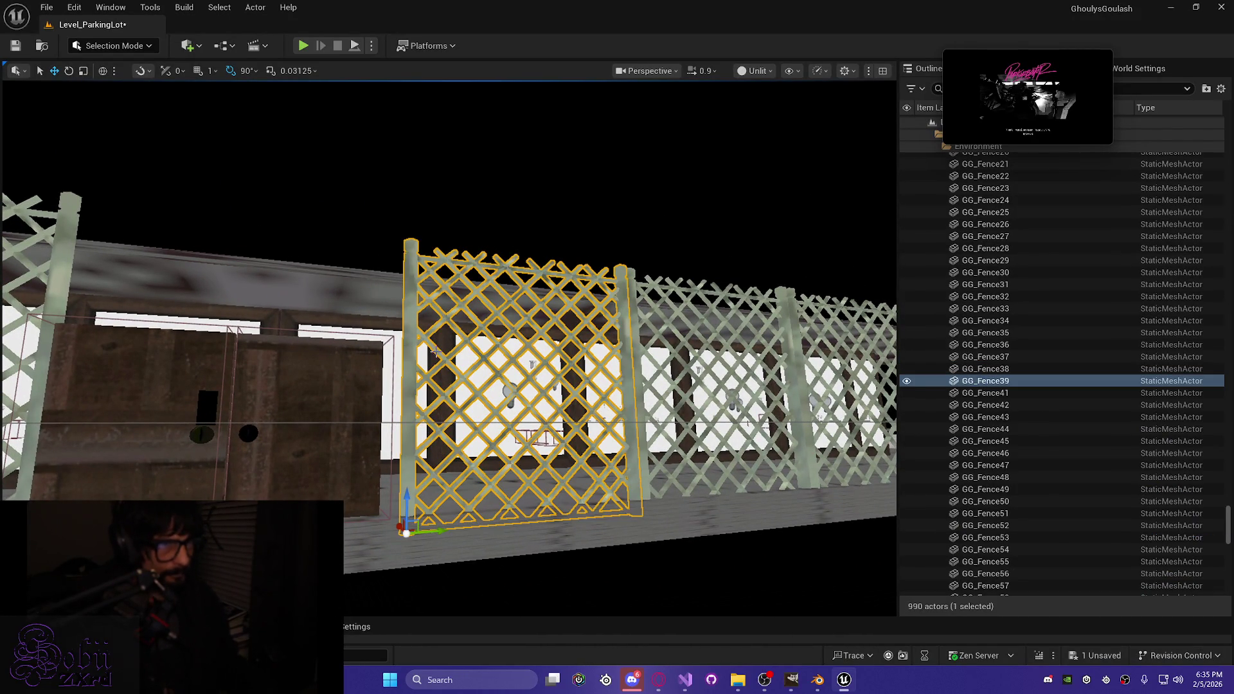
Step: Add GG_Fence49, 46, 47, 42, 43 and neighbouring panels to the selection
ctrl+click(698, 373)
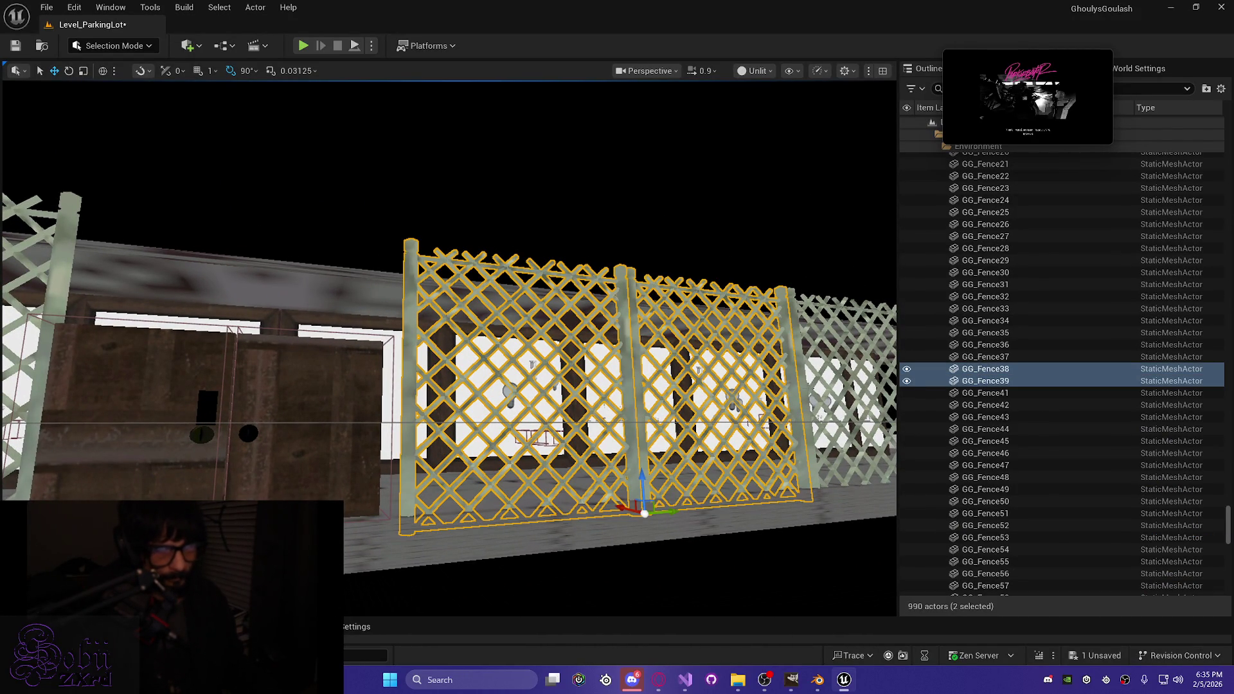
ctrl+click(835, 418)
drag(579, 373, 617, 375)
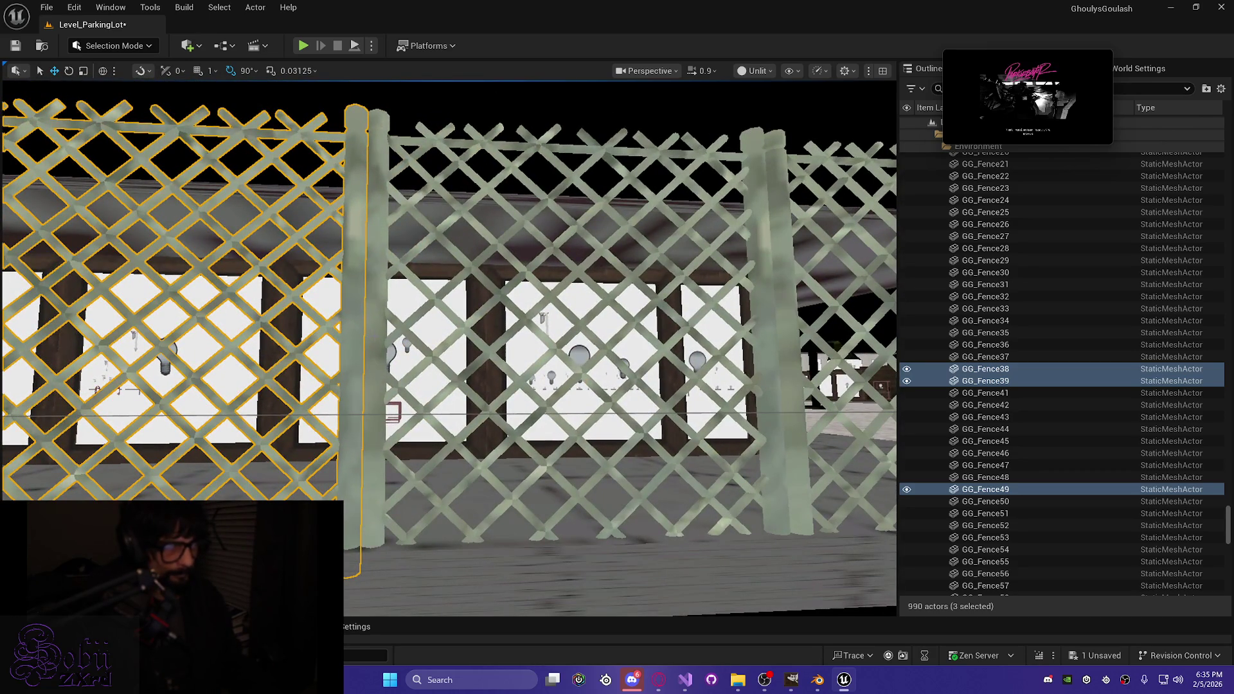
ctrl+click(510, 343)
ctrl+click(788, 366)
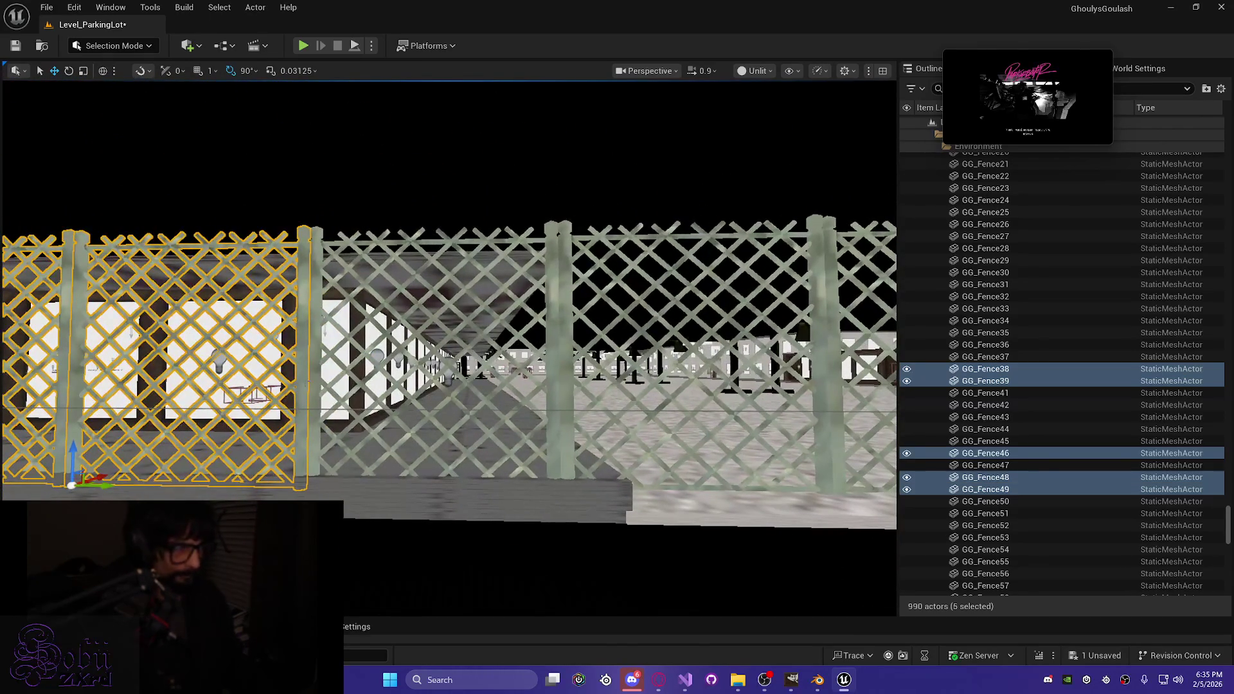
ctrl+click(476, 361)
ctrl+click(694, 360)
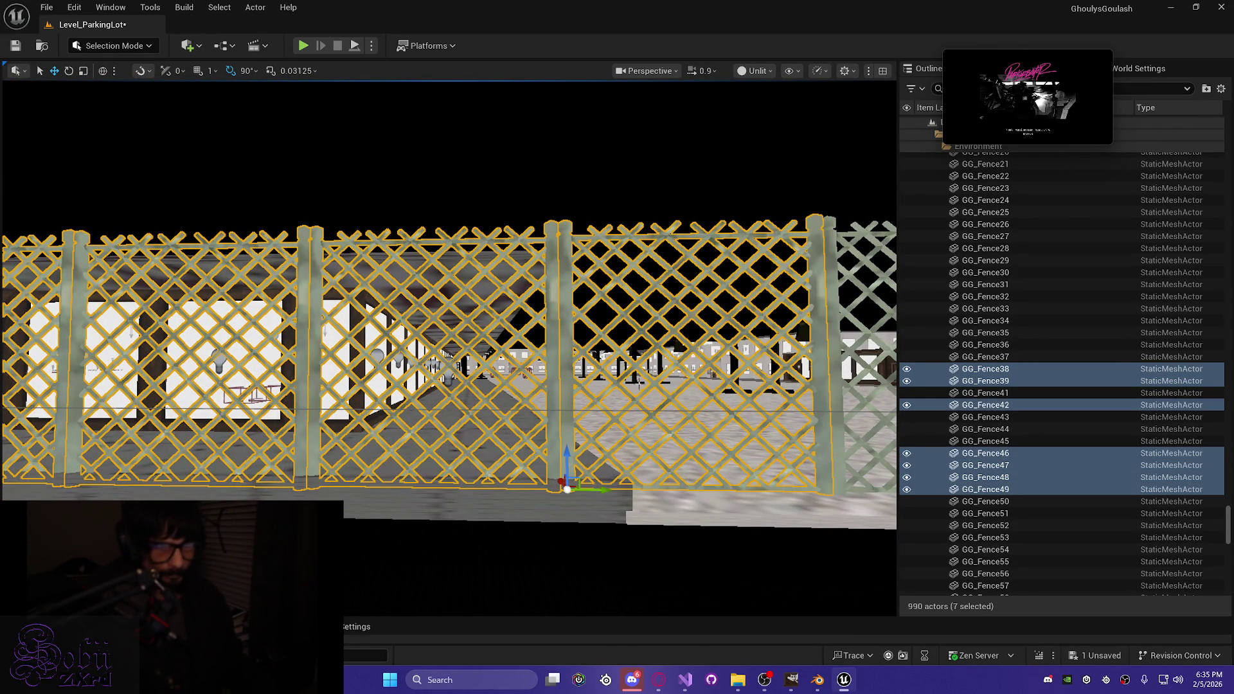
ctrl+click(839, 399)
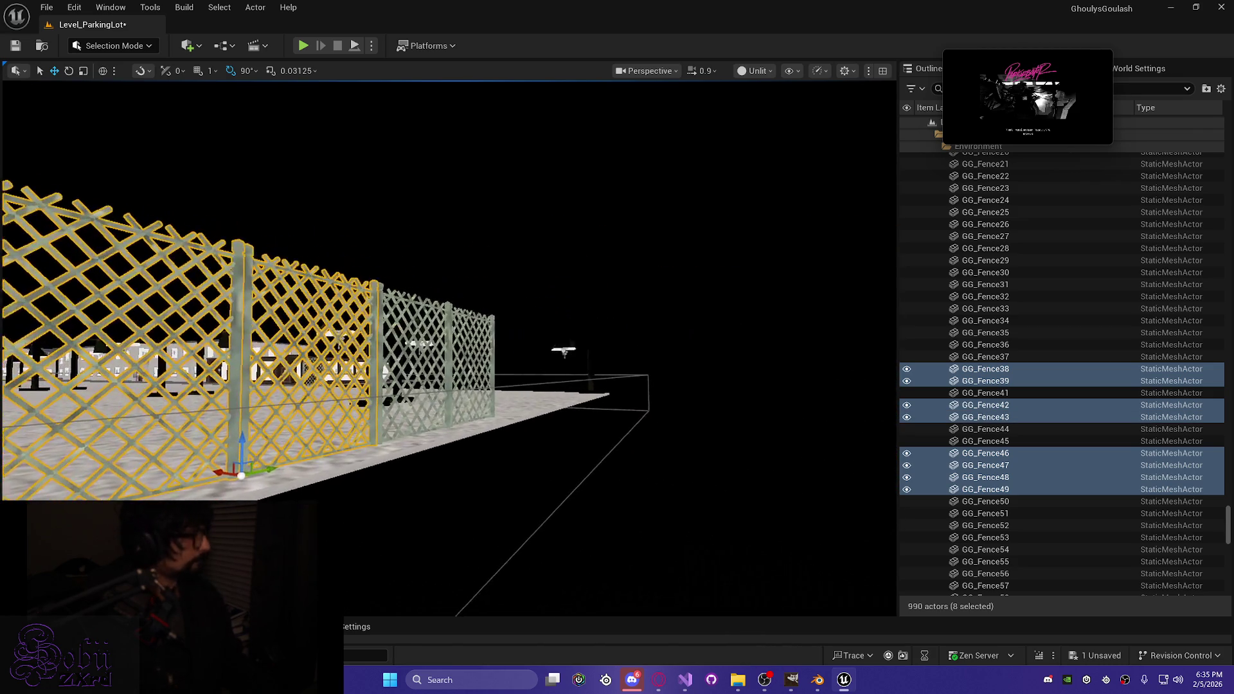
Step: Add GG_Fence44 and 45, slide the ten panels left against the doors, then switch to Lit view
drag(491, 366, 491, 366)
ctrl+click(497, 291)
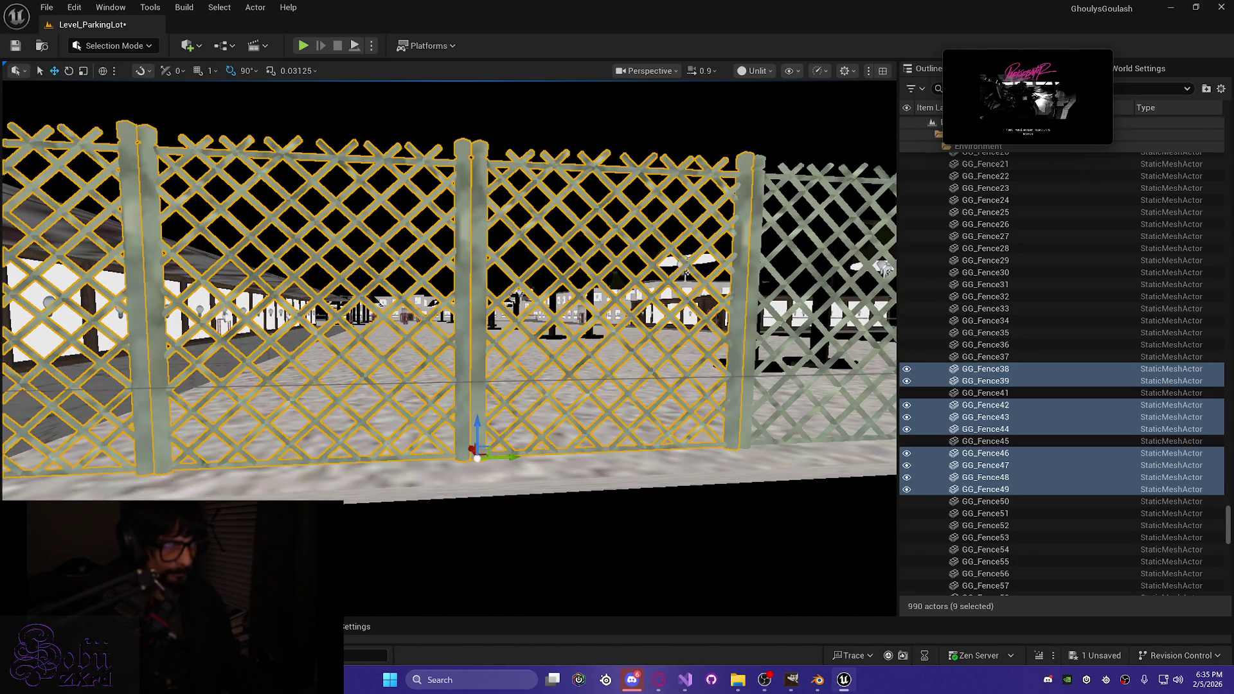
ctrl+click(822, 193)
drag(822, 193, 758, 200)
drag(562, 333, 562, 333)
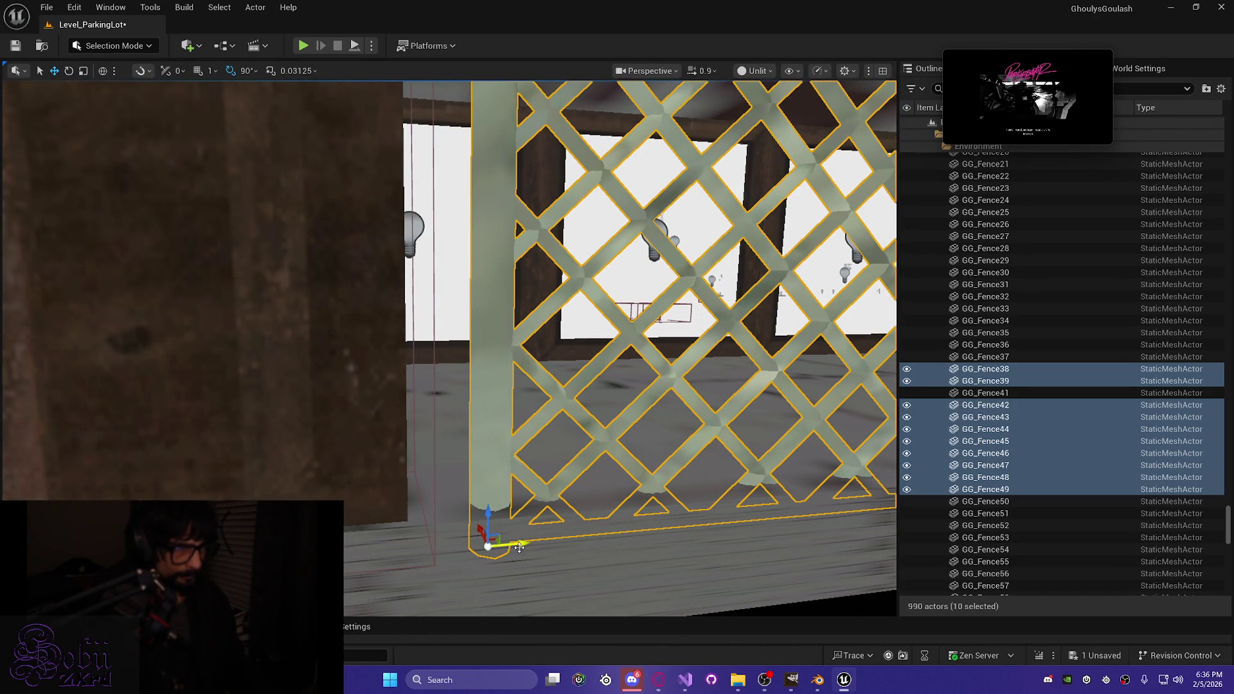
drag(519, 545, 461, 545)
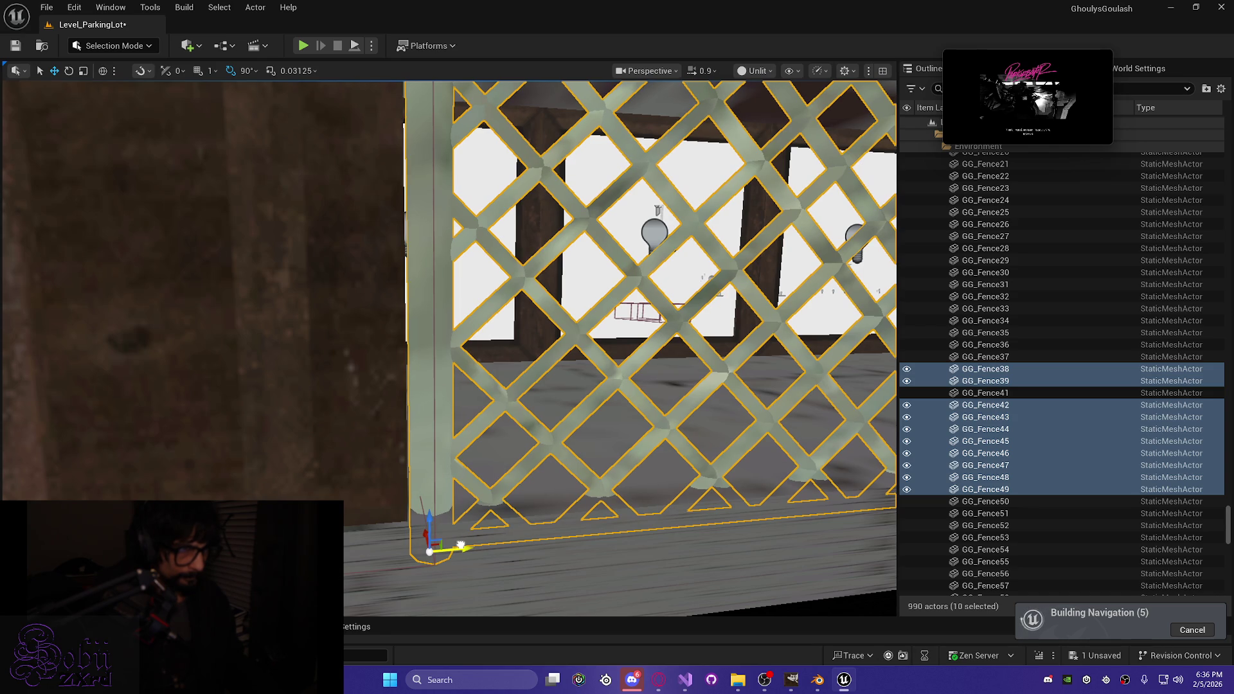
scroll(335, 438, down, 10)
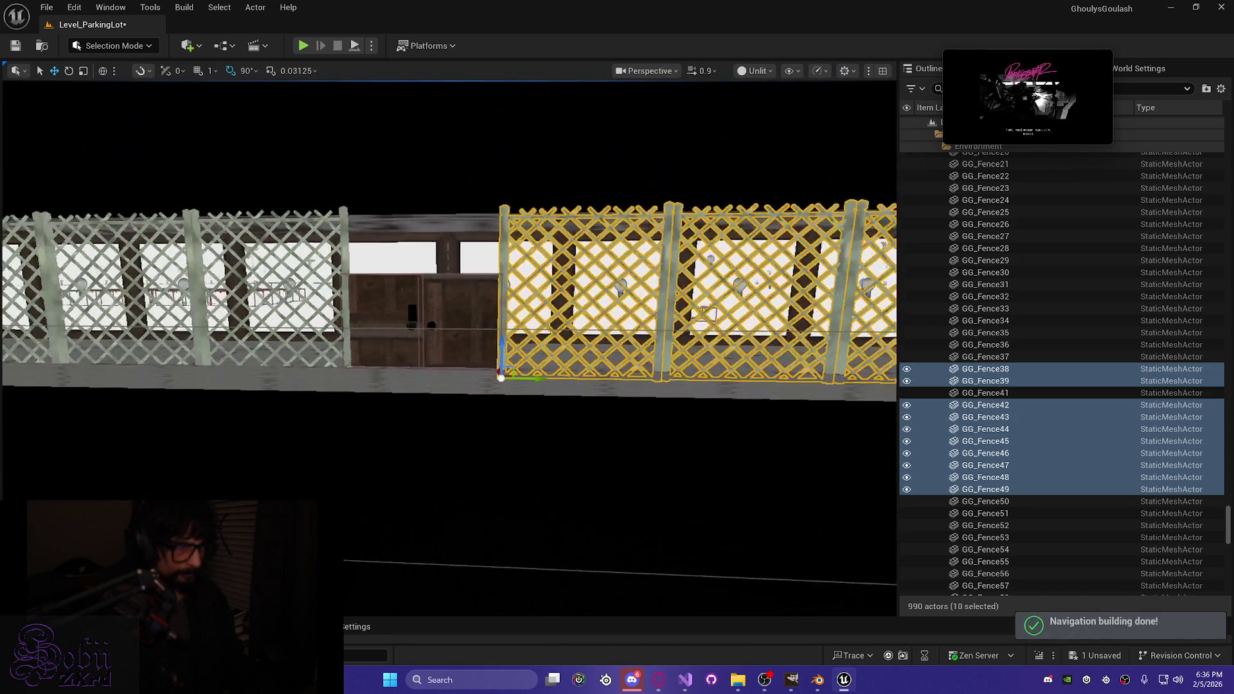
scroll(302, 423, down, 1)
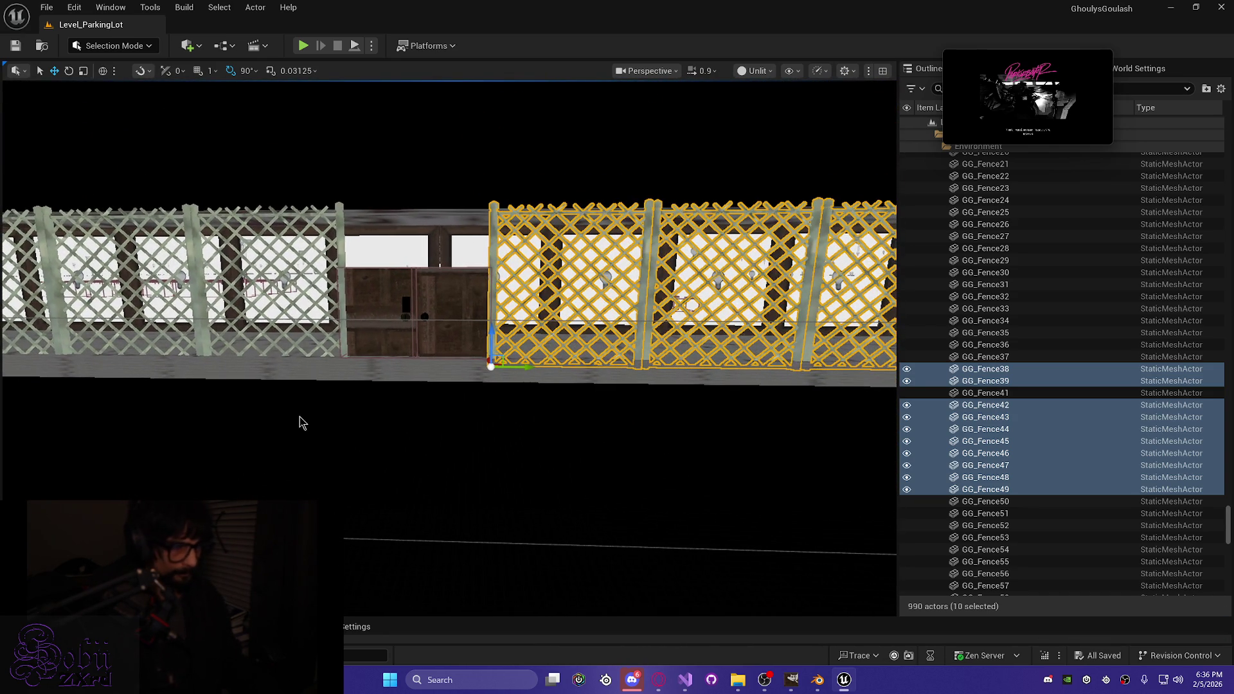
key(alt+4)
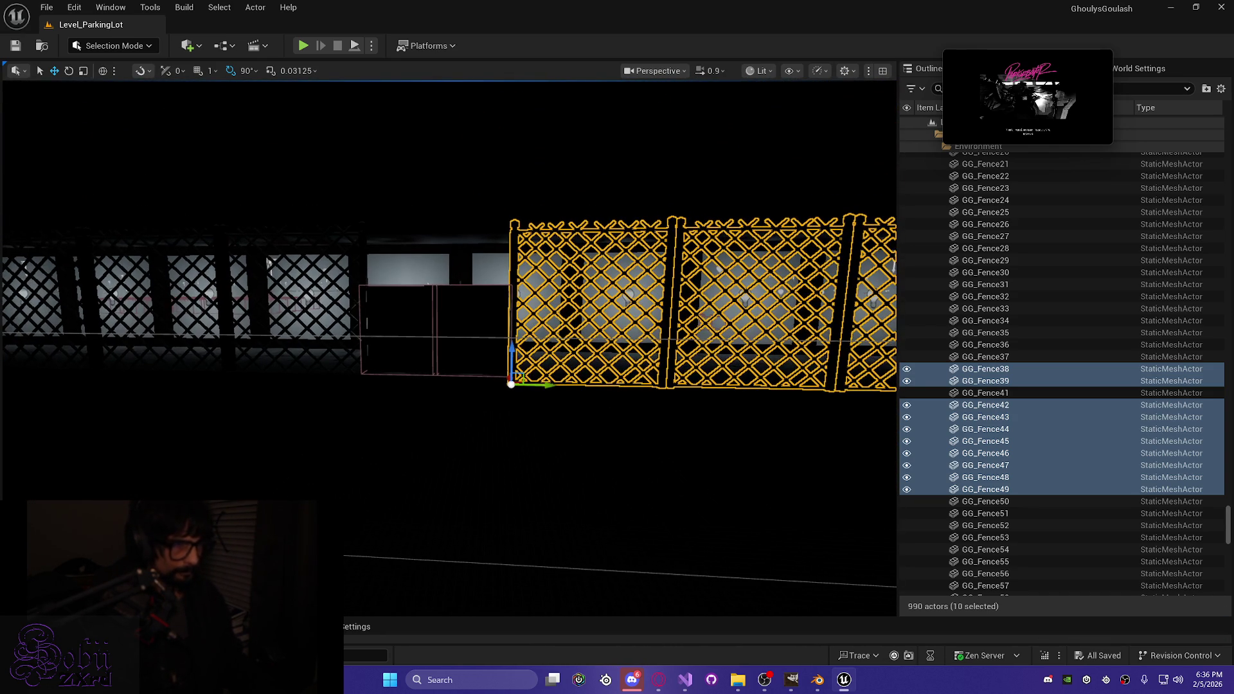
Step: Select doors BP_door7 and BP_door8 and slide them left along the fence line
scroll(345, 421, down, 2)
scroll(348, 390, up, 2)
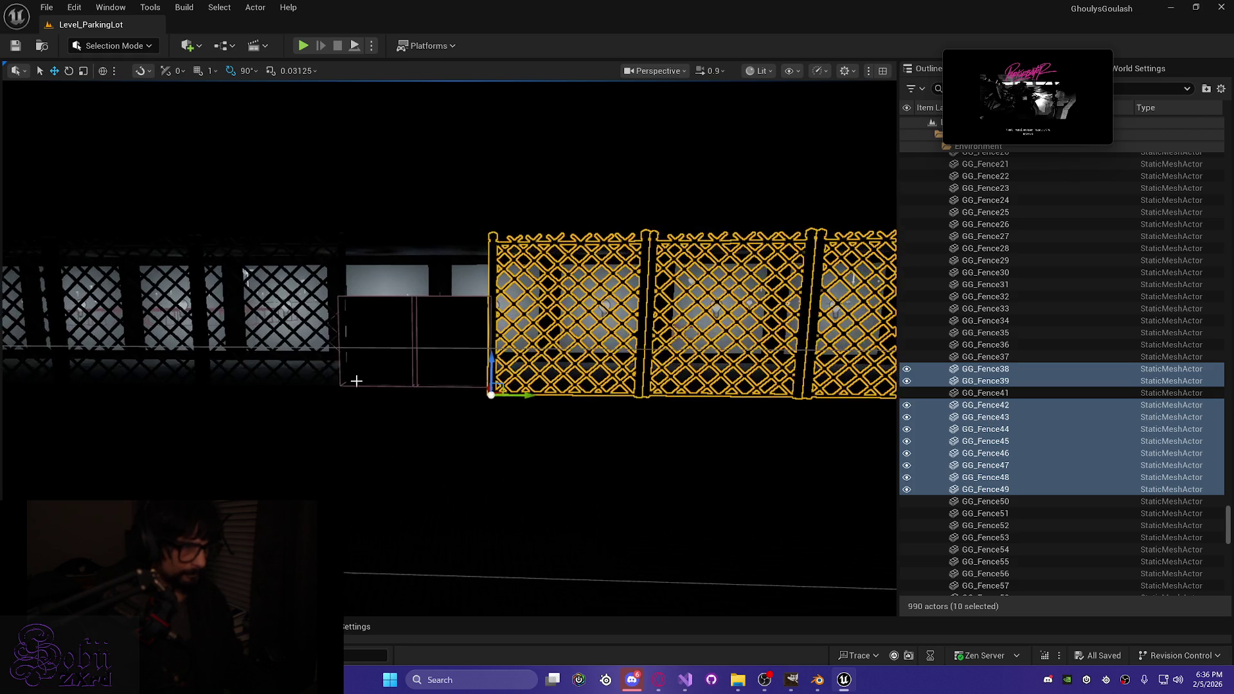
click(334, 279)
ctrl+click(325, 276)
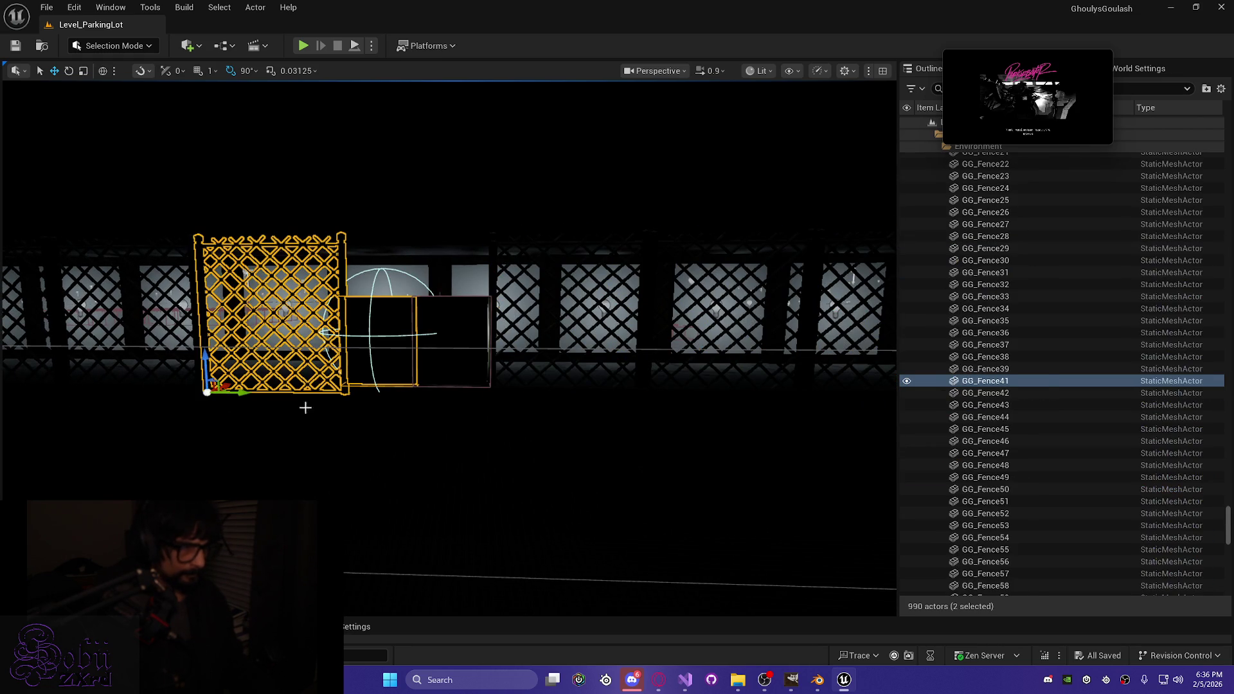
key(f)
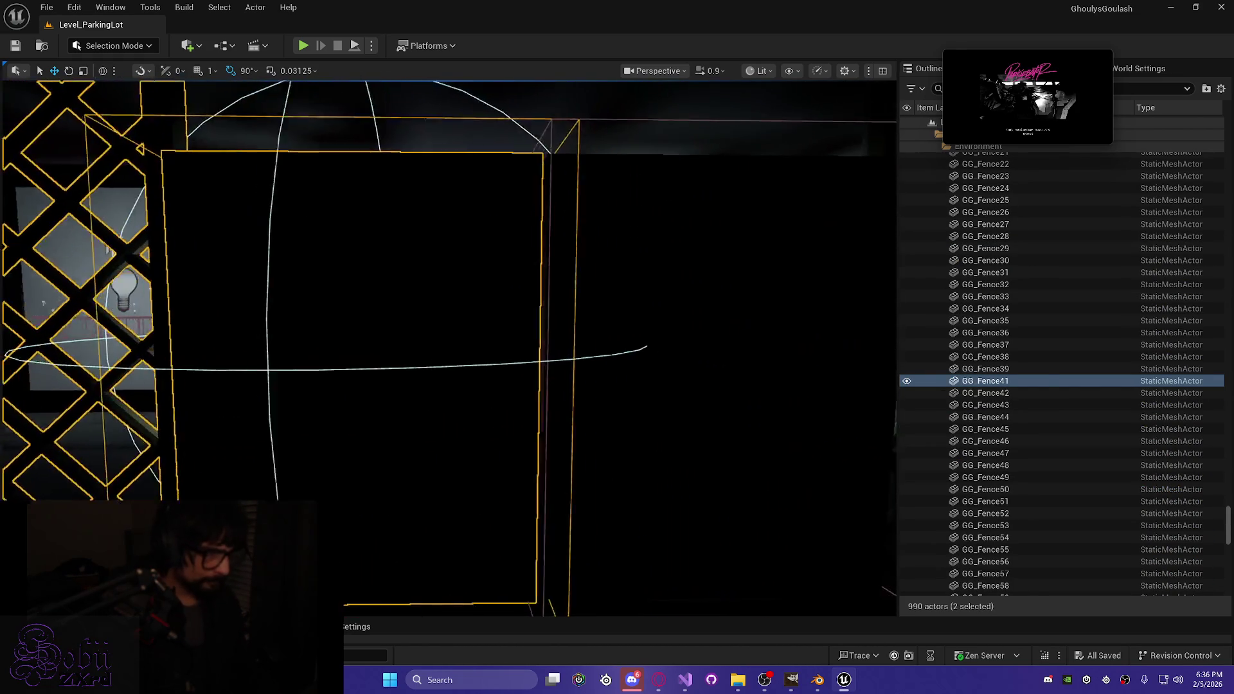
scroll(450, 347, down, 10)
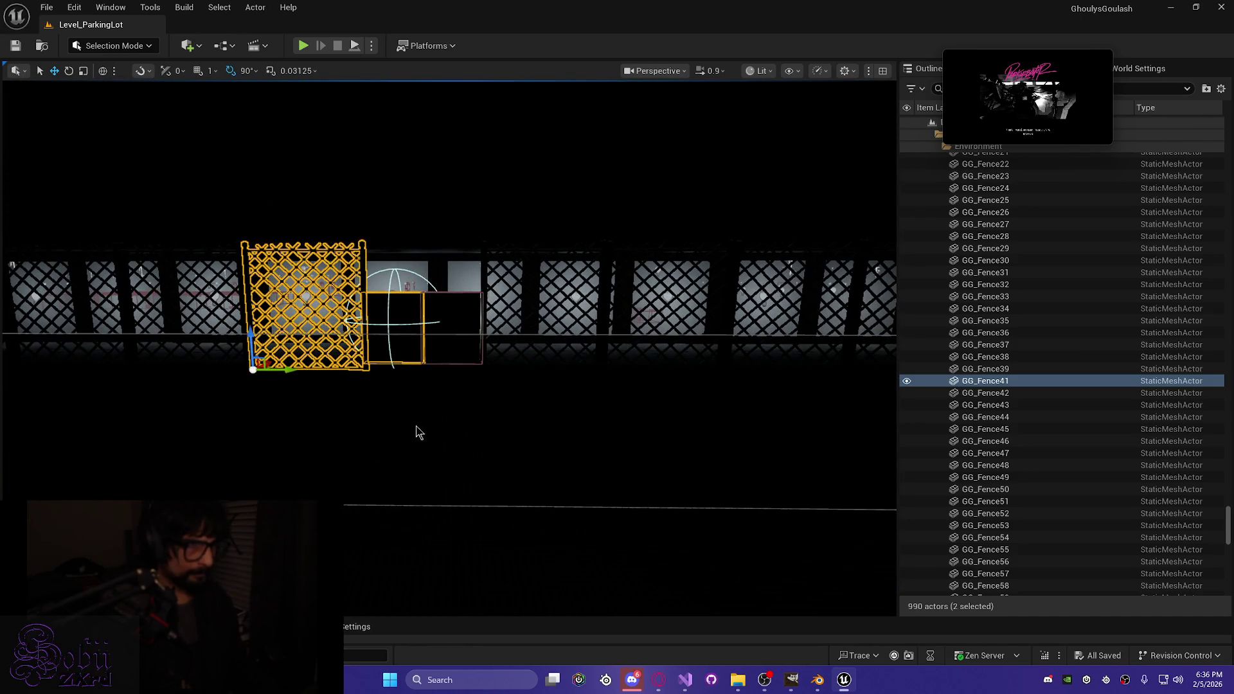
ctrl+click(450, 315)
ctrl+click(290, 206)
key(f)
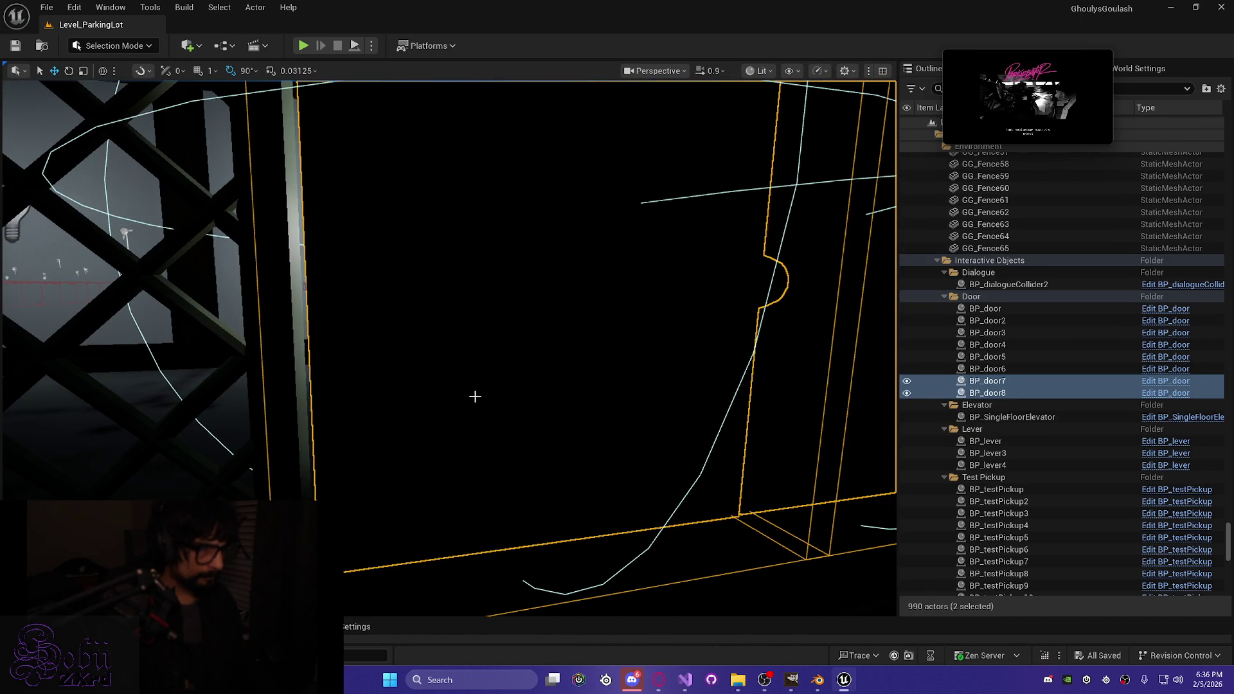
drag(353, 556, 348, 556)
Step: Save the level with Ctrl+S and start a Play-in-Editor session with Alt+P
scroll(357, 526, down, 5)
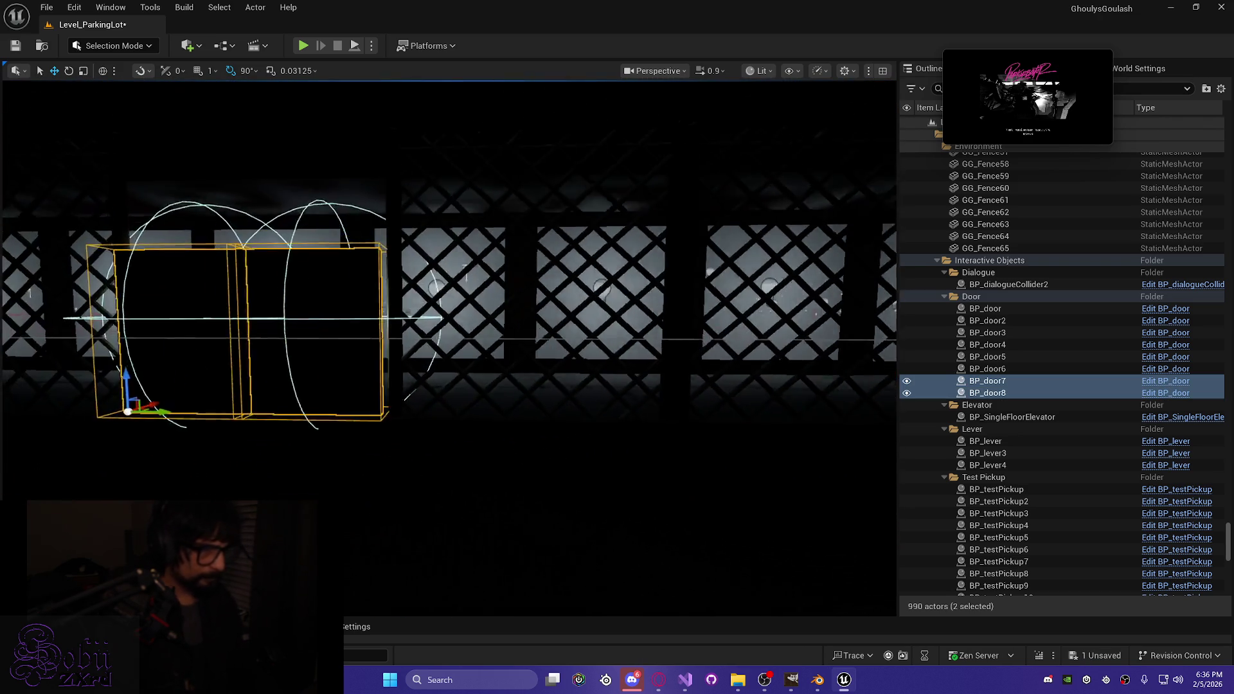
mouse_move(357, 526)
mouse_down()
mouse_move(427, 507)
mouse_move(364, 592)
mouse_up()
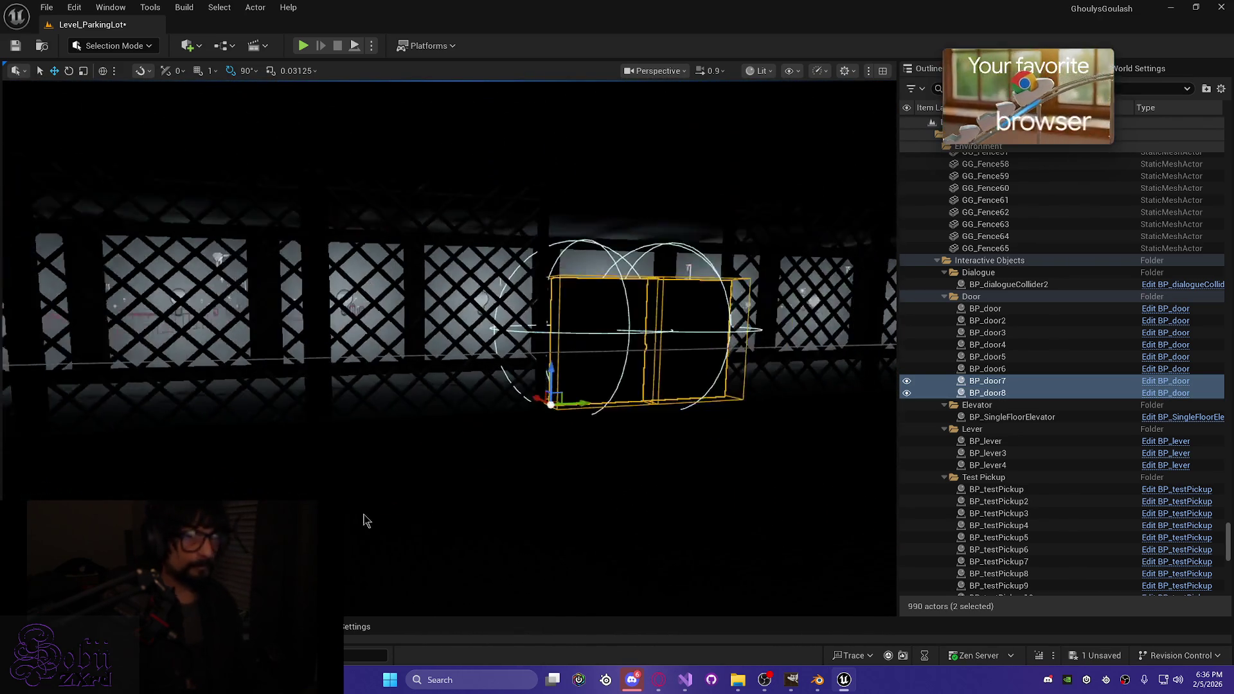
key(ctrl+s)
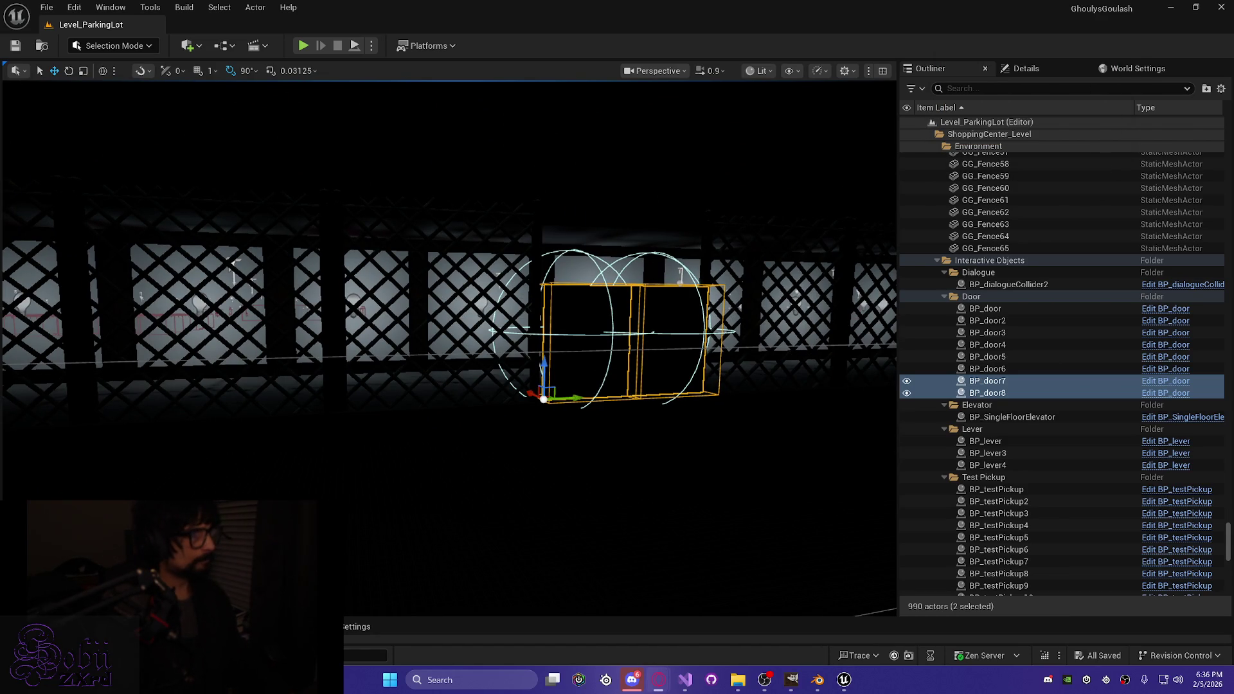
drag(554, 391, 540, 469)
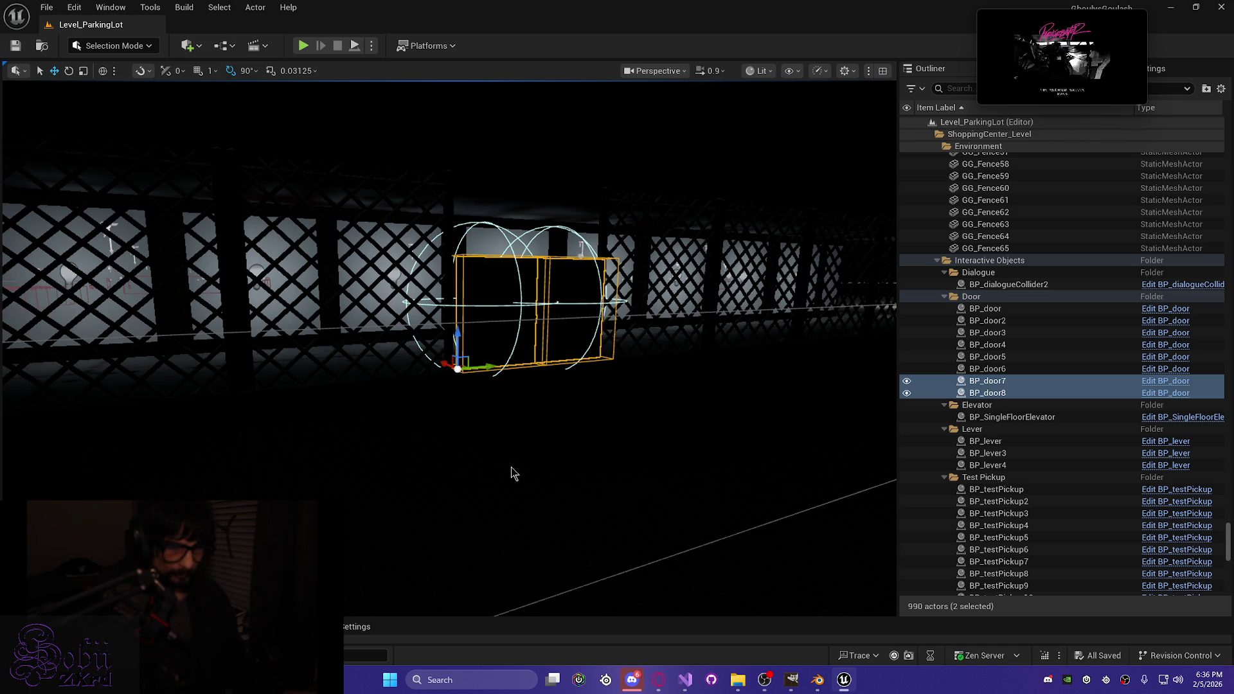
key(alt+p)
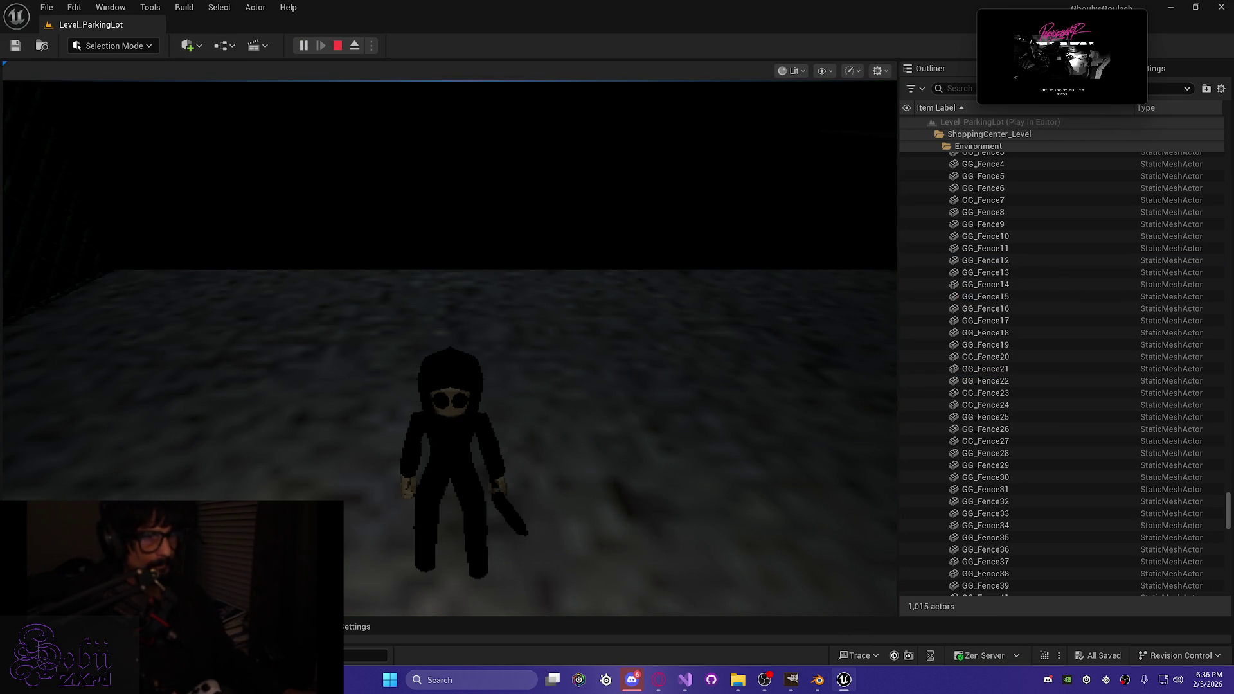
Step: Play the level fullscreen, close a door in-game with E, then end the session
key(F11)
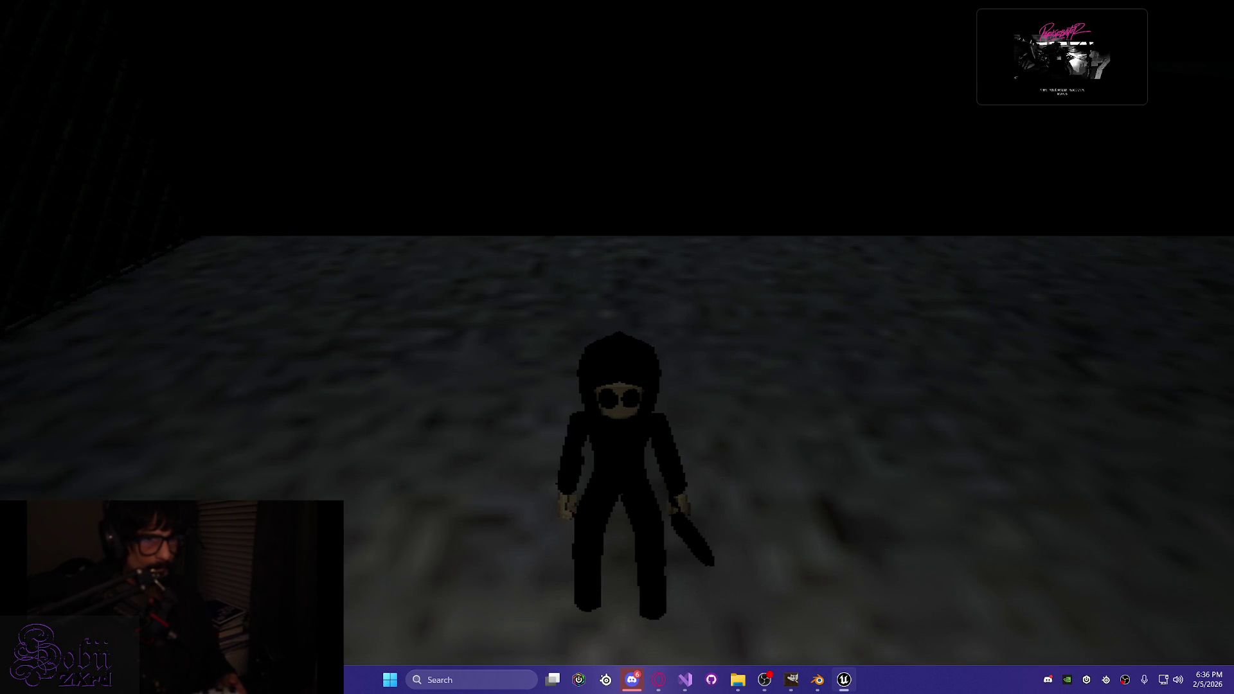
key(F8)
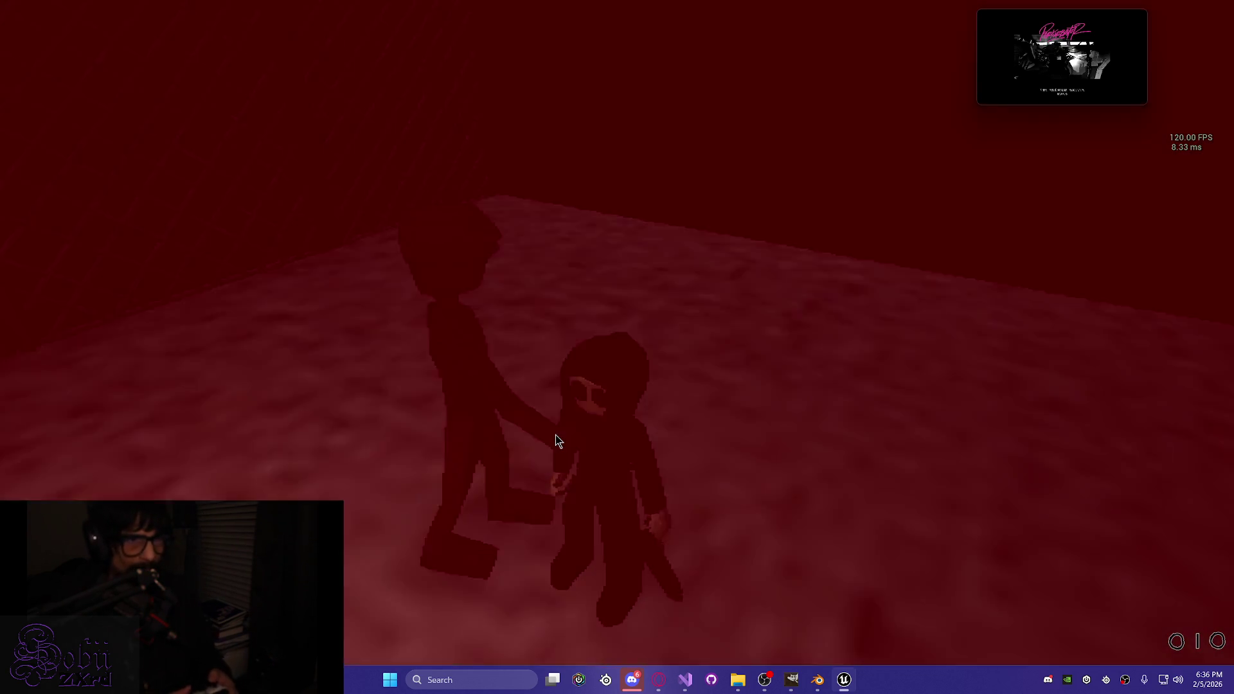
key(F8)
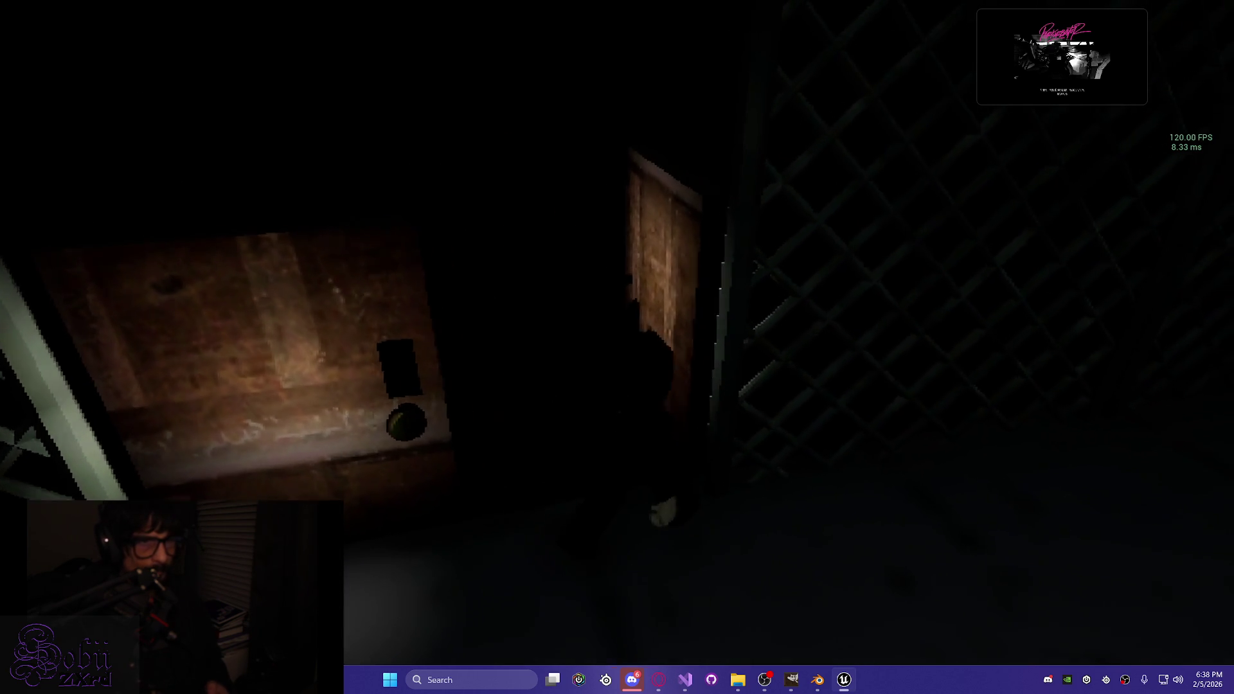
key(e)
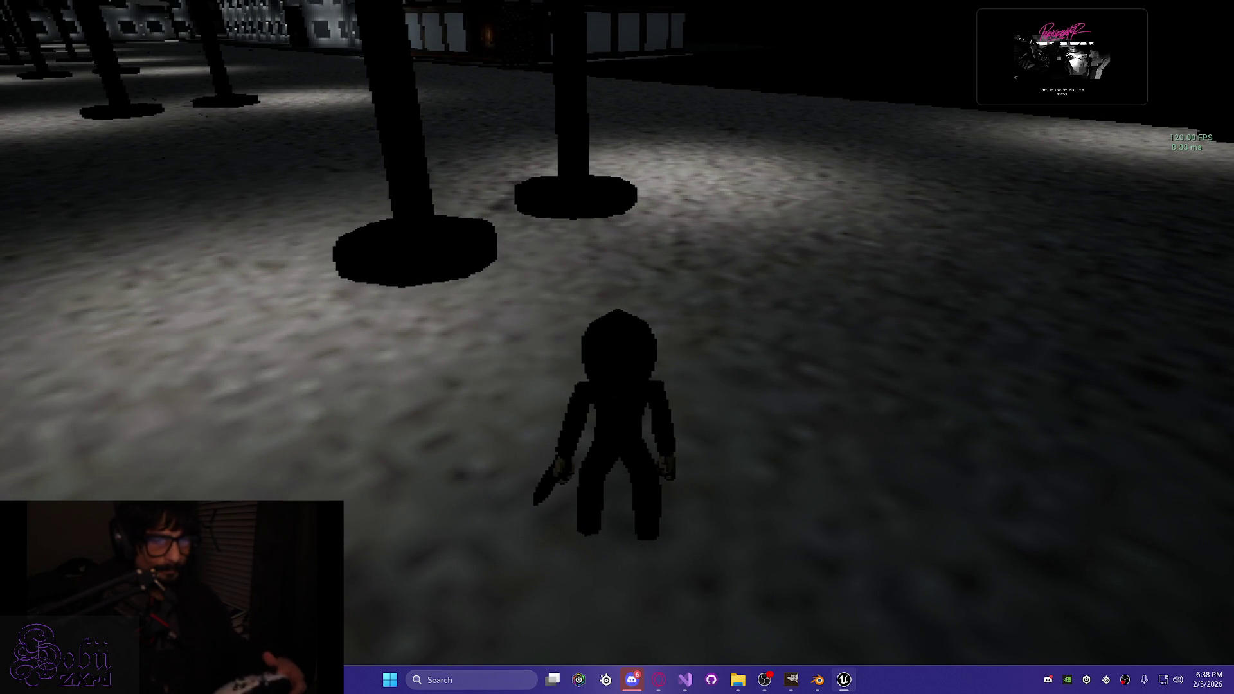
key(Escape)
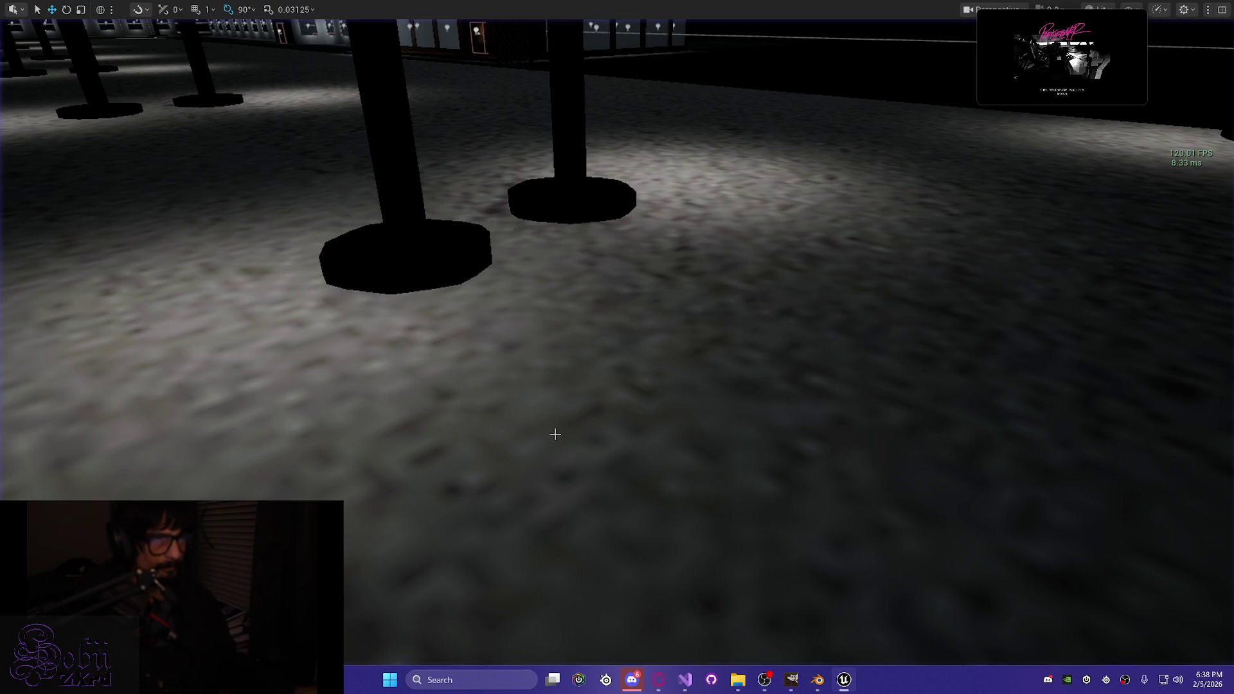
Step: Restore the full editor layout and inspect the lamp post's light radius over the lot
drag(604, 388, 578, 392)
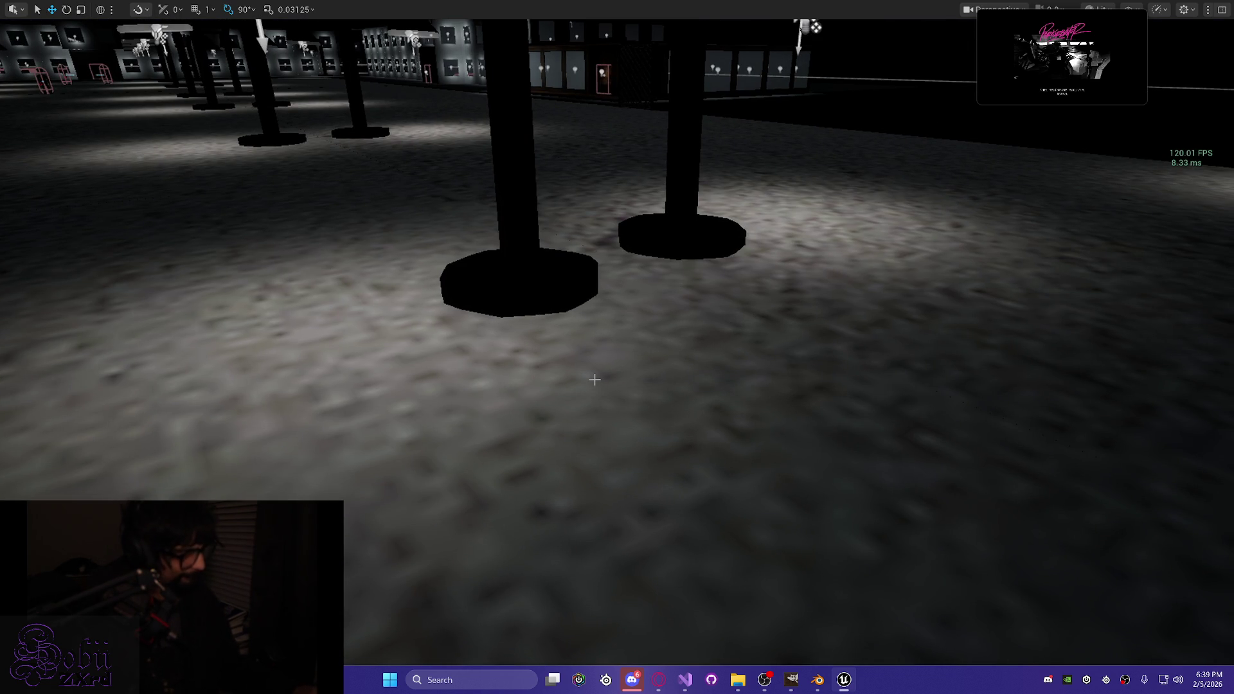
key(F11)
drag(639, 386, 507, 386)
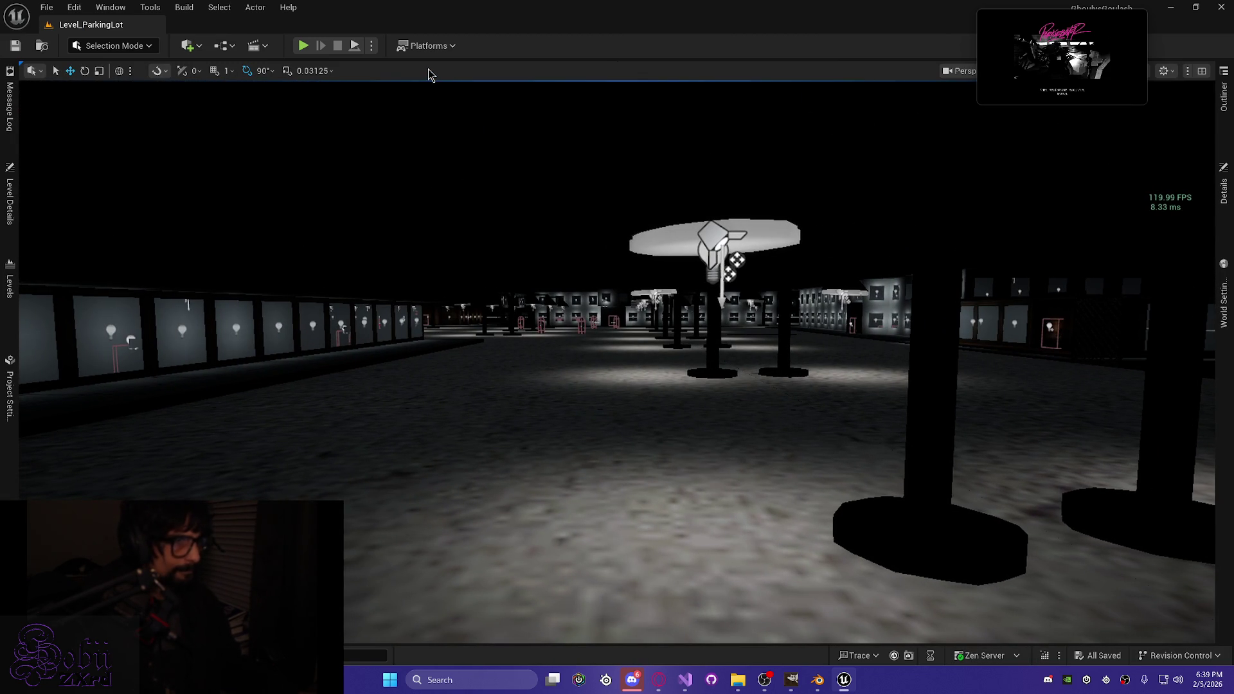
click(887, 226)
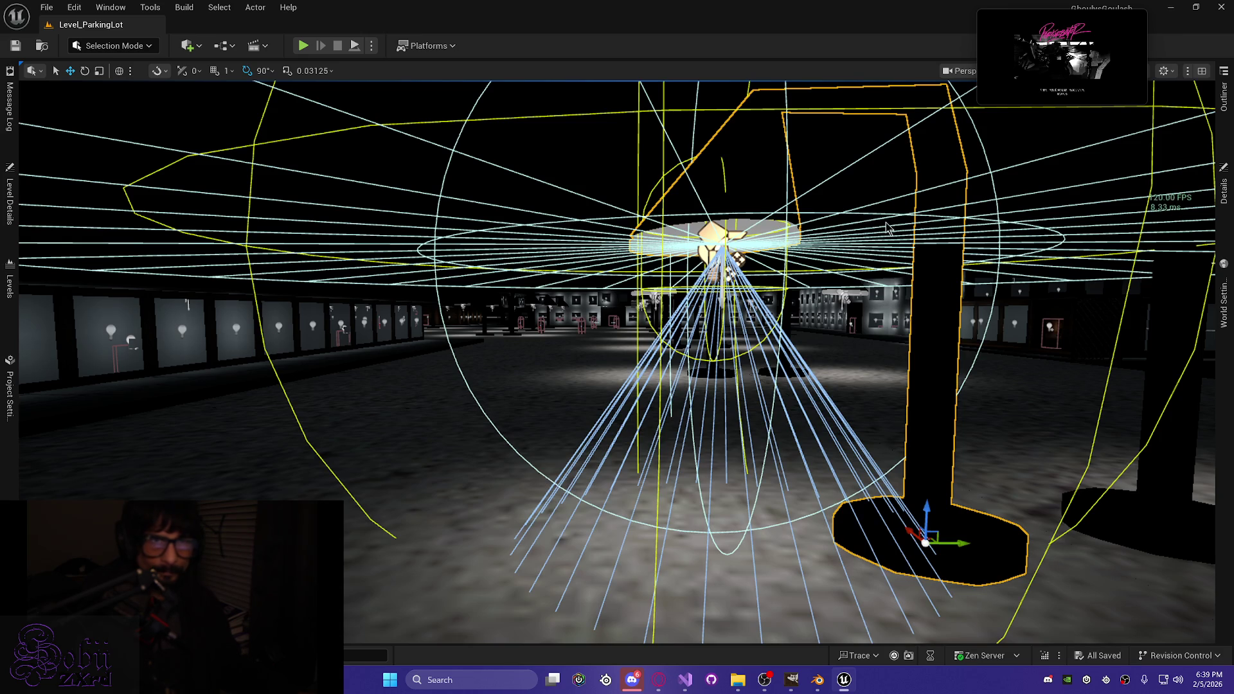
click(1213, 133)
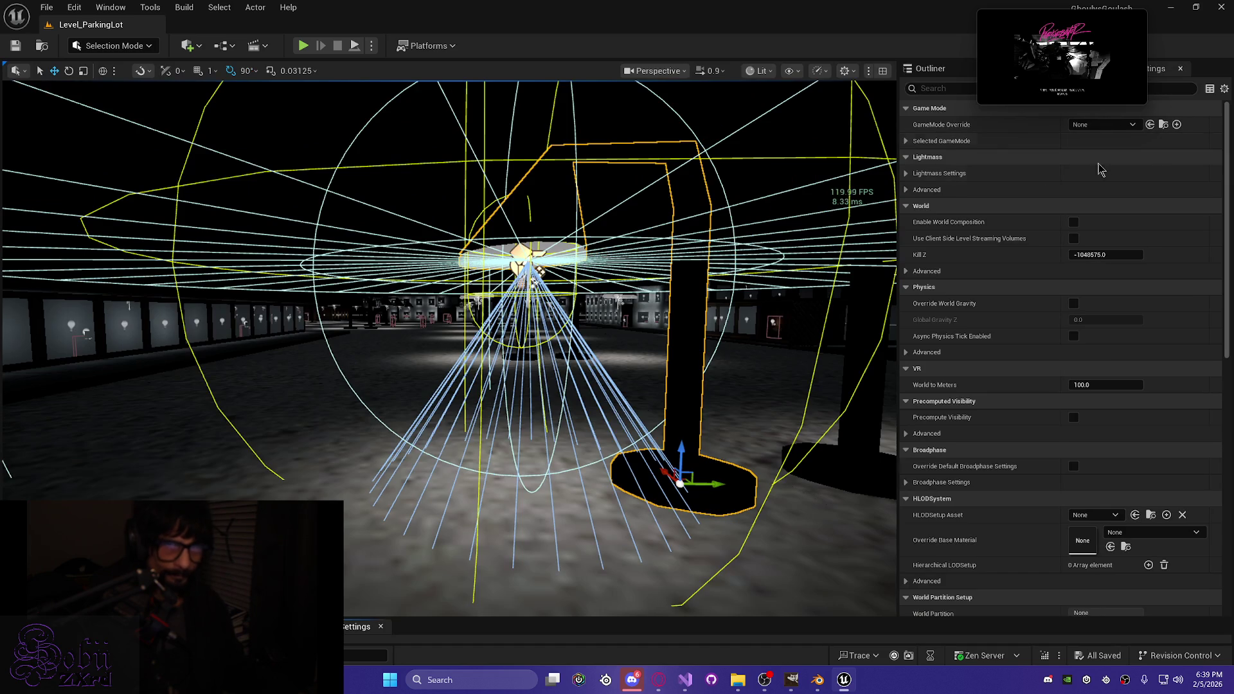
click(876, 210)
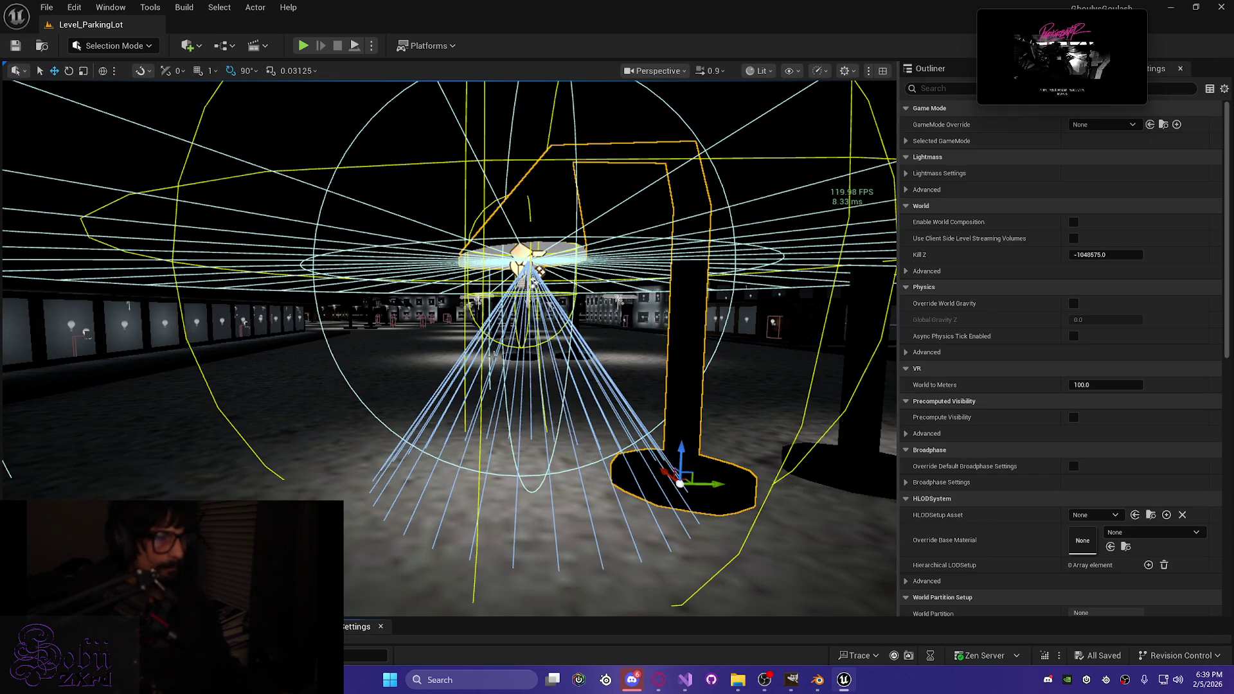
drag(494, 355, 457, 361)
key(Escape)
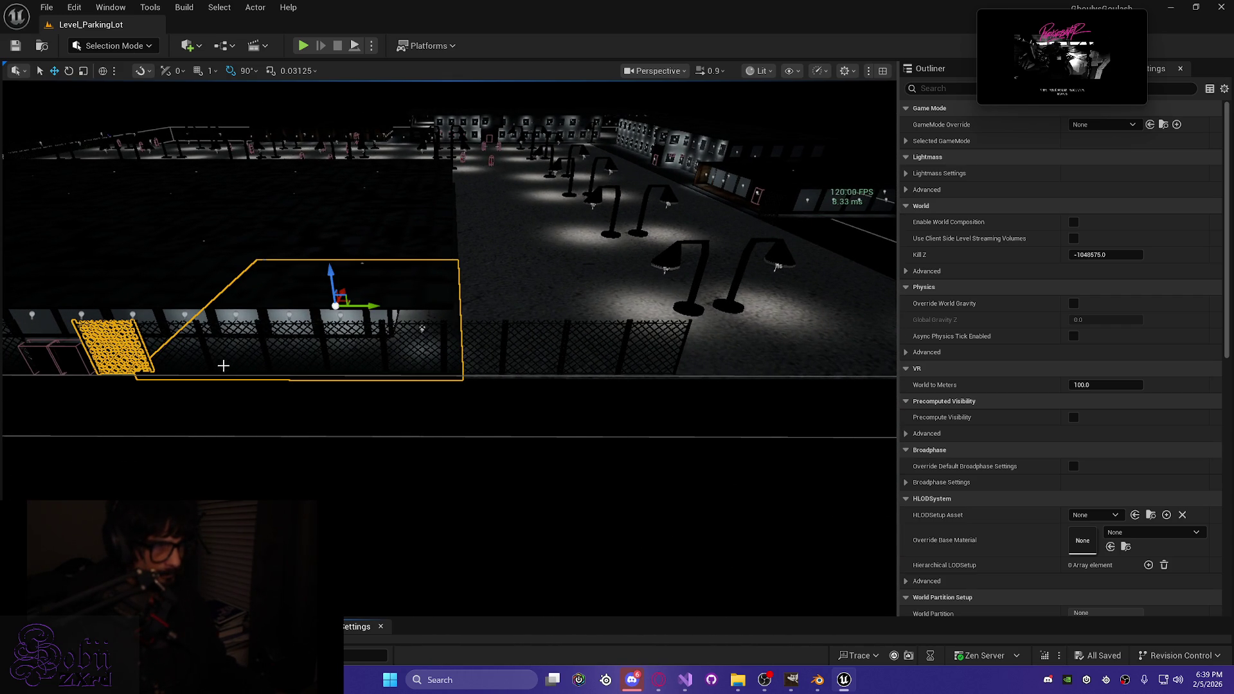
Step: Clear the selection and switch the viewport to Unlit with Alt+3
ctrl+click(190, 360)
click(257, 394)
drag(211, 387, 210, 387)
key(alt+3)
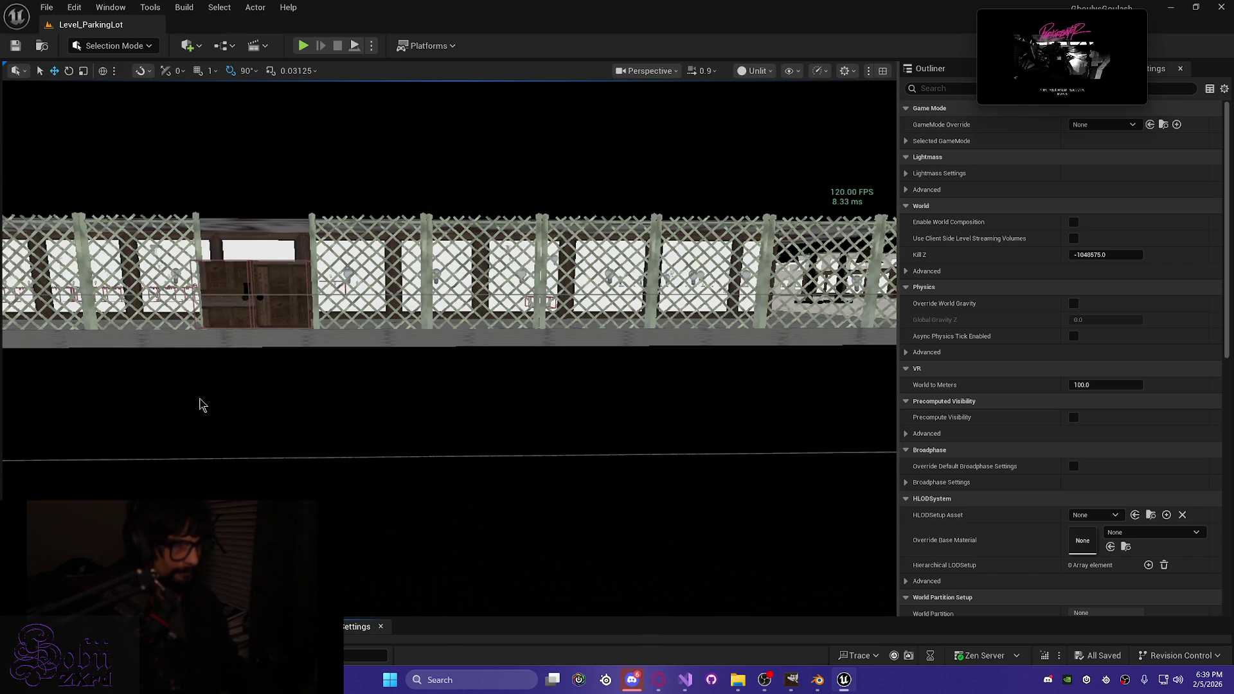
Step: Select the five lattice fence panels right of the wooden door, then bring Blender forward
click(312, 239)
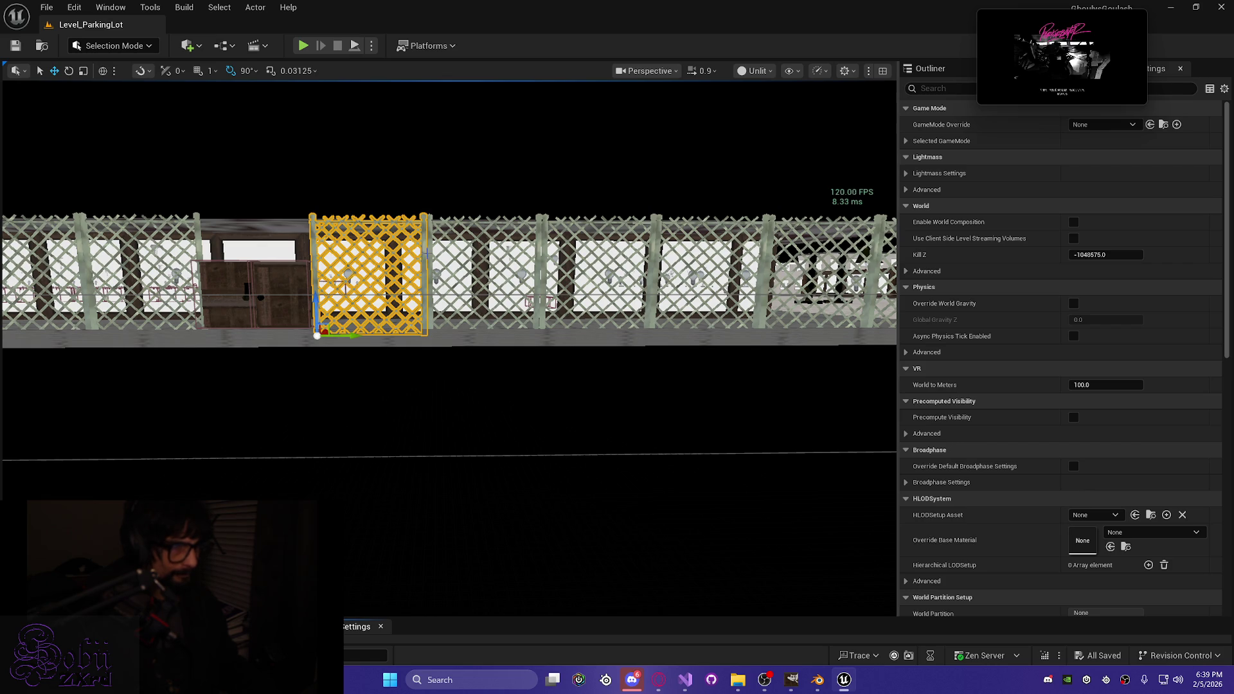
ctrl+click(427, 253)
ctrl+click(556, 247)
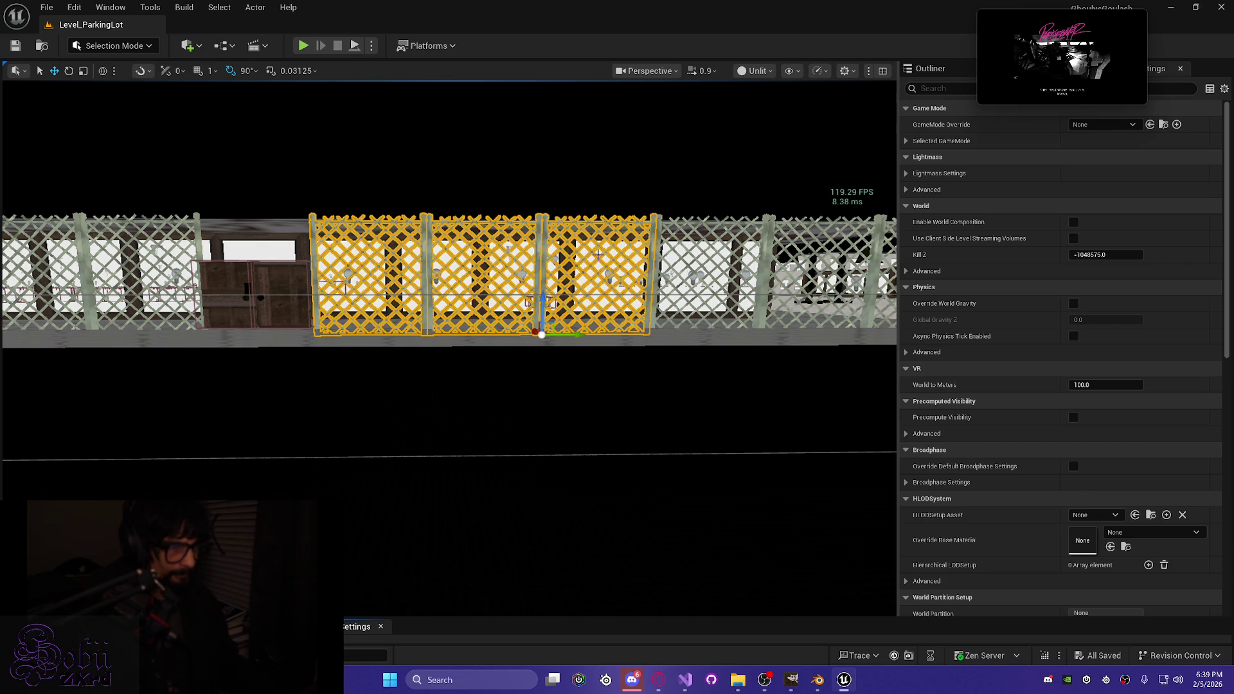
drag(449, 418, 565, 418)
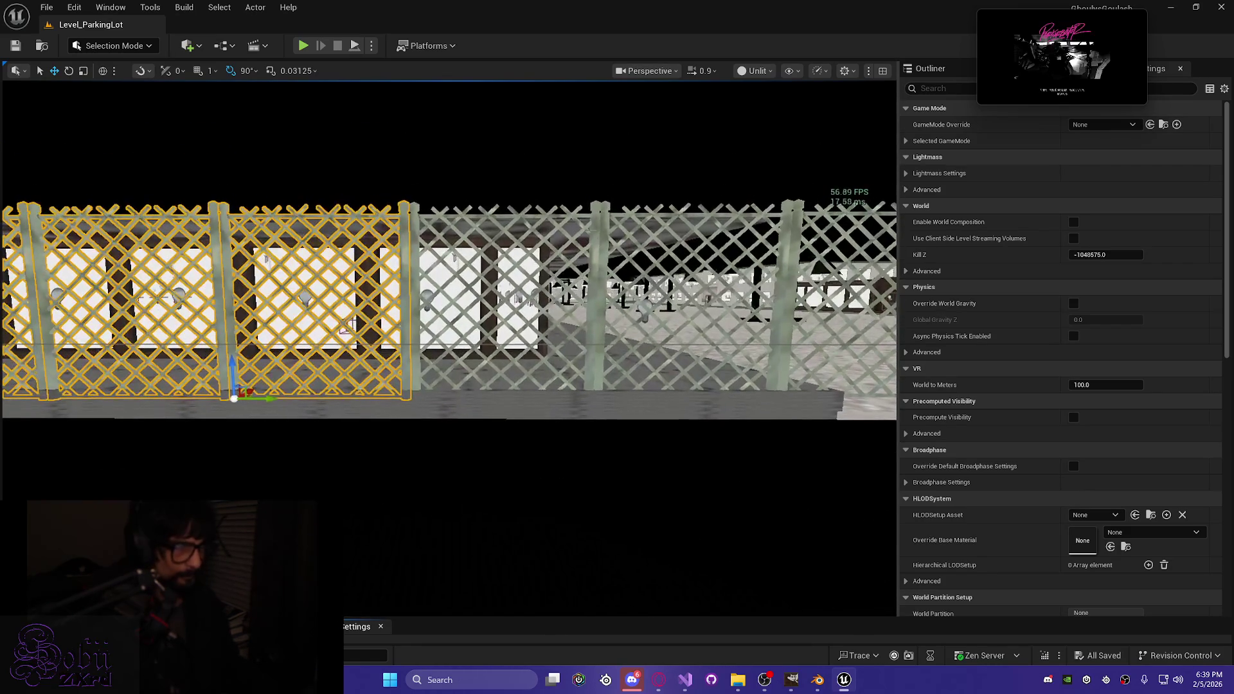
ctrl+click(425, 276)
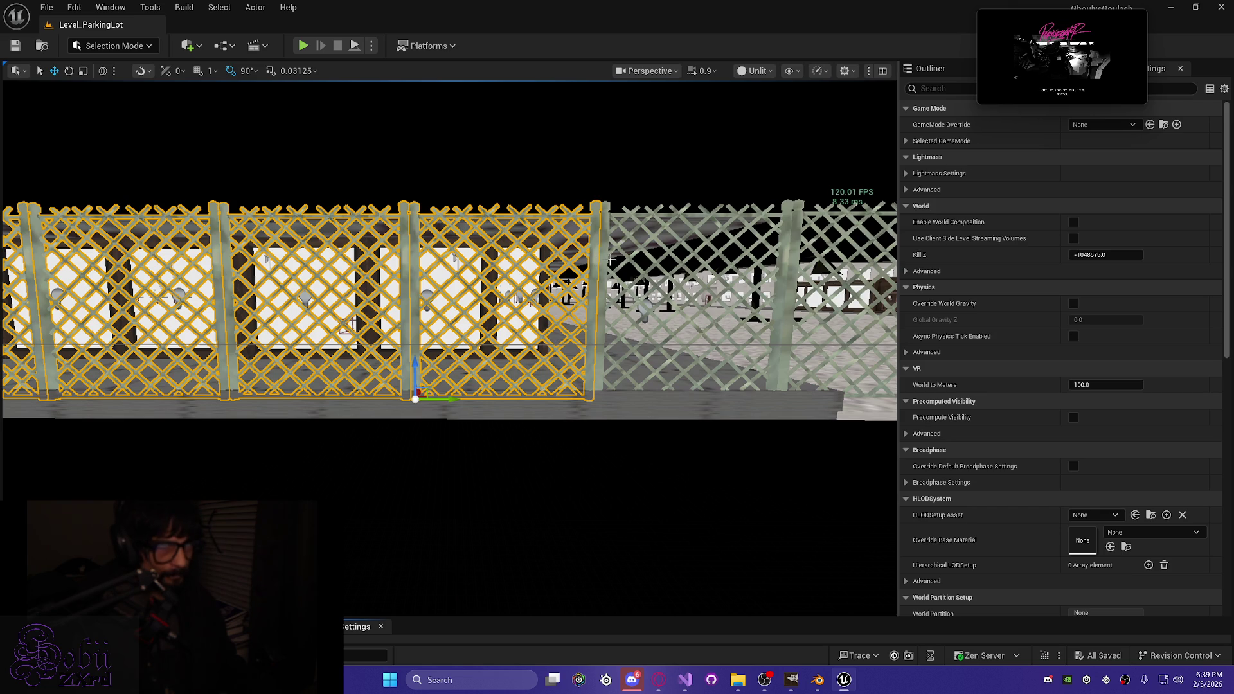
drag(607, 263, 607, 244)
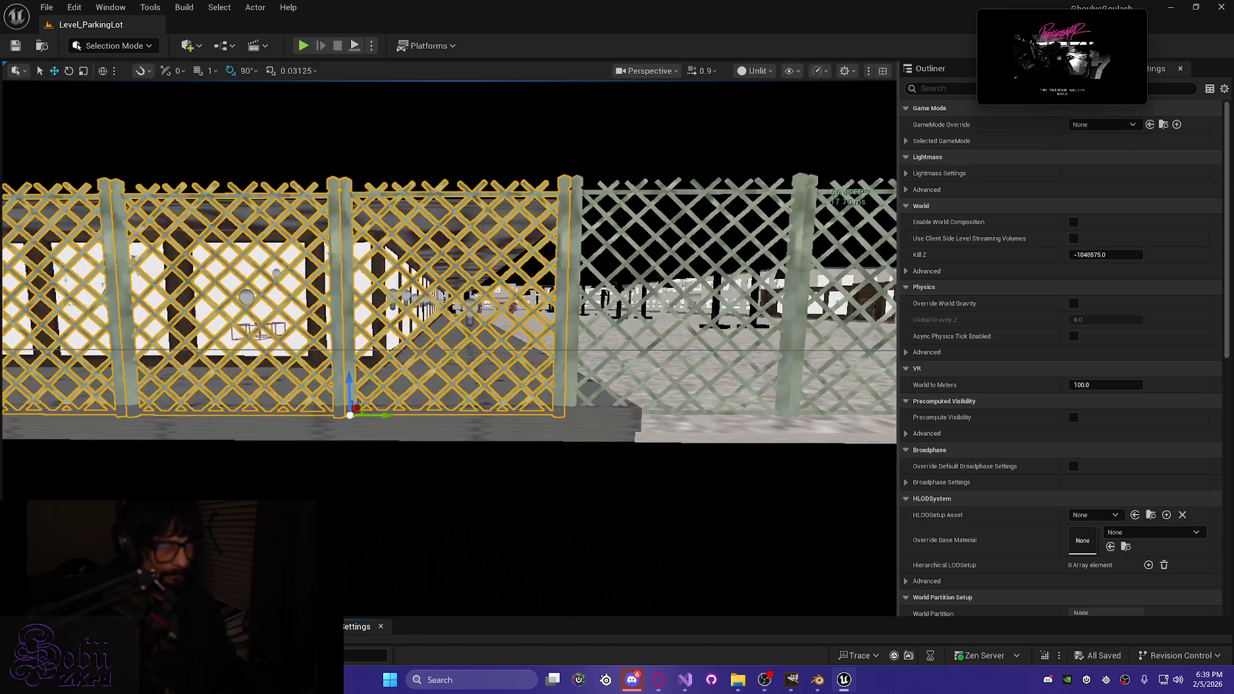
ctrl+click(576, 261)
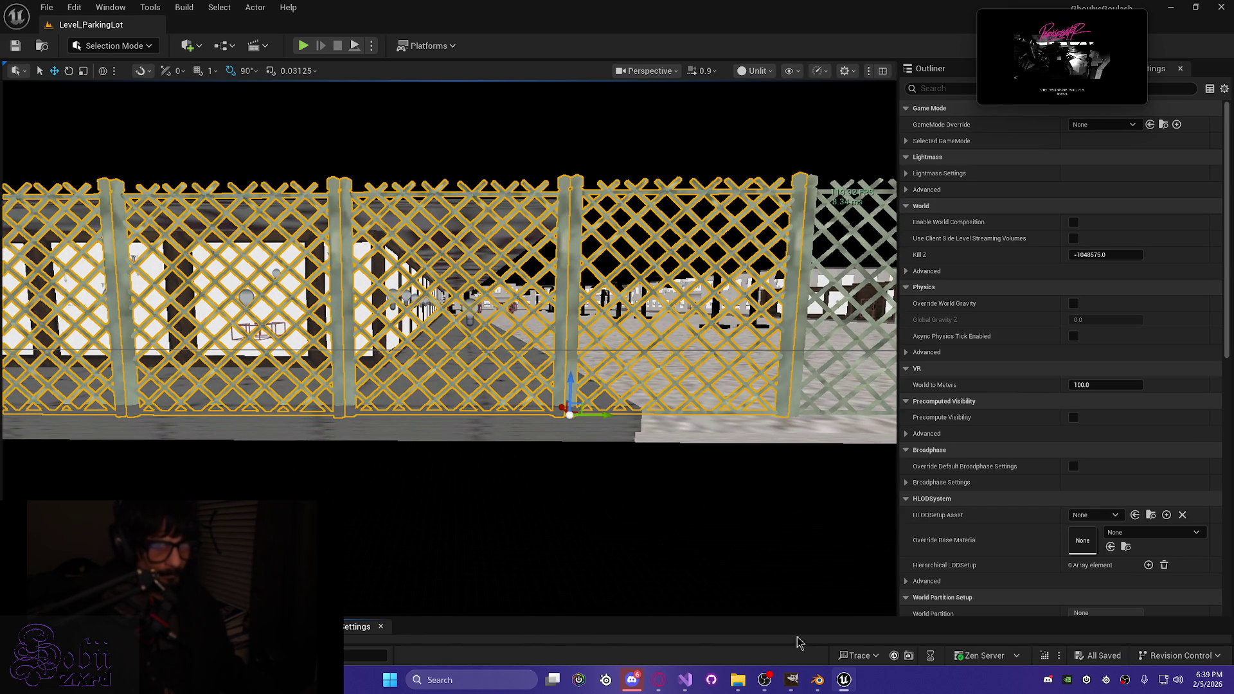
click(818, 680)
Step: Deselect the fence objects in Blender and close Blender to return to Unreal
right_click(521, 411)
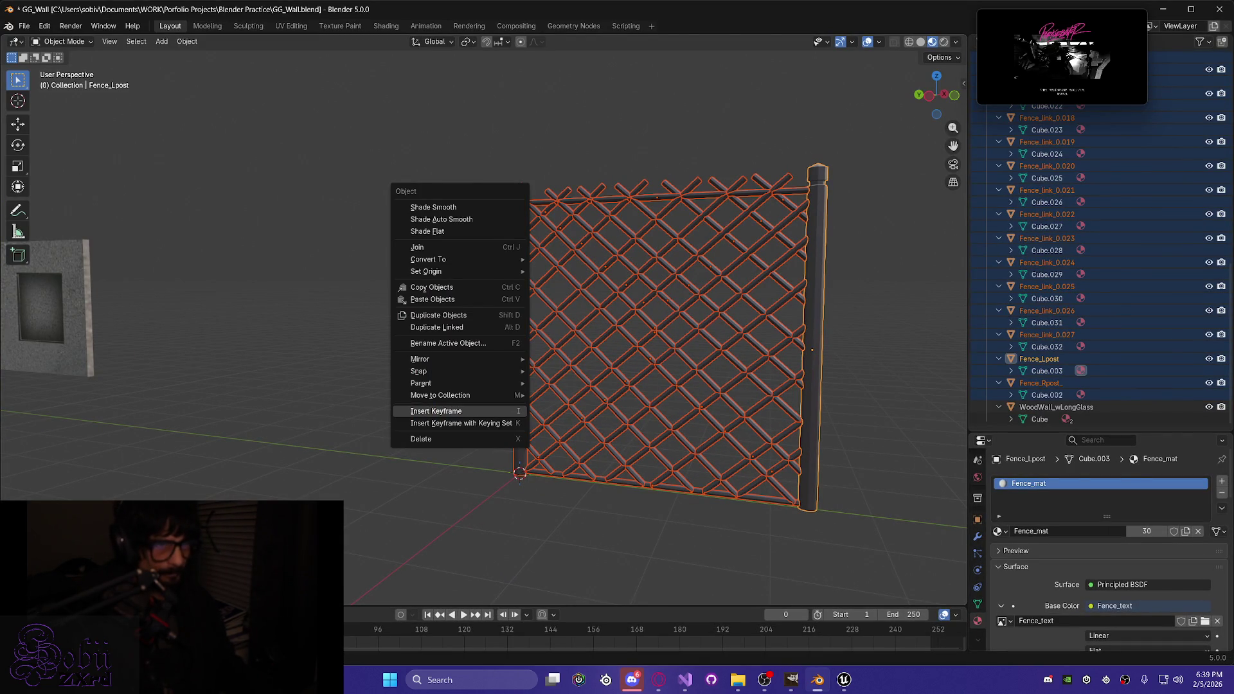
drag(241, 433, 326, 416)
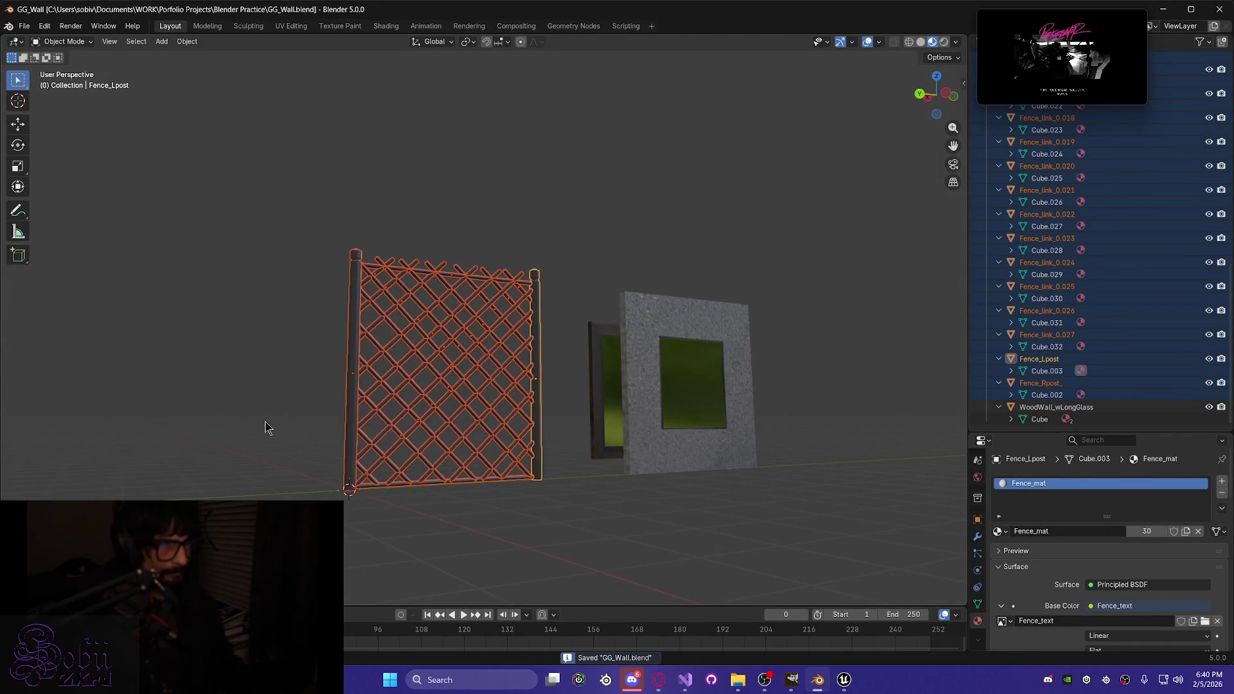
key(alt+a)
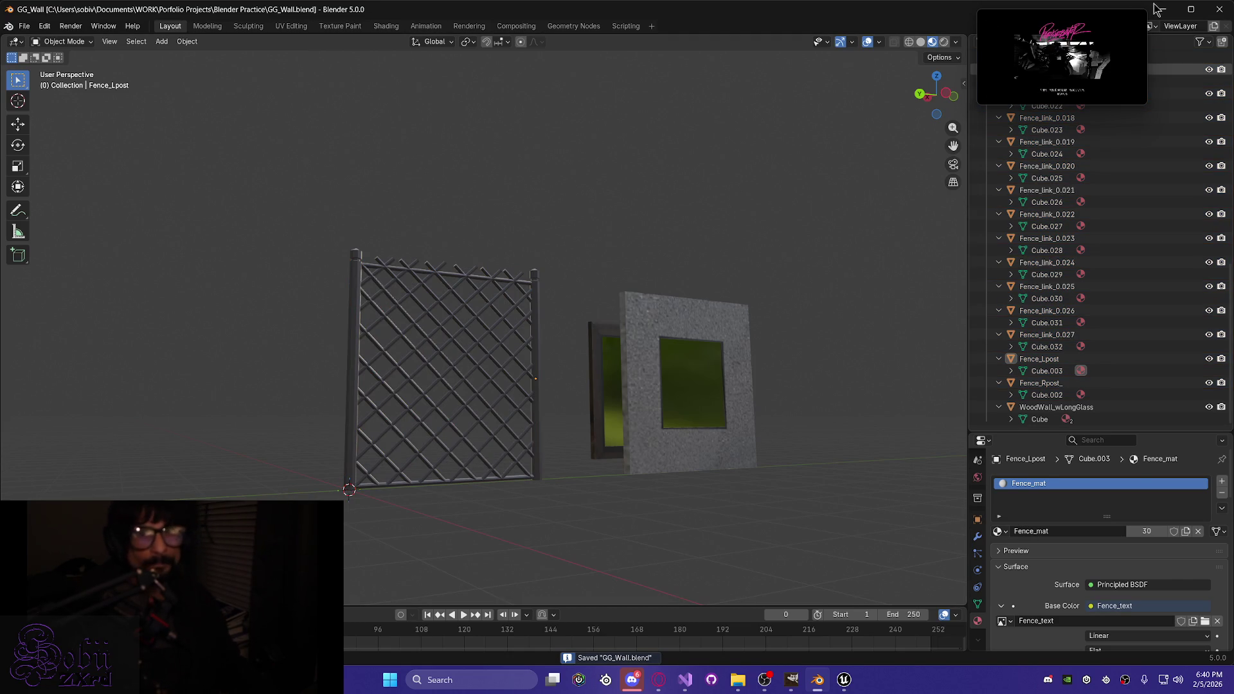
click(1218, 11)
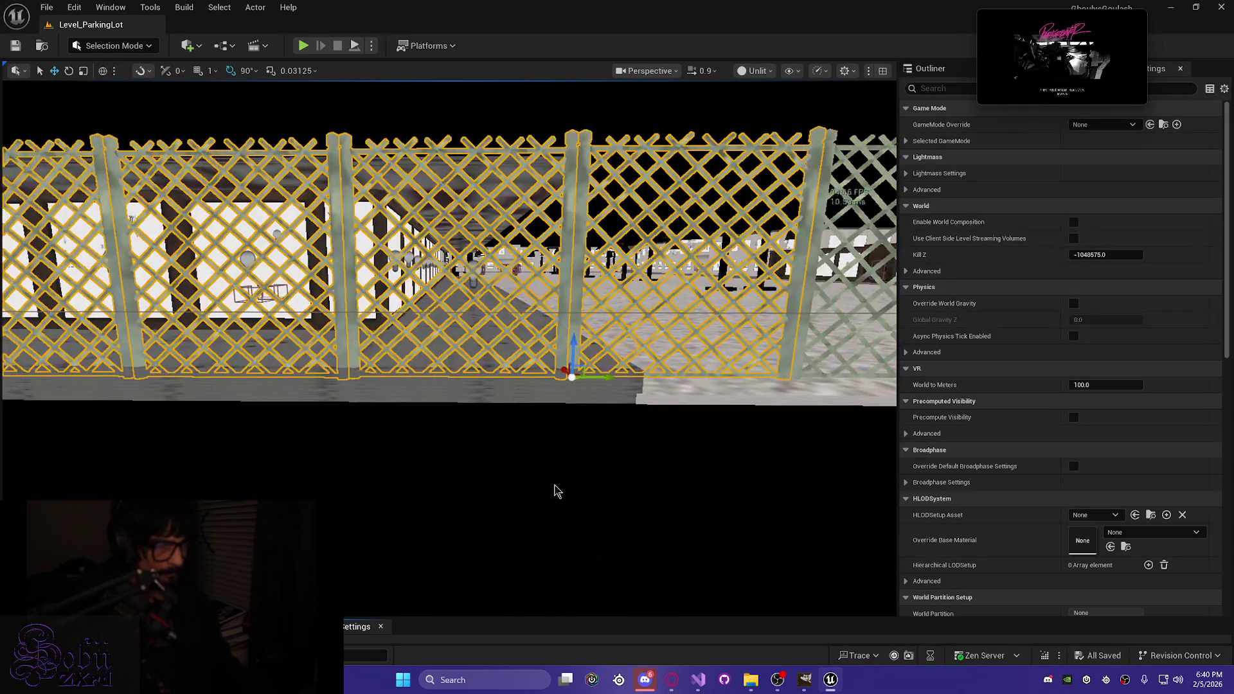
Step: Add the middle fence section to the selection and slide the fences along the Y axis
drag(539, 478, 571, 448)
ctrl+click(614, 251)
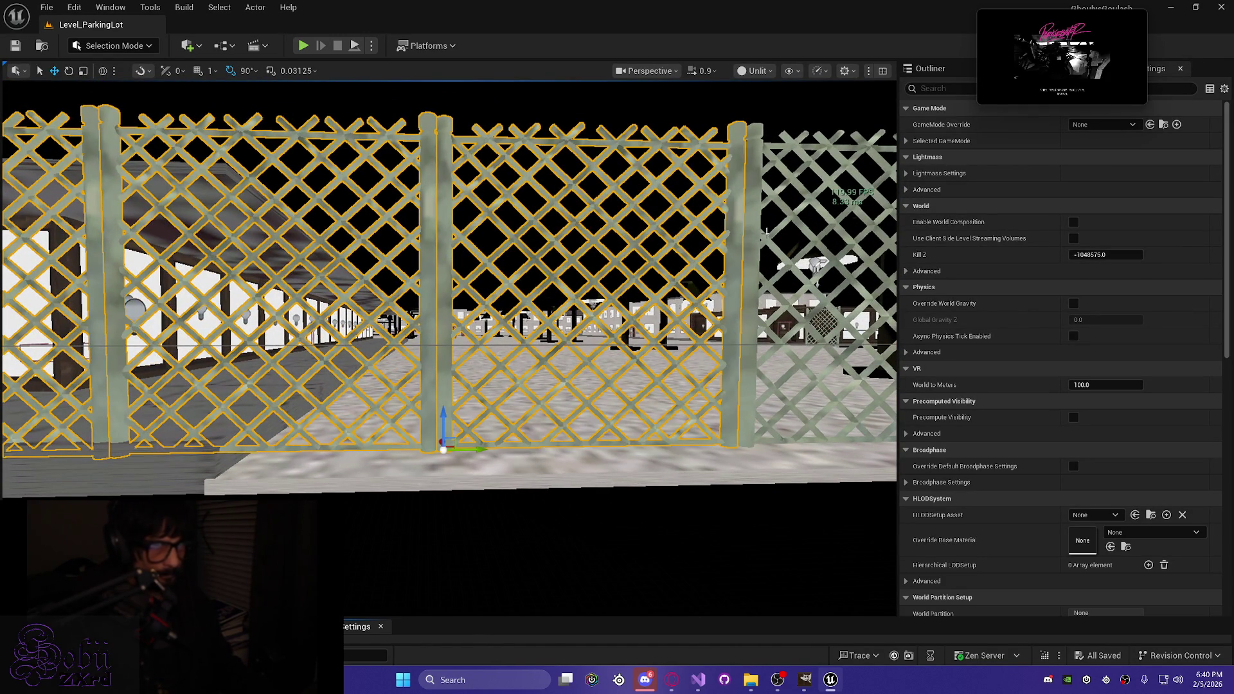
mouse_move(758, 238)
mouse_down()
mouse_move(695, 297)
mouse_move(710, 367)
mouse_move(681, 360)
mouse_move(707, 353)
mouse_up()
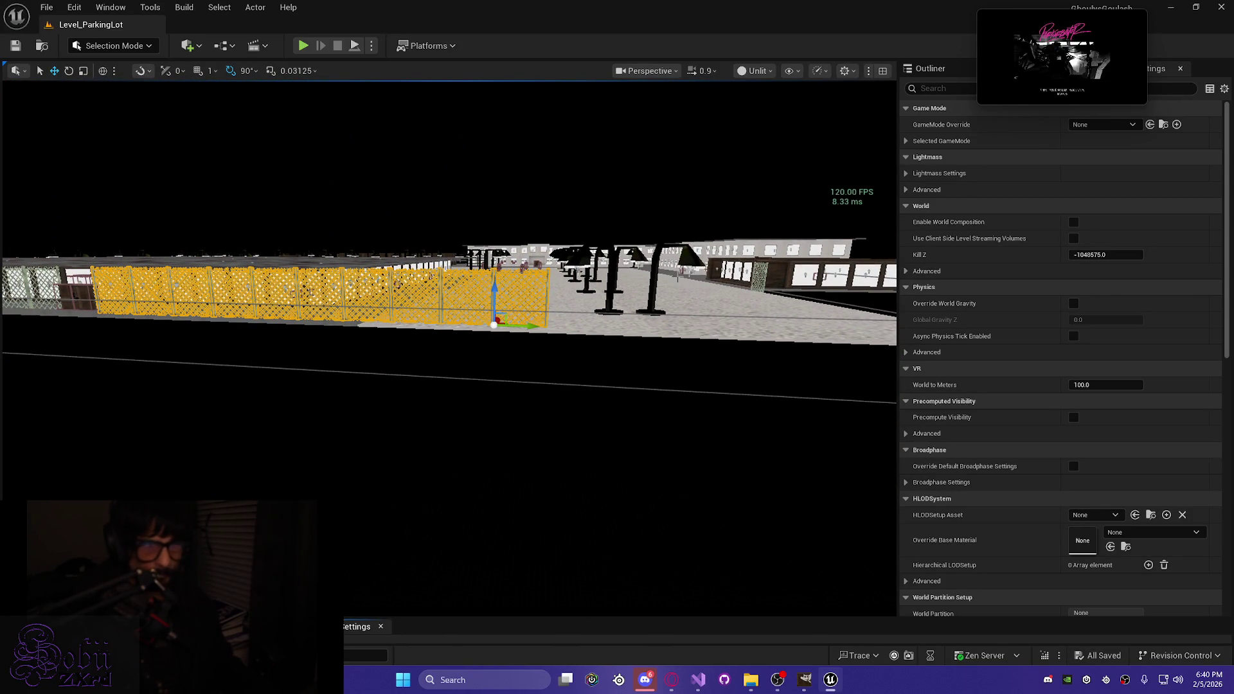
mouse_move(530, 328)
mouse_down()
mouse_move(861, 340)
mouse_move(797, 334)
mouse_up()
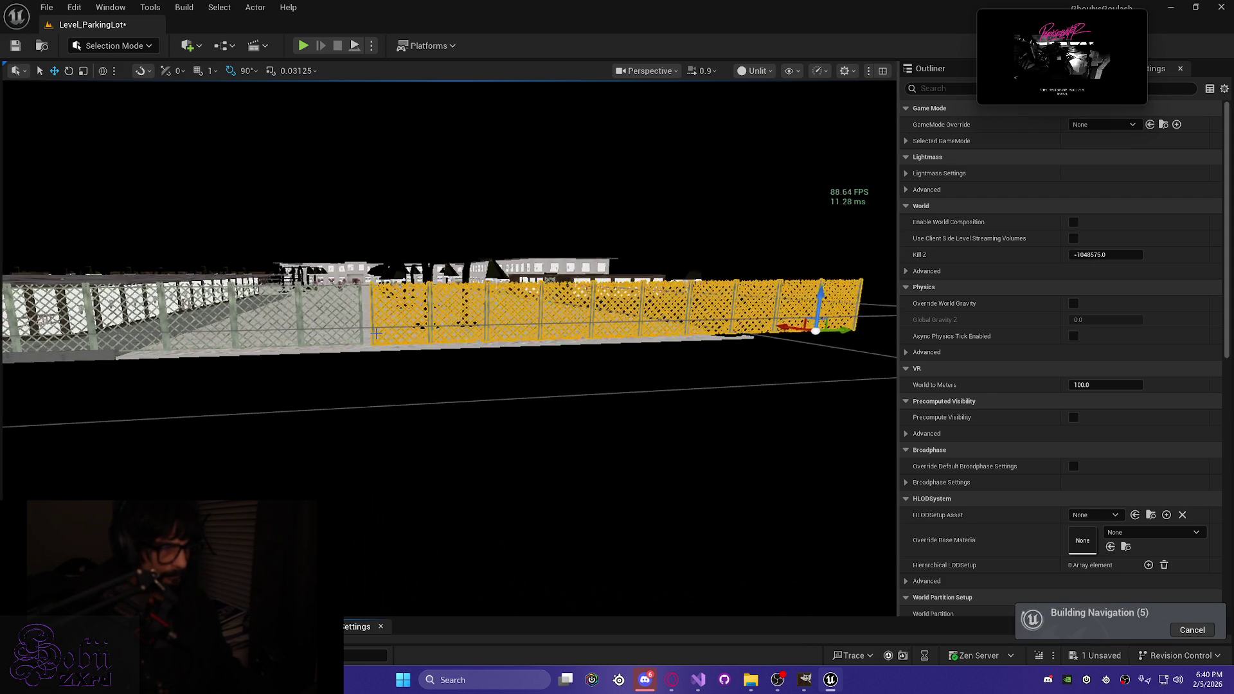
drag(353, 367, 366, 357)
key(w)
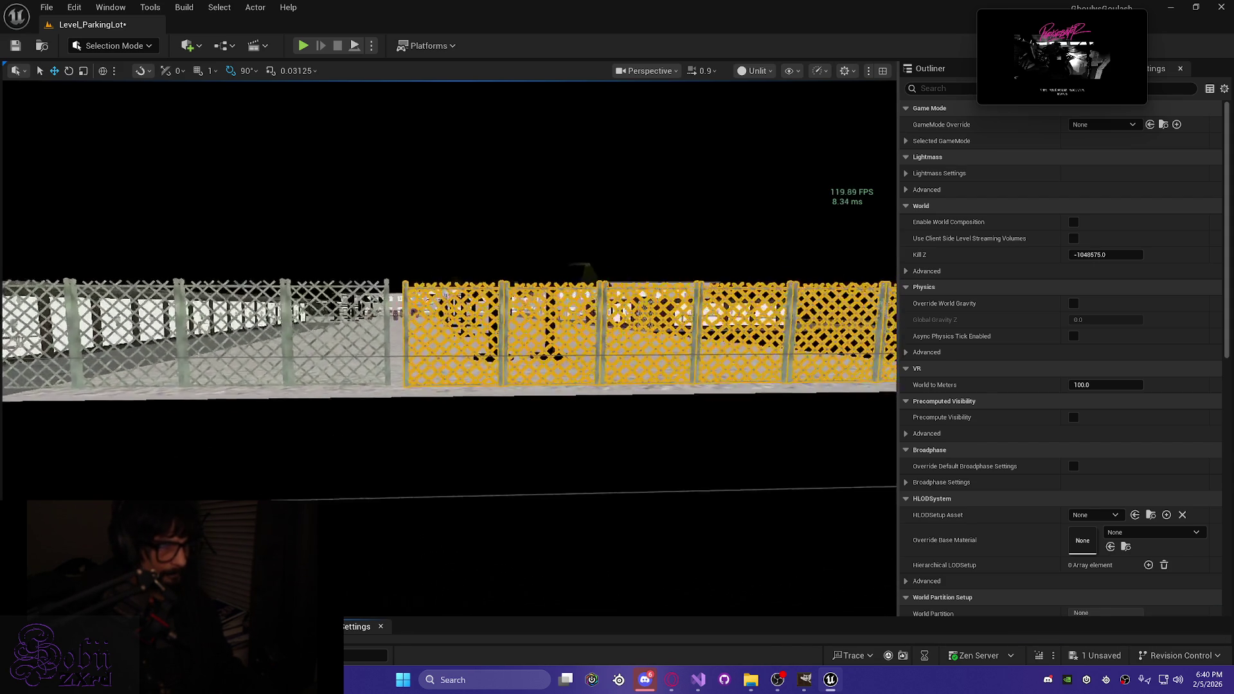
Step: Slide the fence run slightly left so its end meets the neighbouring fence
key(w)
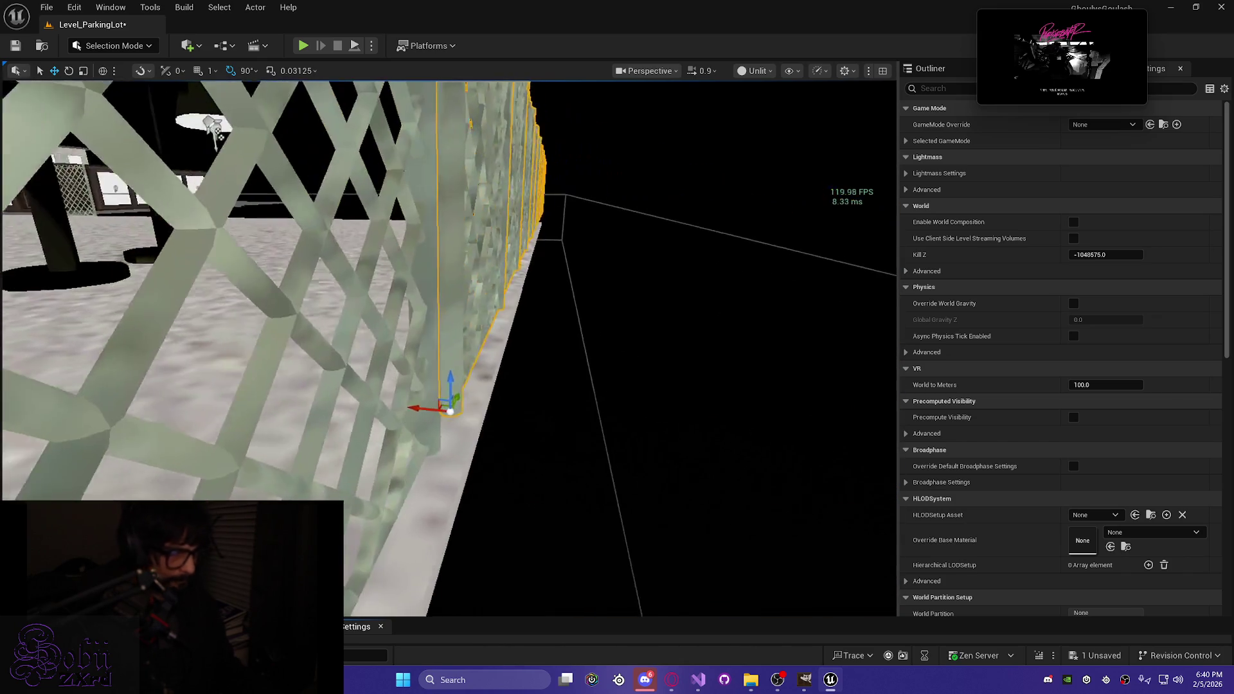
key(s)
drag(519, 396, 470, 397)
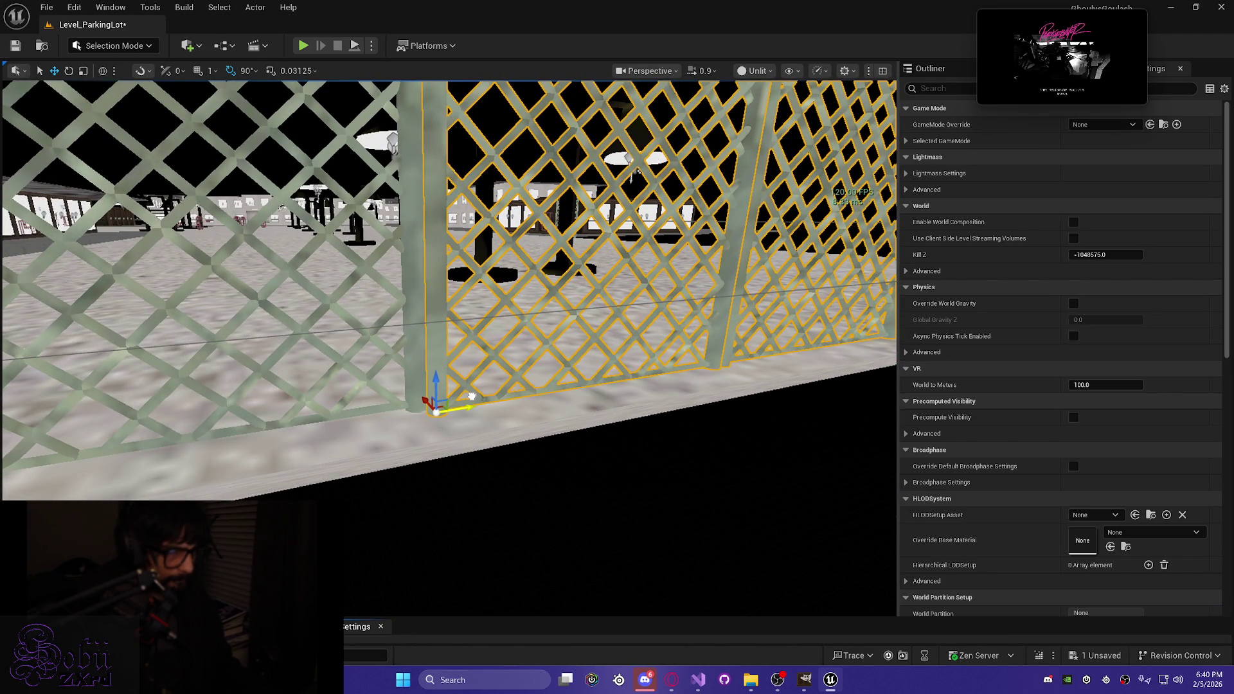
key(s)
scroll(471, 397, down, 2)
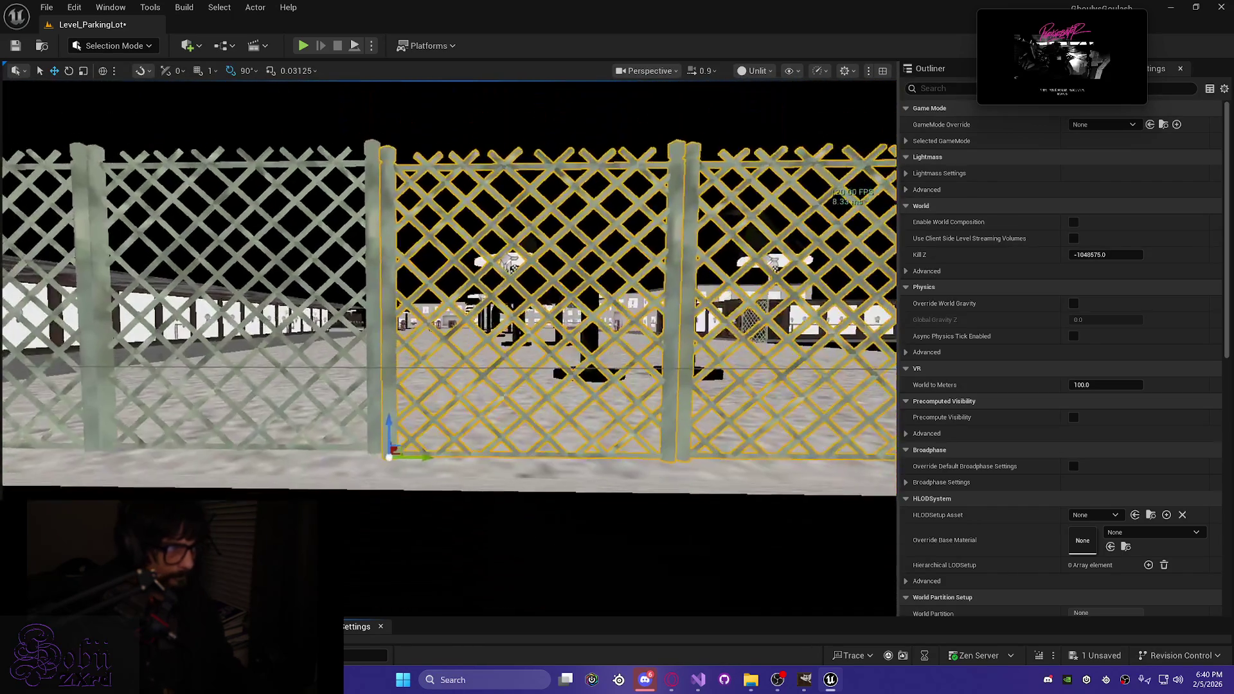
Step: Fly around the fence joint, including an overhead view, to check it sits flush
key(w)
scroll(472, 396, down, 2)
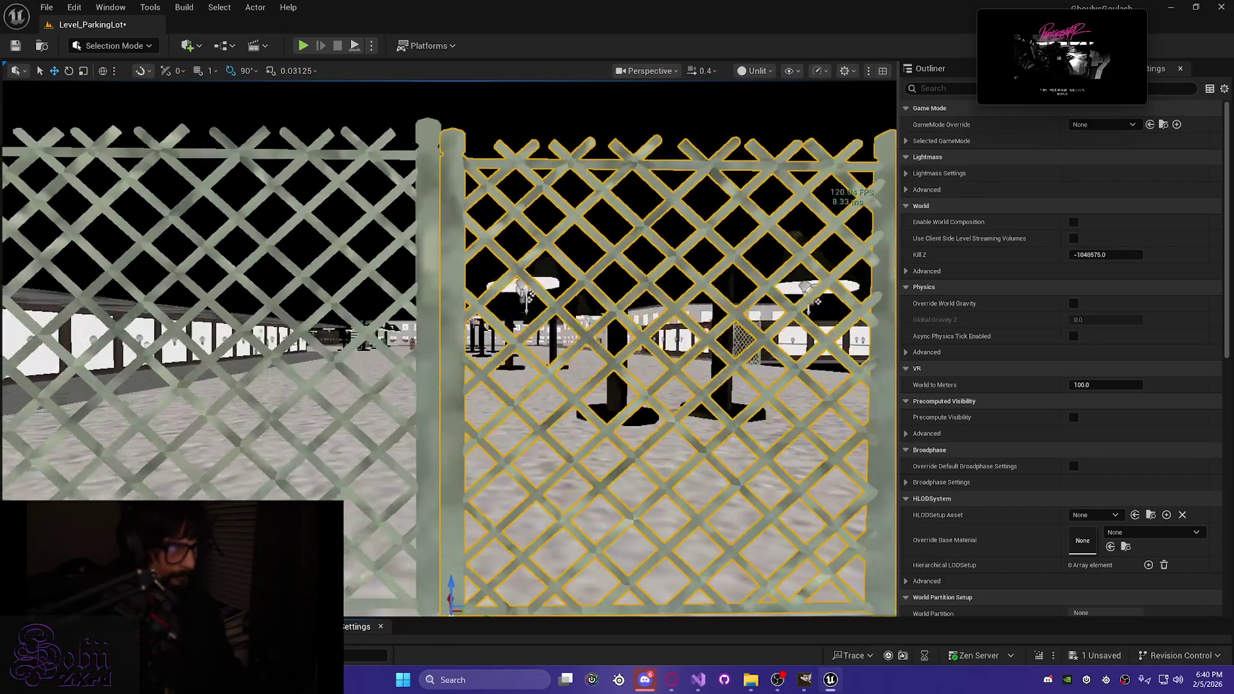
key(s)
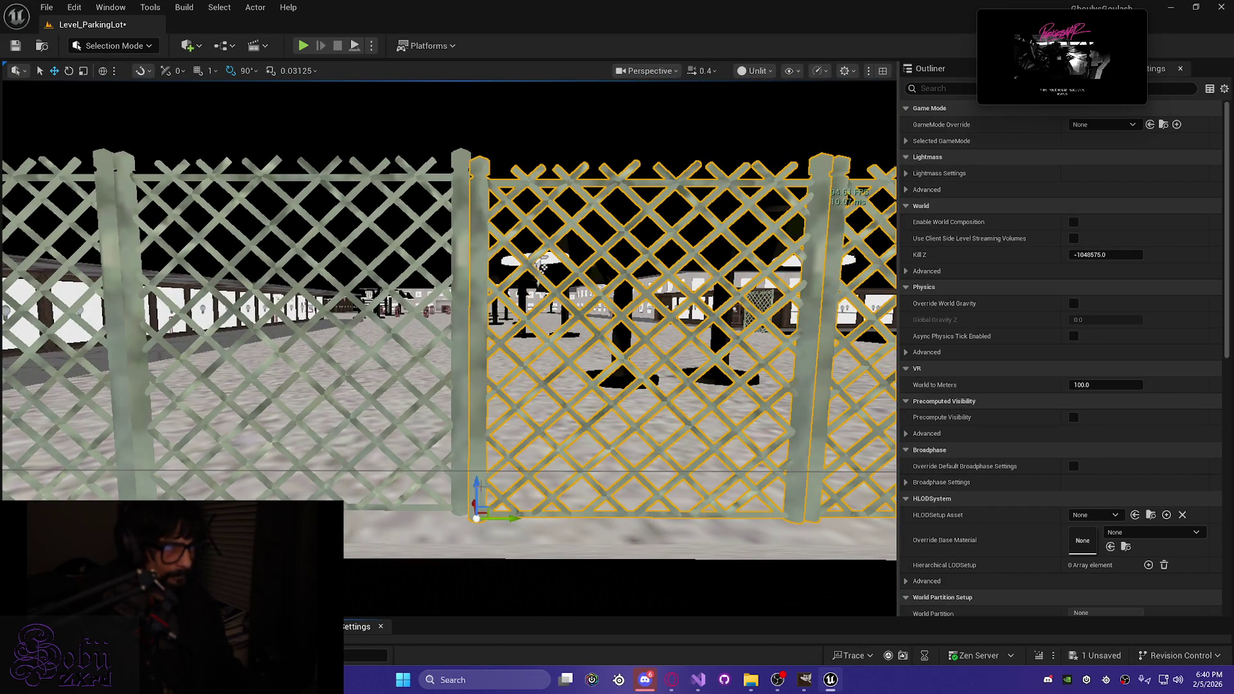
key(q)
key(w)
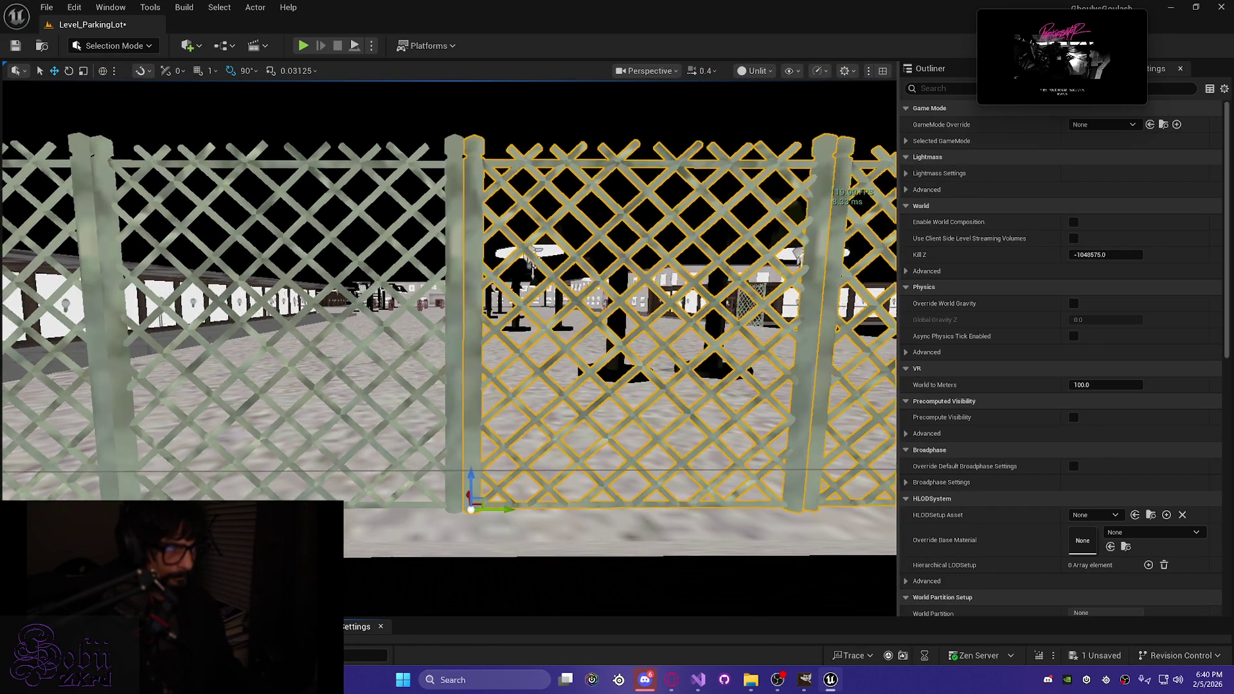
key(q)
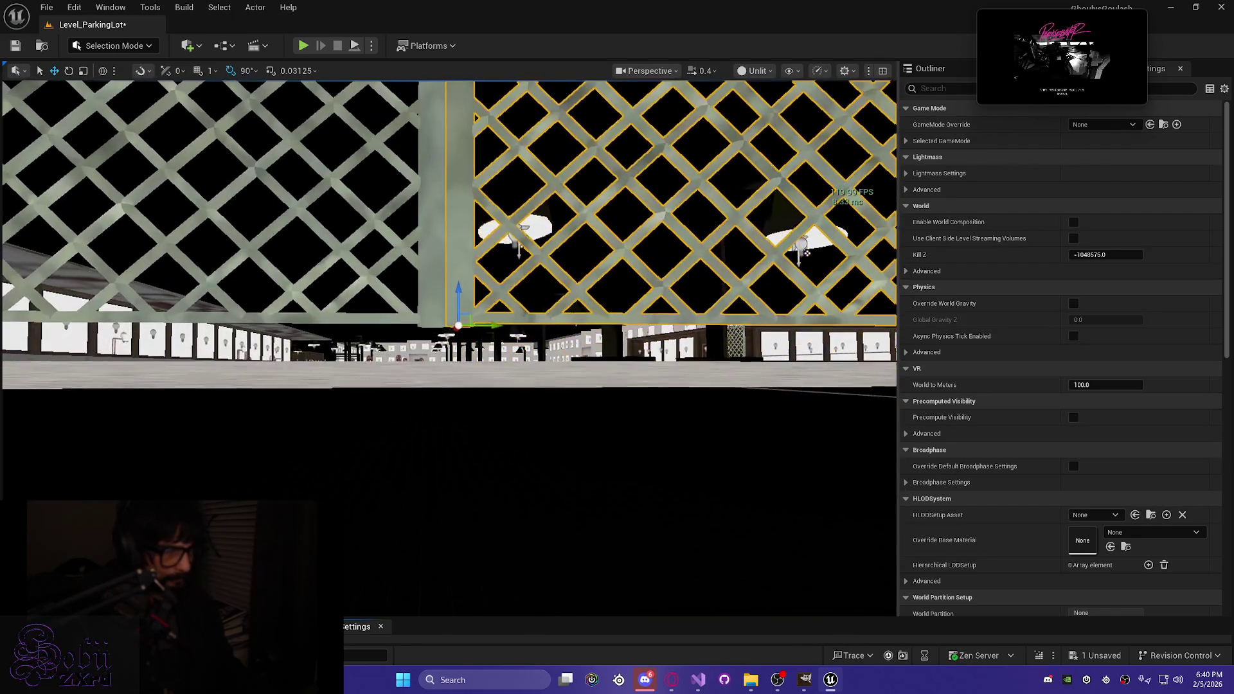
key(s)
key(w)
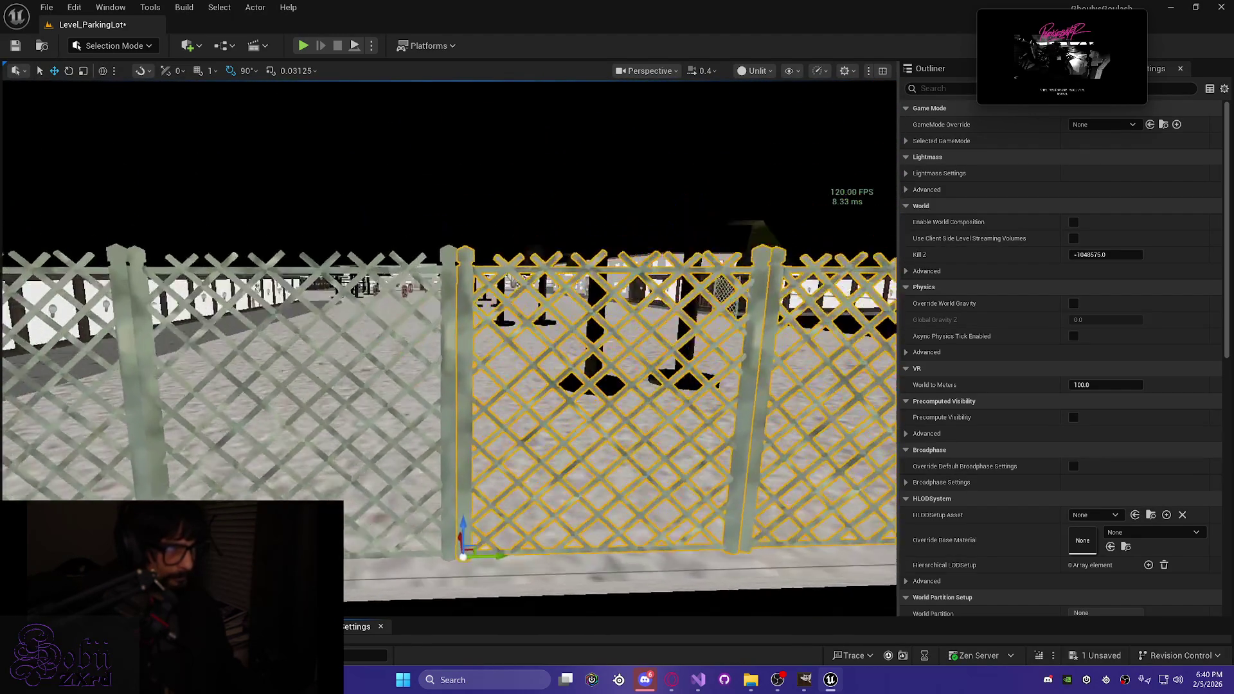
key(e)
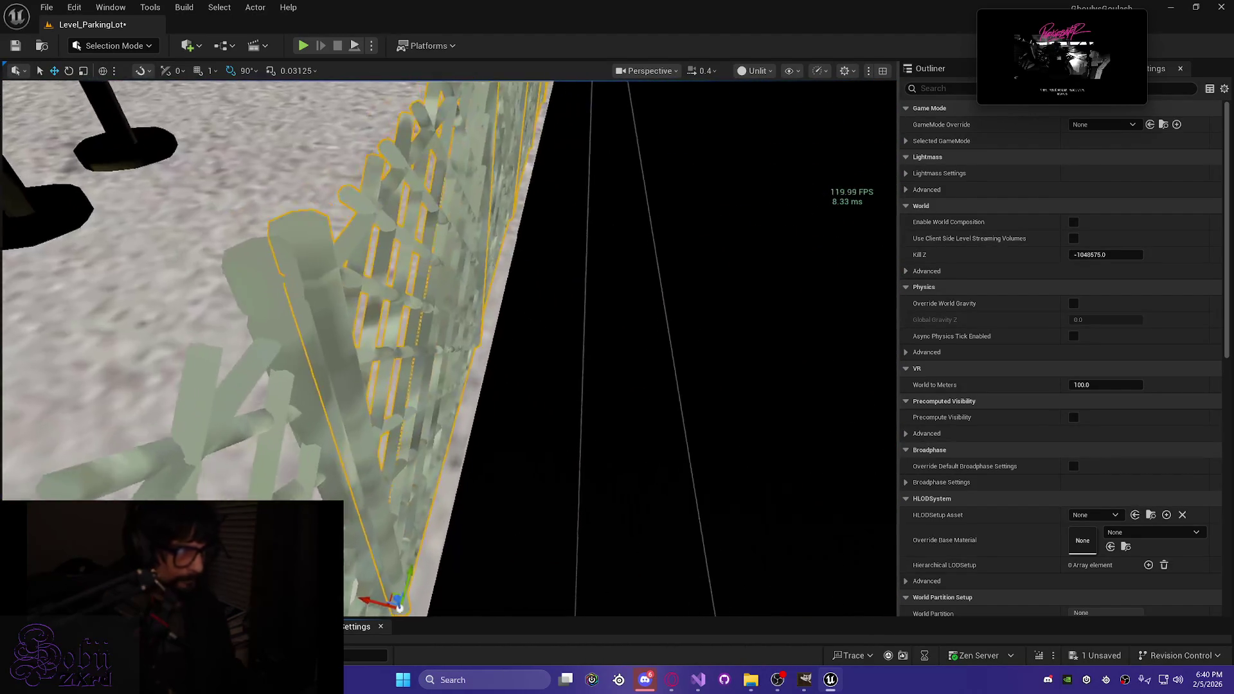
key(w)
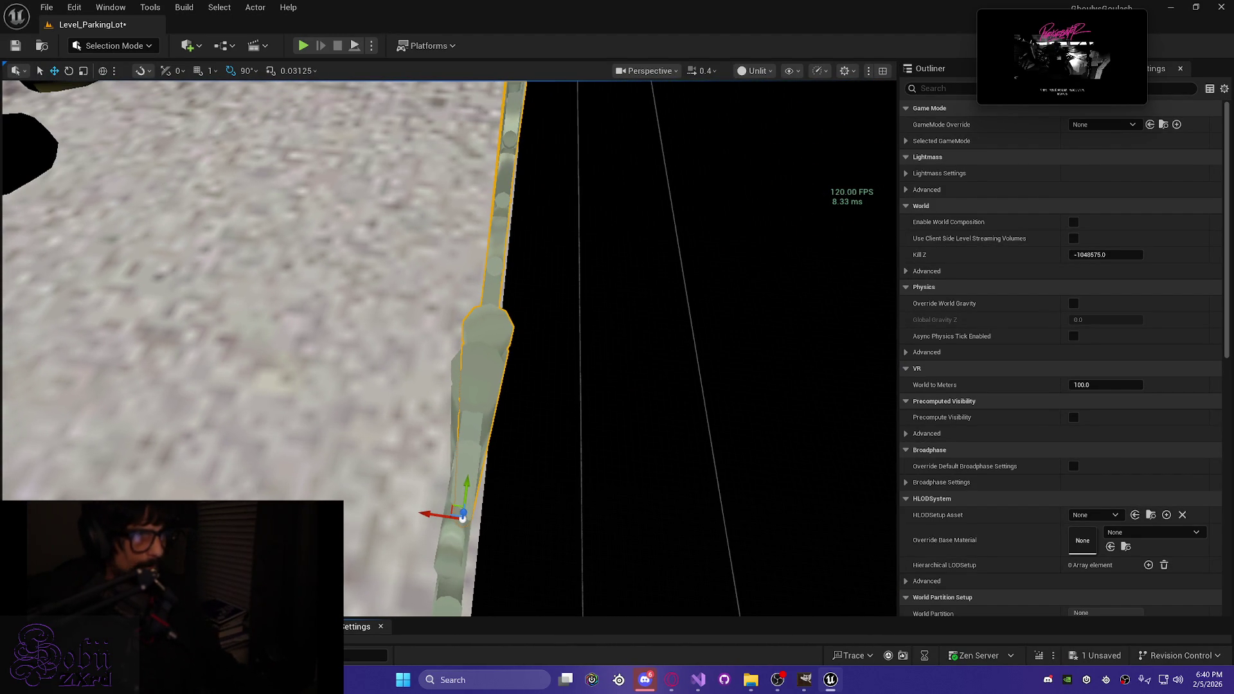
key(e)
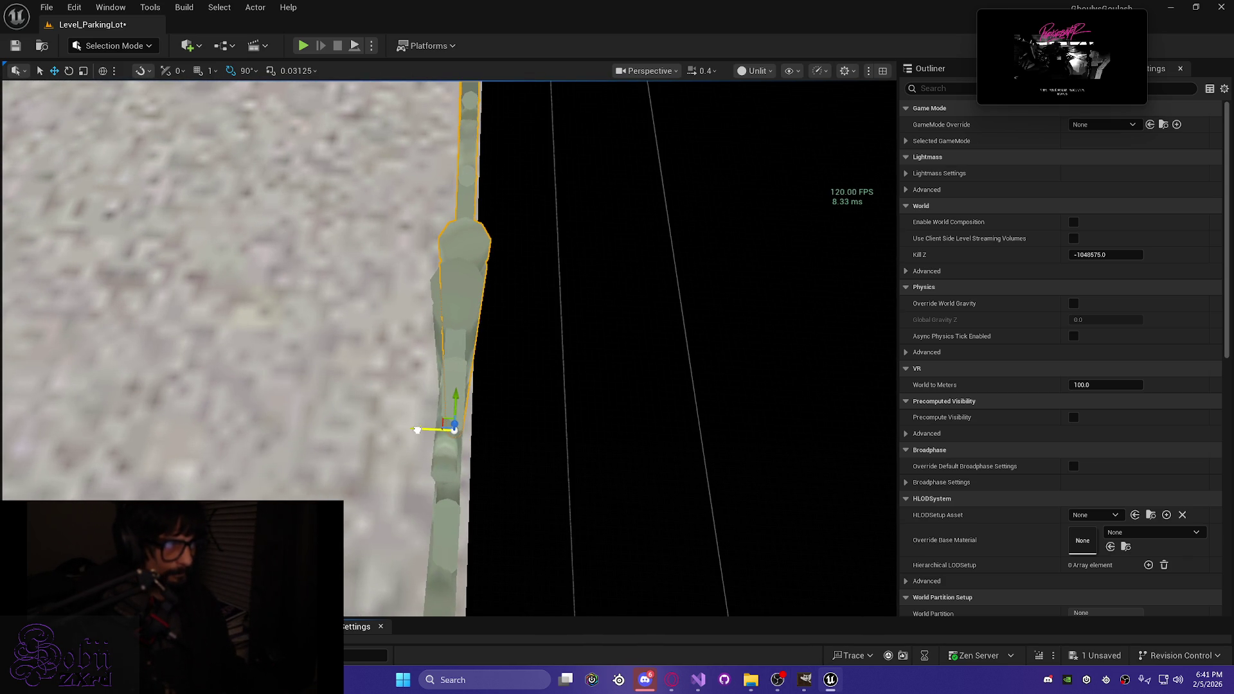
scroll(414, 429, up, 2)
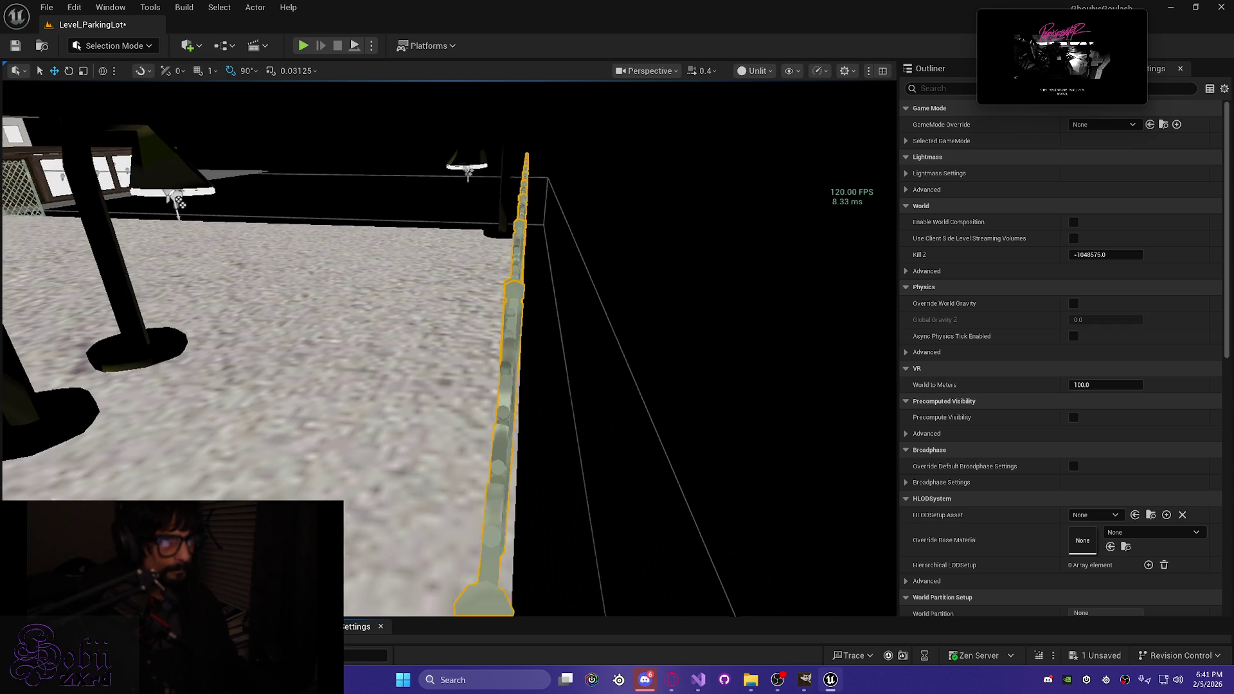
scroll(437, 347, up, 1)
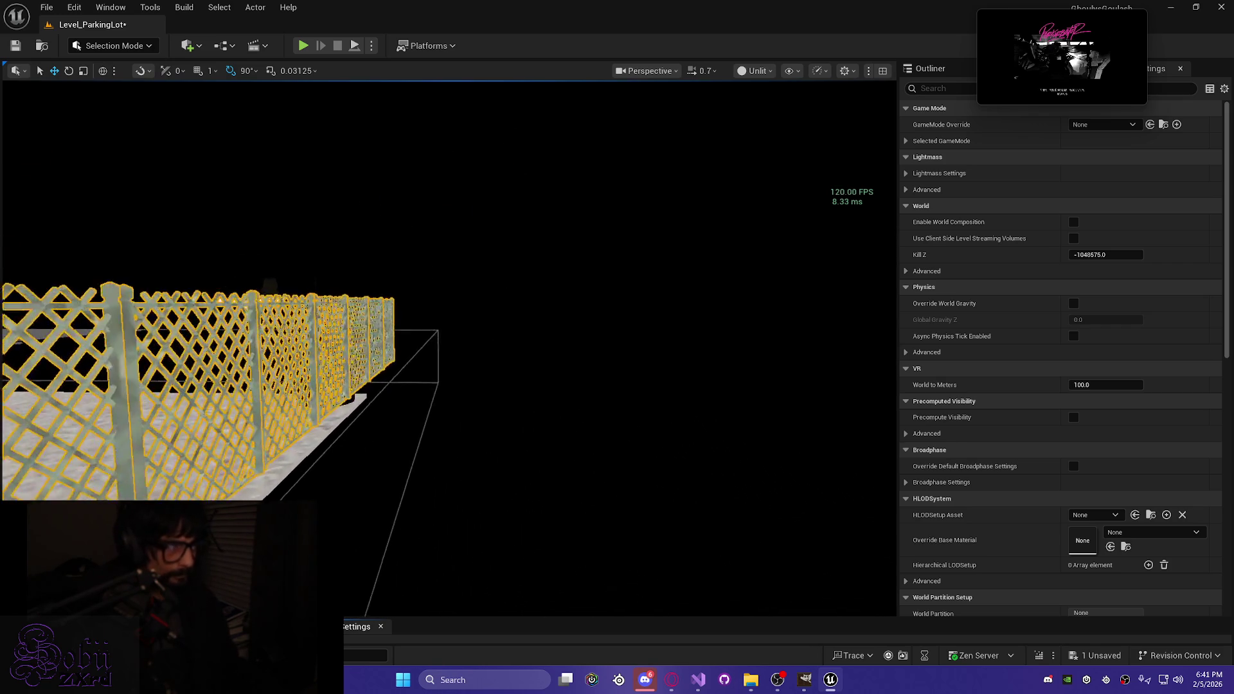
Step: Select three lattice fence panels and slide them to the right
key(f)
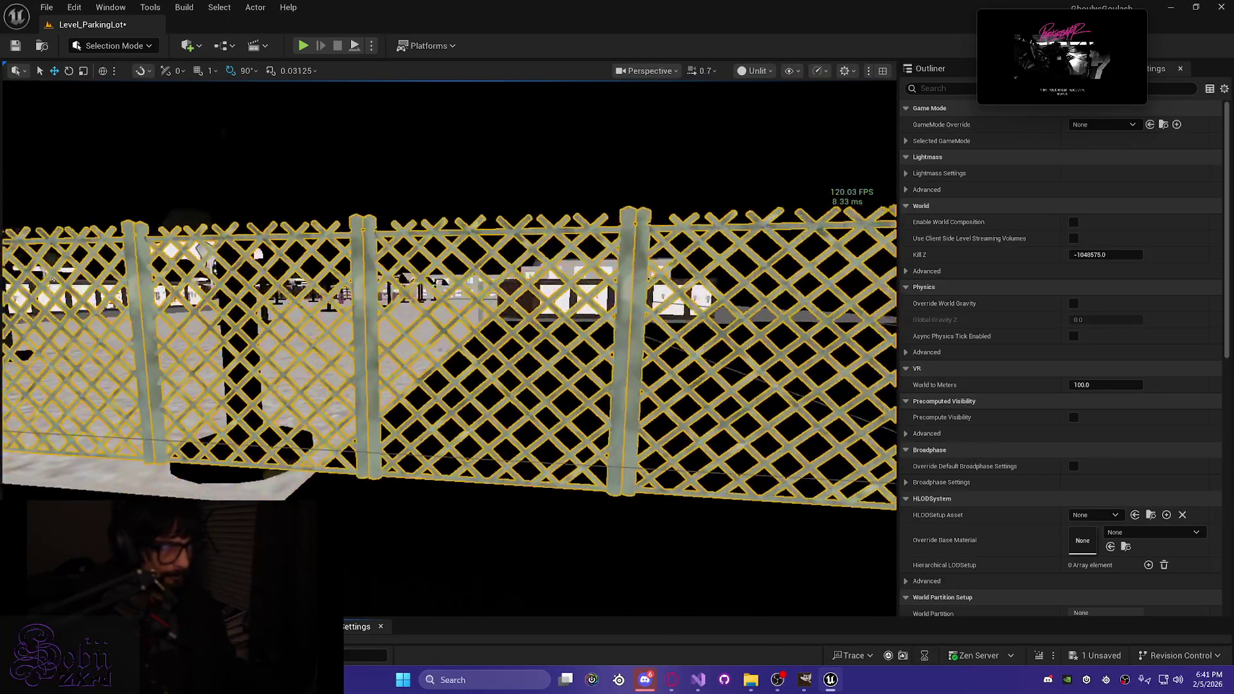
click(409, 334)
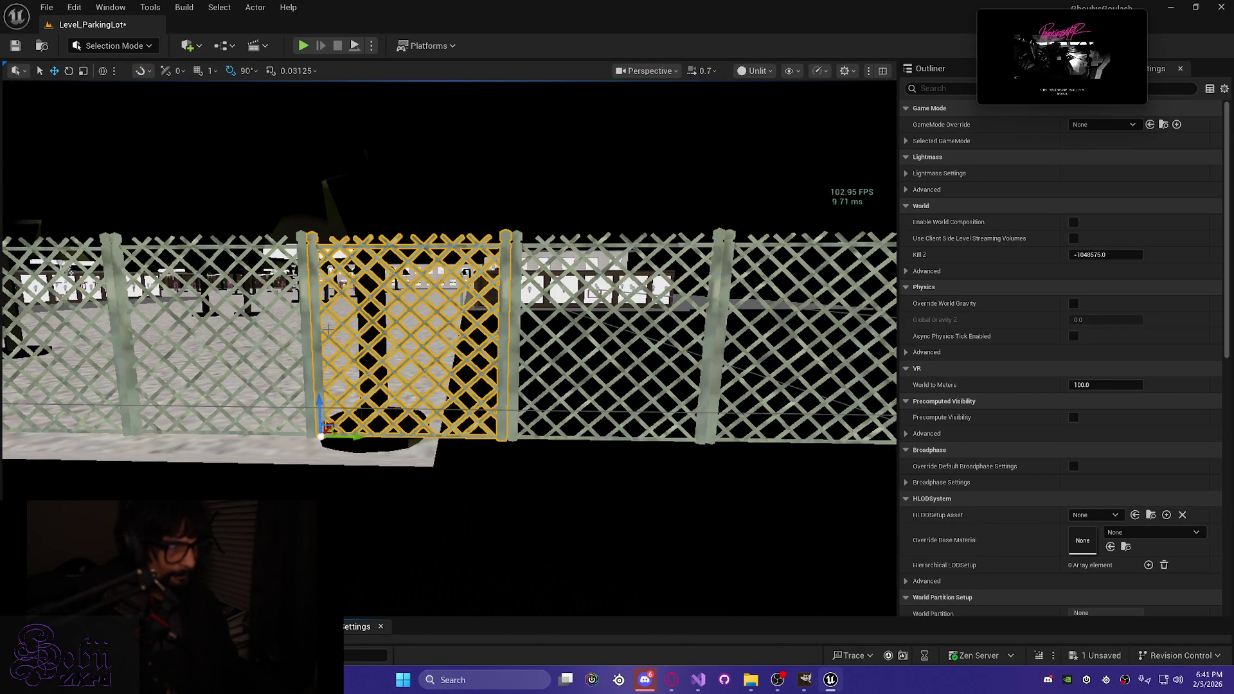
ctrl+click(517, 340)
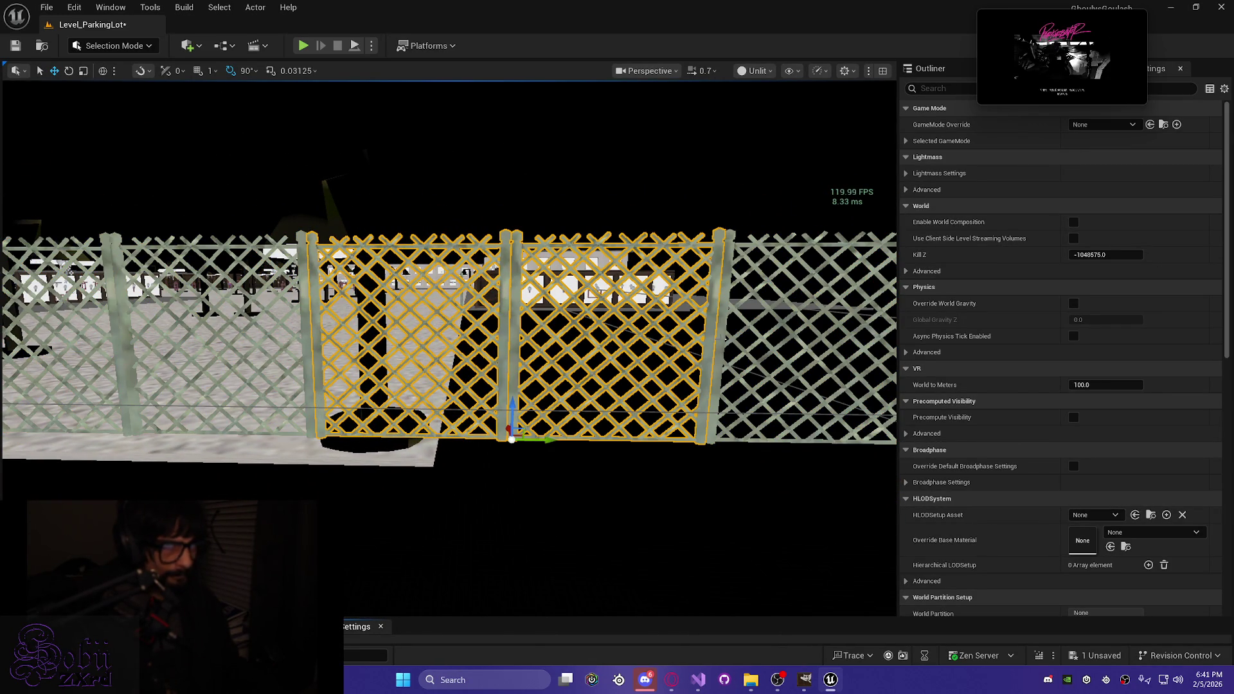
ctrl+click(723, 345)
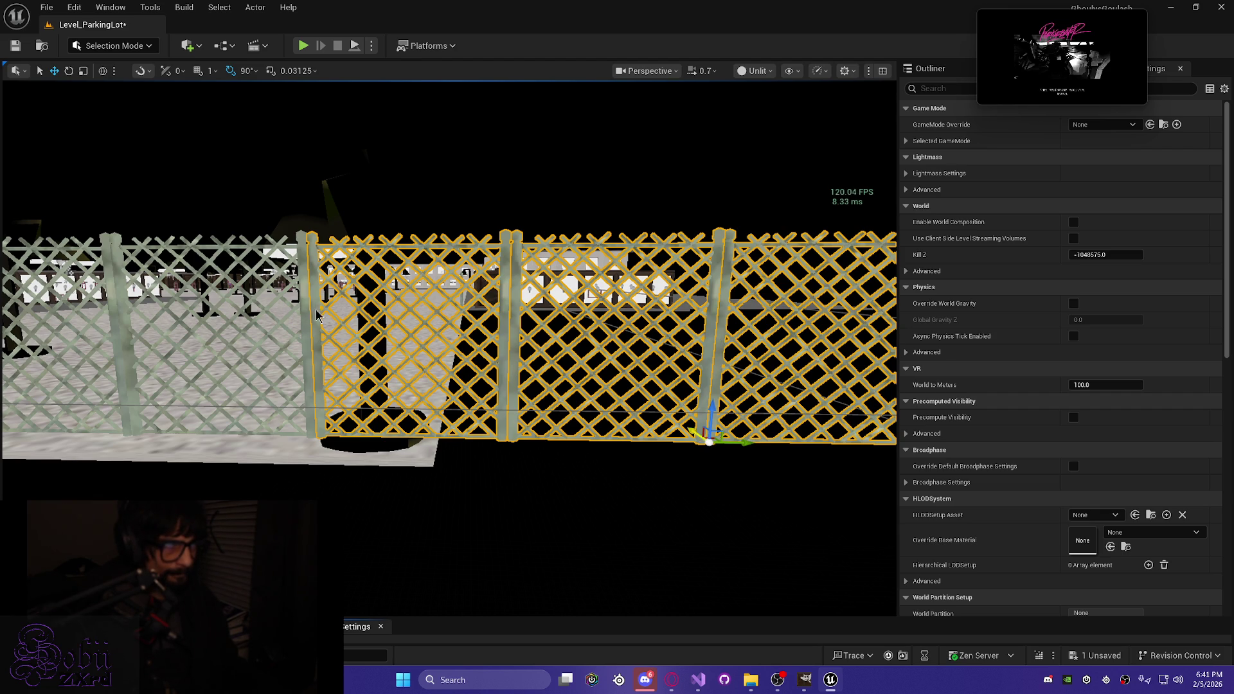
mouse_move(346, 443)
mouse_down()
mouse_move(464, 440)
mouse_move(449, 437)
mouse_up()
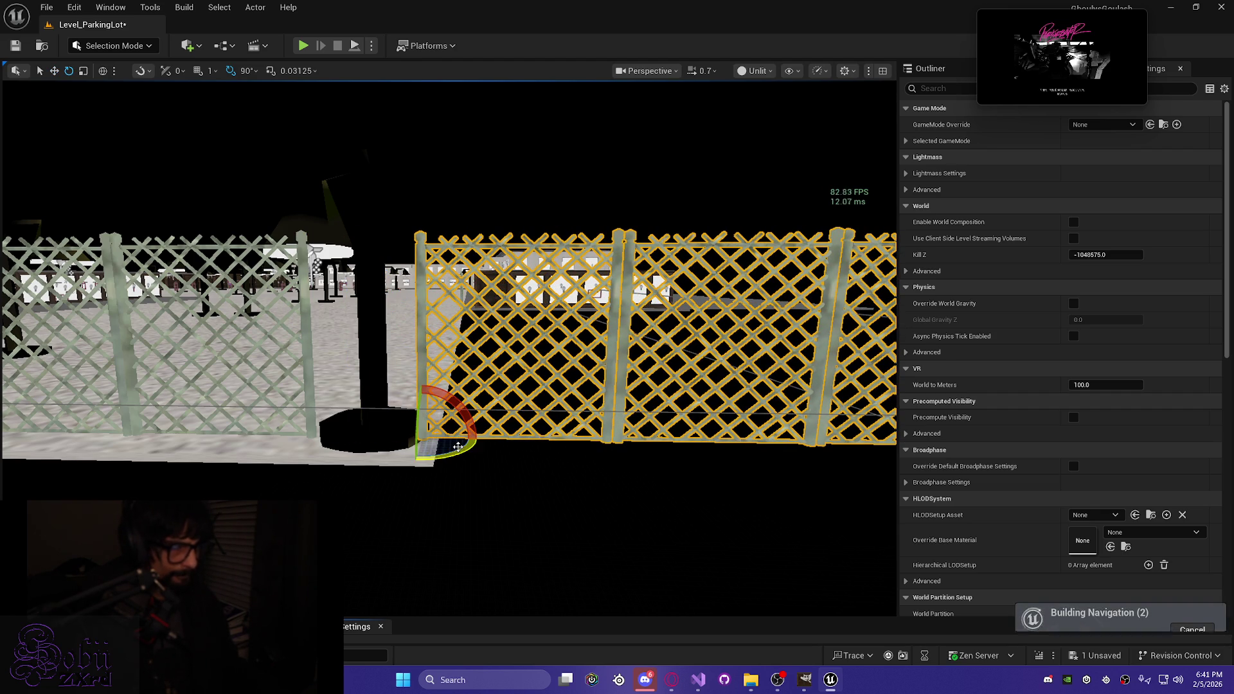
Step: Rotate the three panels about 90 degrees so they line up with the existing fence
key(Escape)
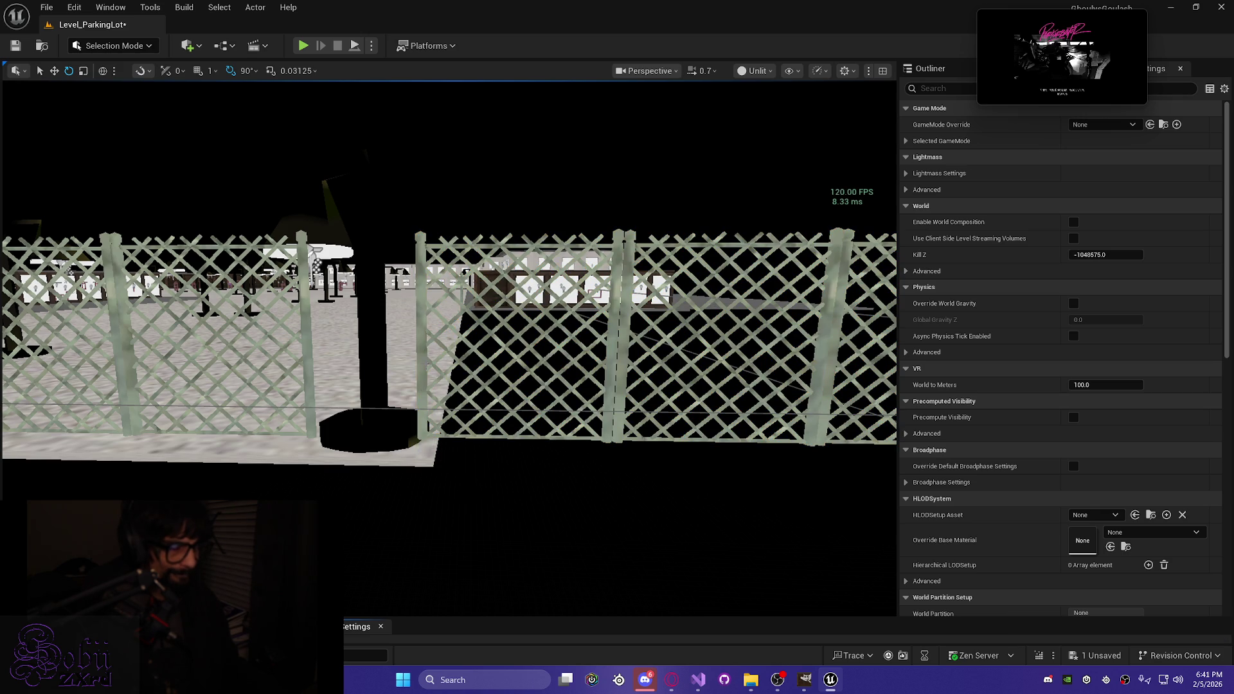
key(ctrl+z)
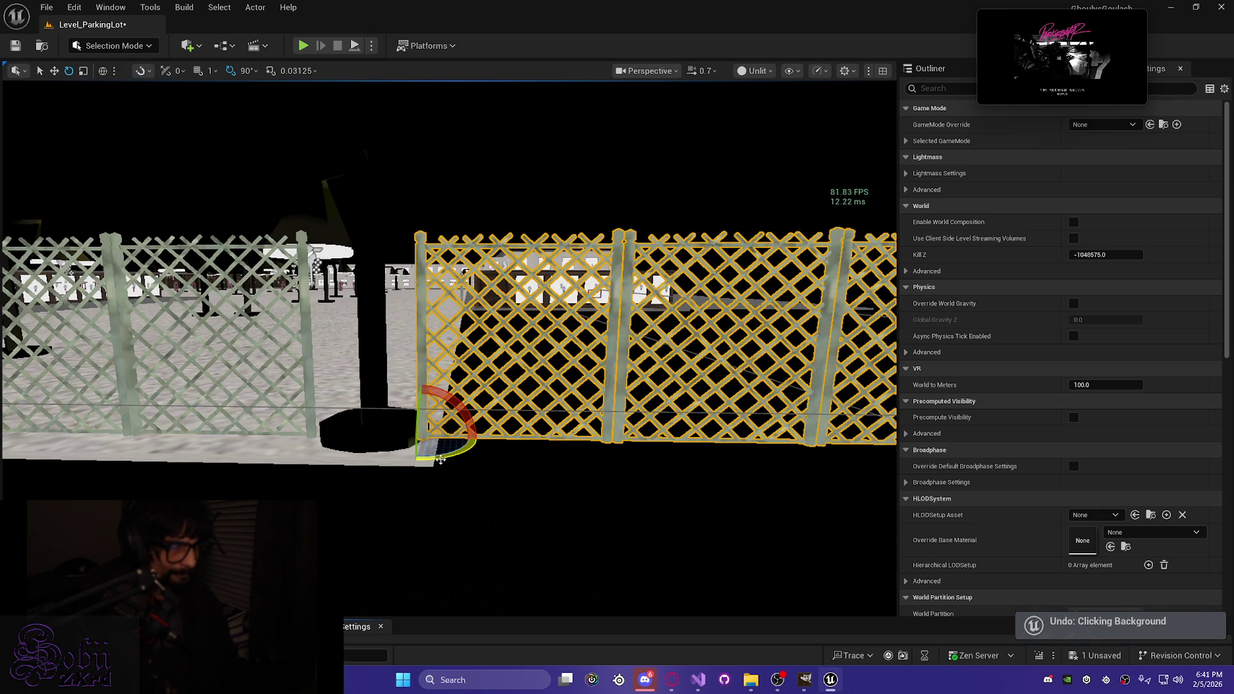
drag(449, 455, 476, 431)
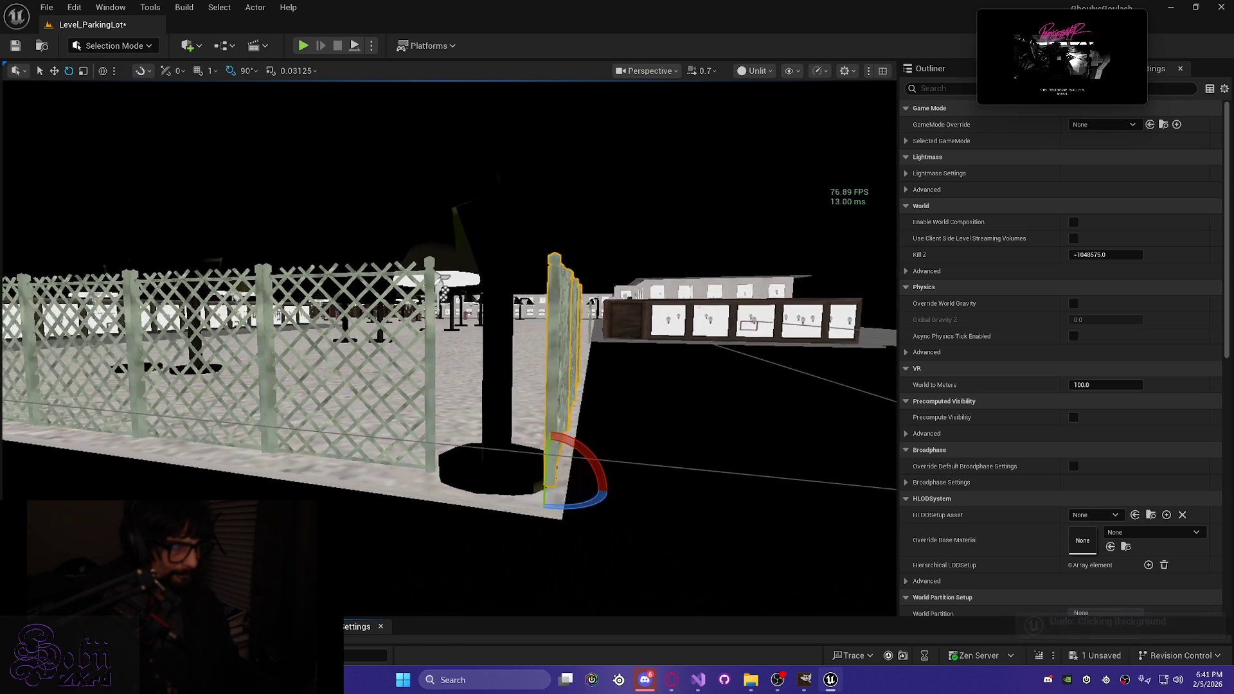
key(f)
scroll(450, 347, up, 10)
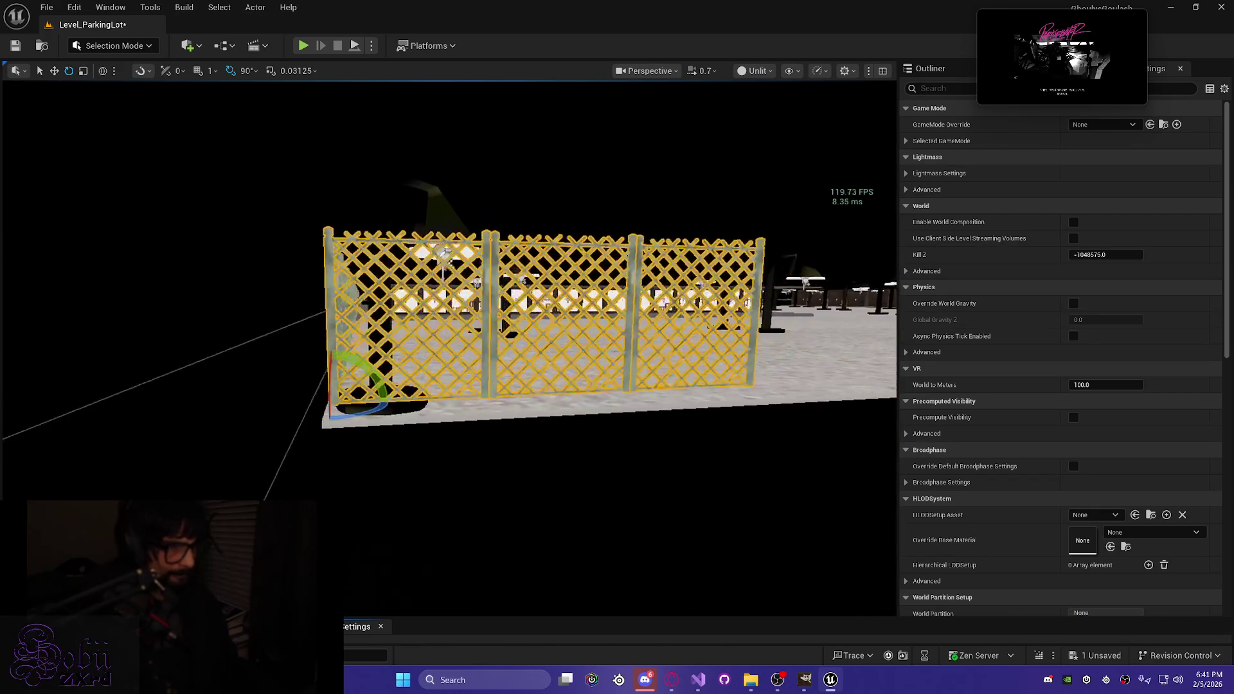
scroll(450, 347, up, 5)
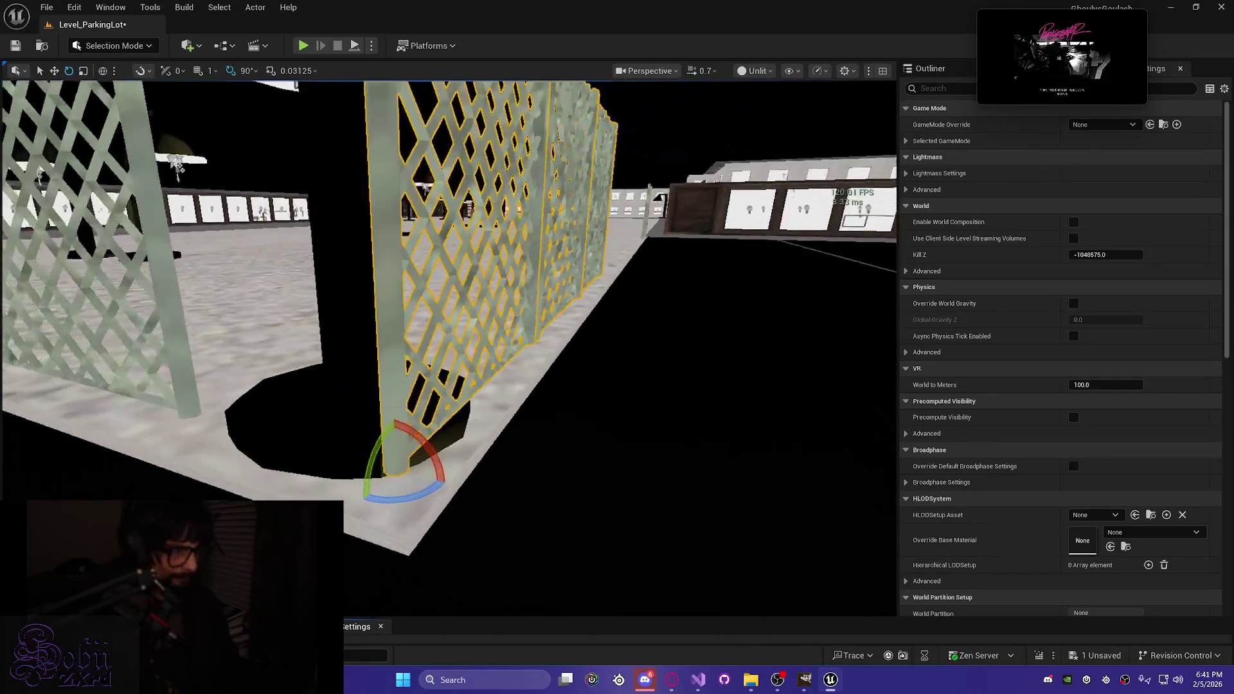
scroll(450, 347, down, 10)
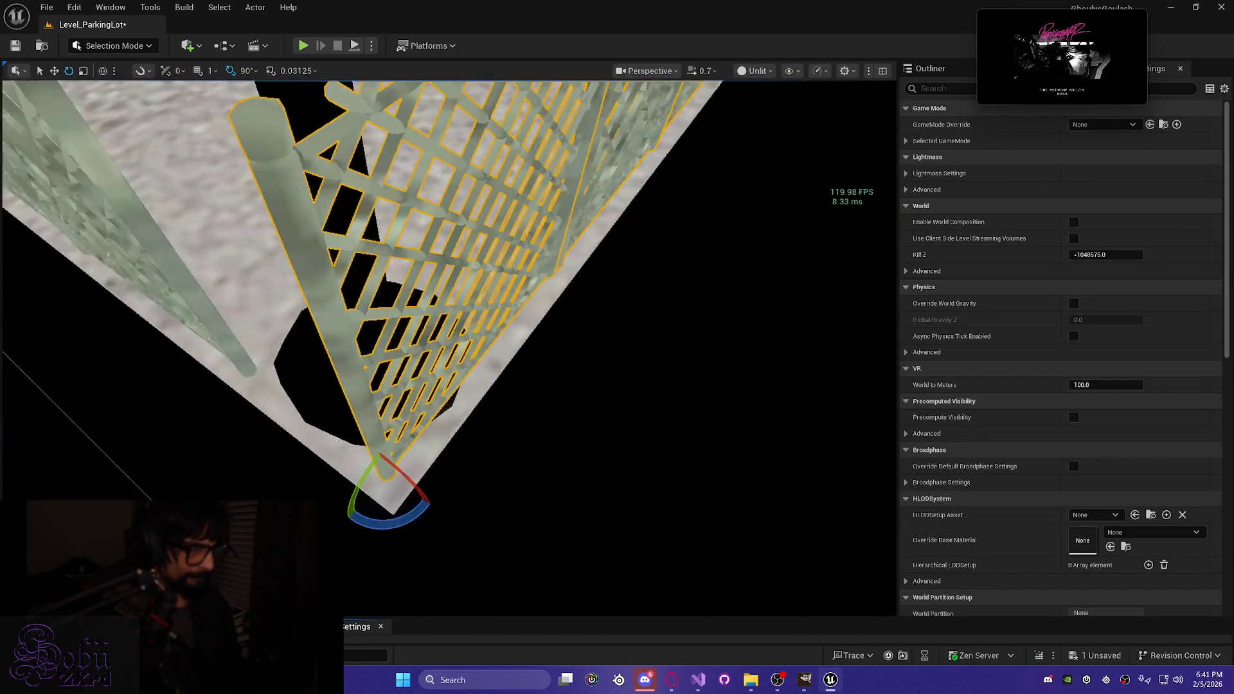
scroll(450, 347, down, 5)
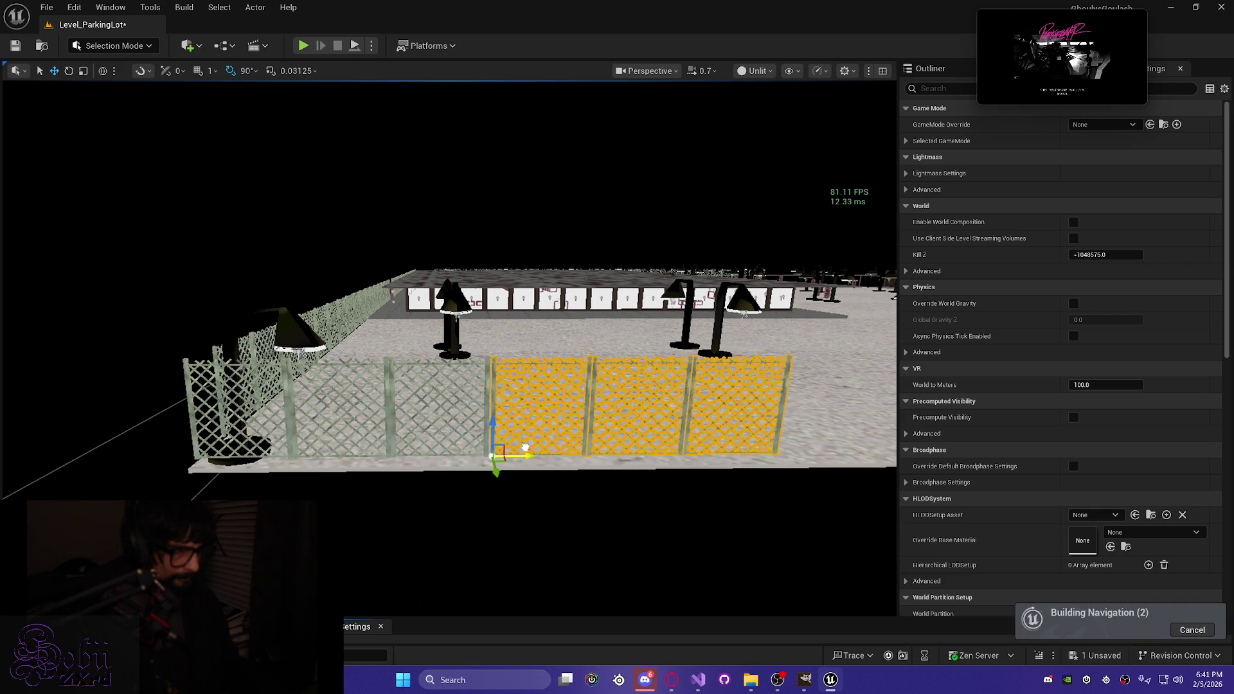
Step: Slide the three-panel section along the lot edge until it meets the neighbouring fence post
mouse_move(528, 436)
mouse_down()
mouse_move(482, 360)
mouse_move(471, 394)
mouse_up()
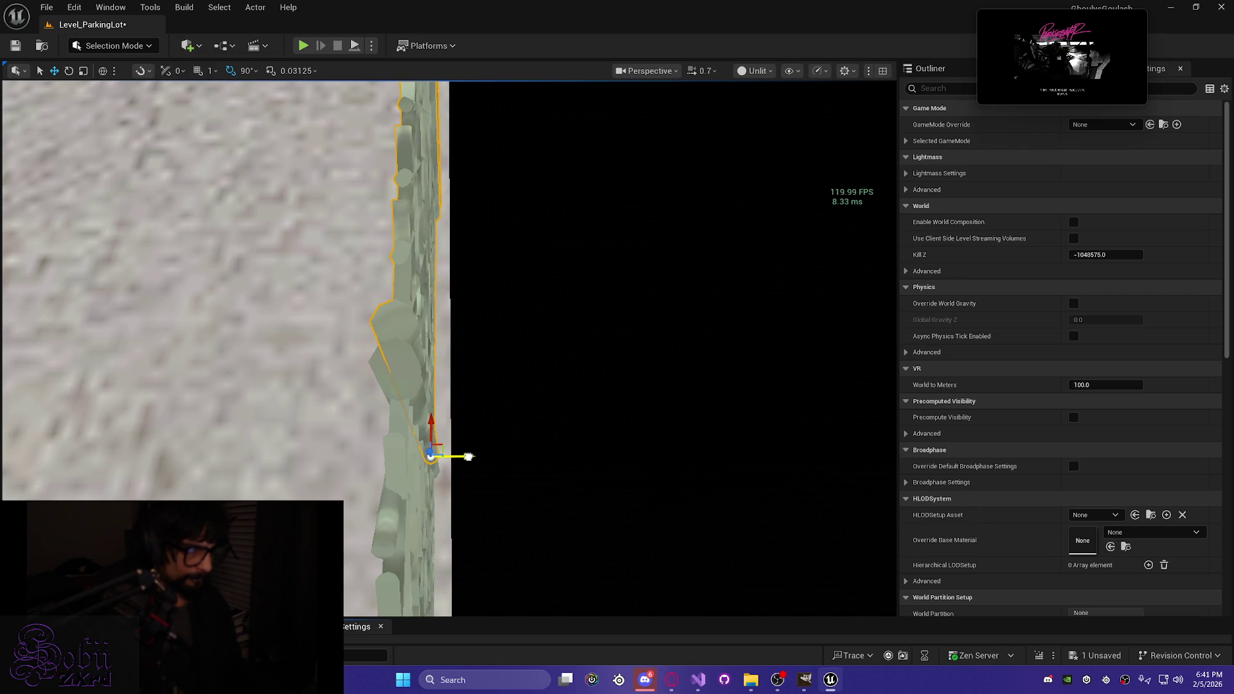
key(f)
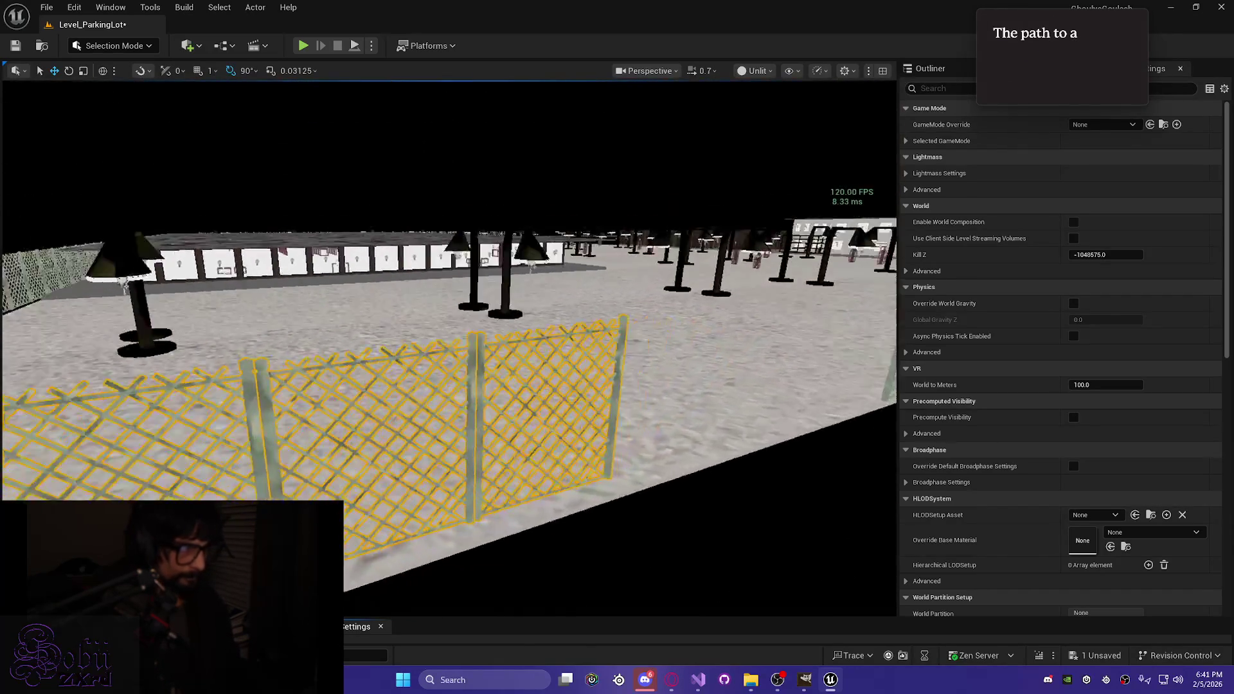
mouse_move(450, 385)
mouse_down()
mouse_move(456, 437)
mouse_move(514, 456)
mouse_move(453, 463)
mouse_up()
drag(239, 420, 461, 408)
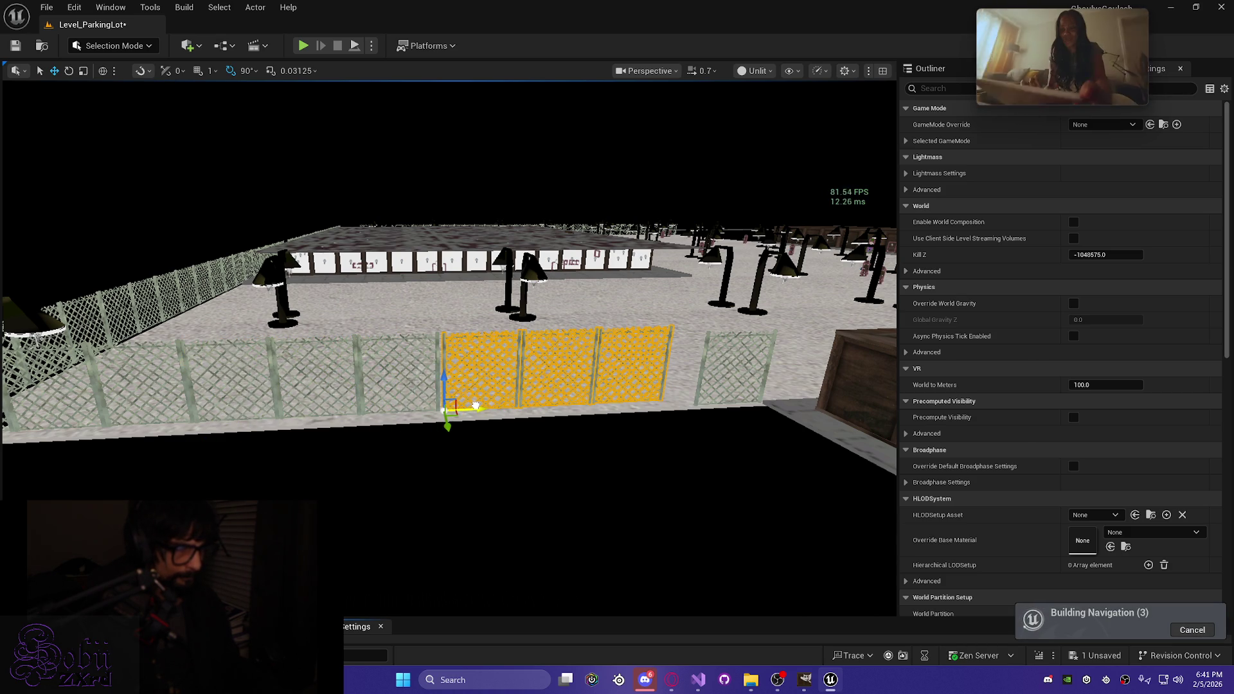
key(f)
mouse_move(473, 405)
mouse_down()
mouse_move(398, 475)
mouse_move(451, 477)
mouse_move(376, 486)
mouse_up()
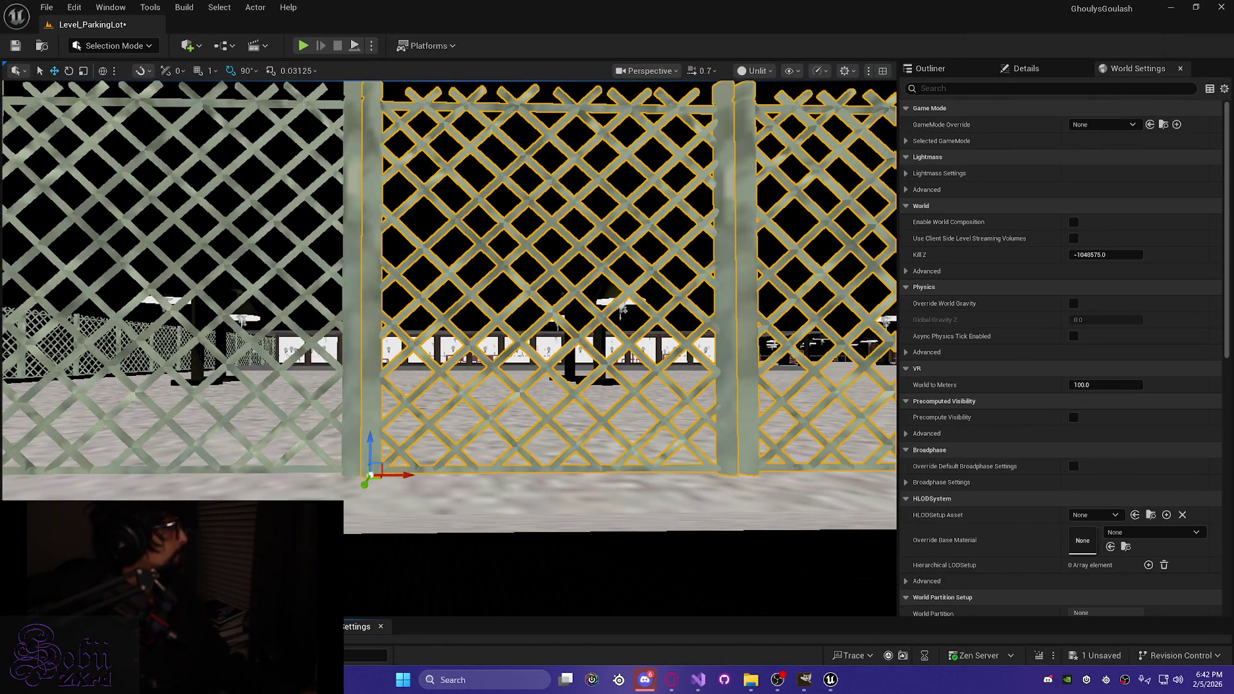
Step: Lower the three-panel fence section until its base sits on the lot floor
mouse_move(430, 348)
mouse_down()
mouse_move(450, 309)
mouse_move(453, 257)
mouse_move(453, 314)
mouse_move(482, 325)
mouse_move(424, 417)
mouse_move(318, 393)
mouse_move(363, 387)
mouse_up()
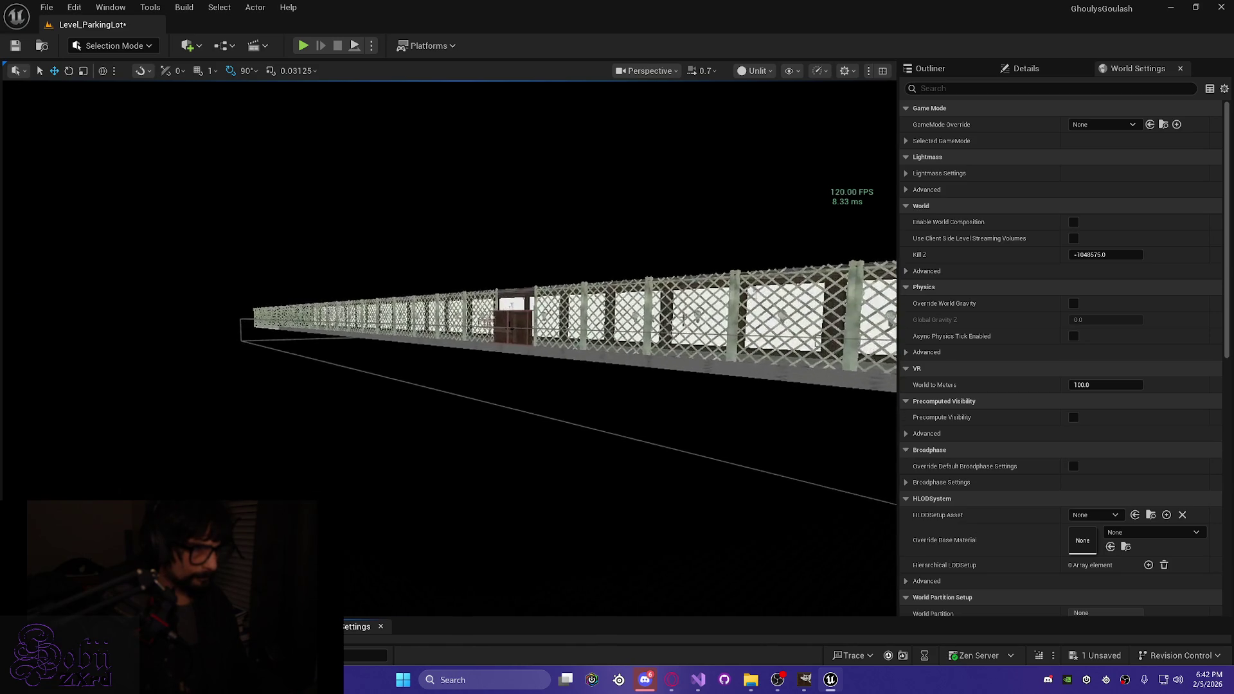
mouse_move(363, 387)
mouse_down()
mouse_move(375, 387)
mouse_move(328, 387)
mouse_move(498, 386)
mouse_up()
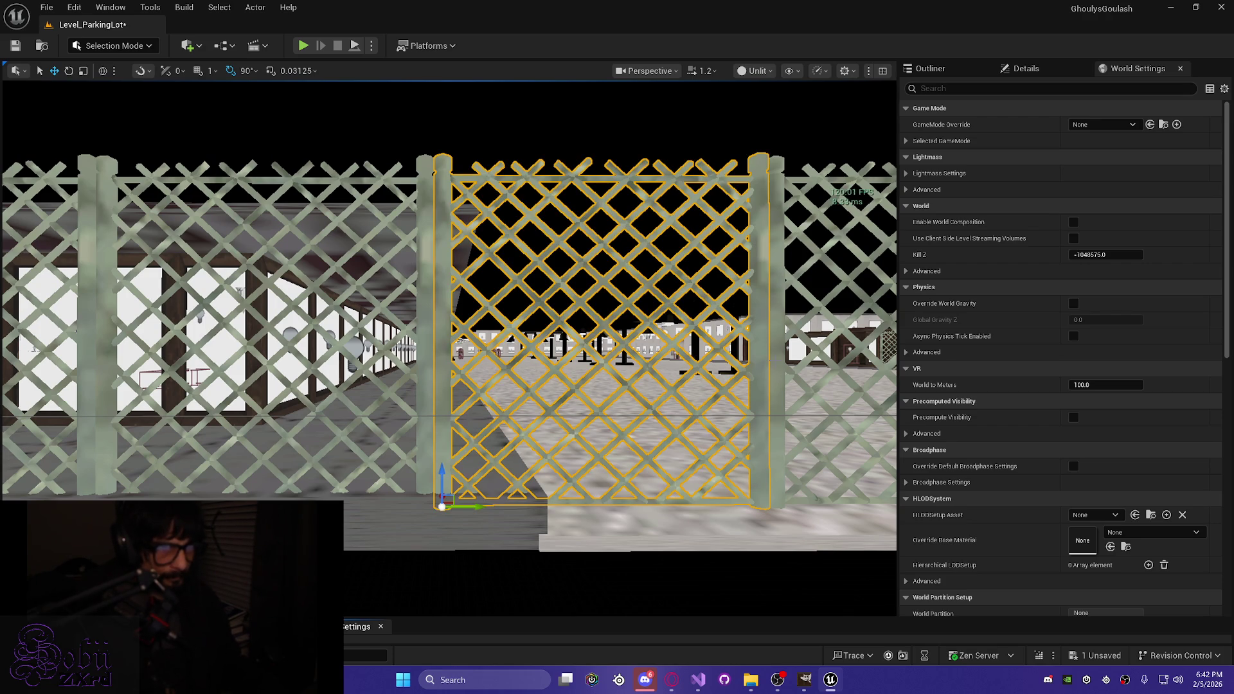
drag(498, 386, 521, 386)
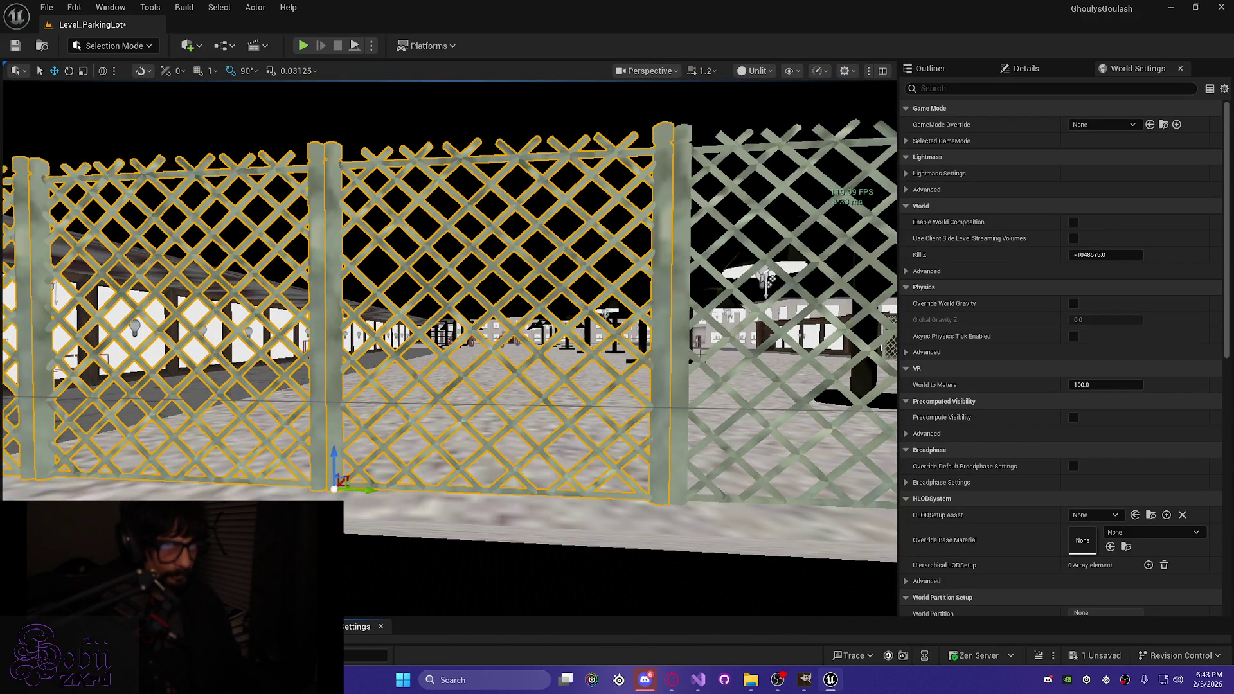
mouse_move(682, 384)
mouse_down()
mouse_move(589, 341)
mouse_move(642, 341)
mouse_up()
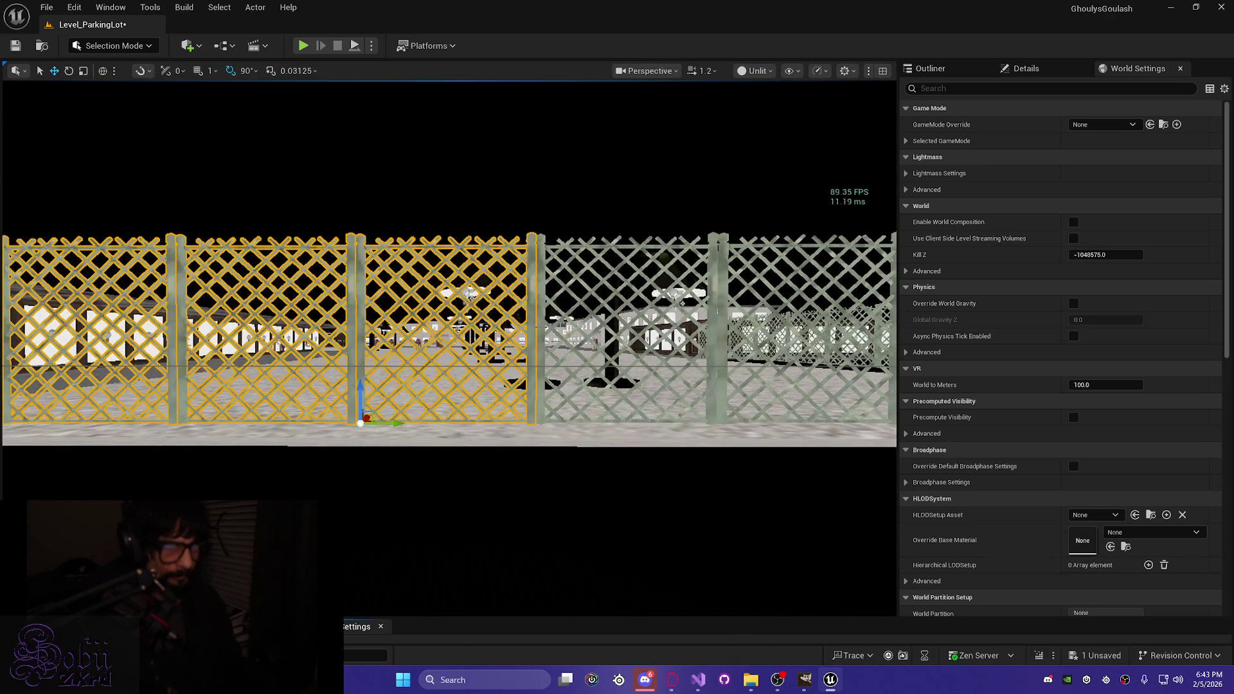
mouse_move(103, 85)
mouse_down()
mouse_move(106, 48)
mouse_move(102, 85)
mouse_up()
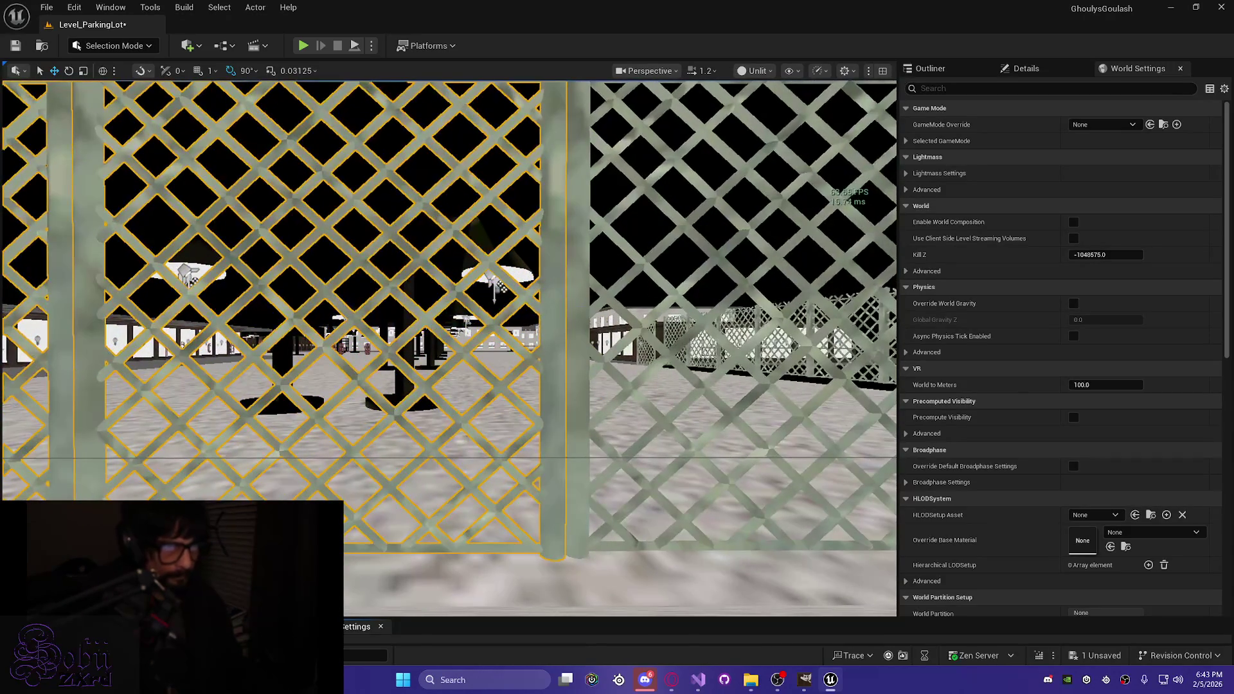
mouse_move(532, 294)
mouse_down()
mouse_move(536, 325)
mouse_move(532, 293)
mouse_up()
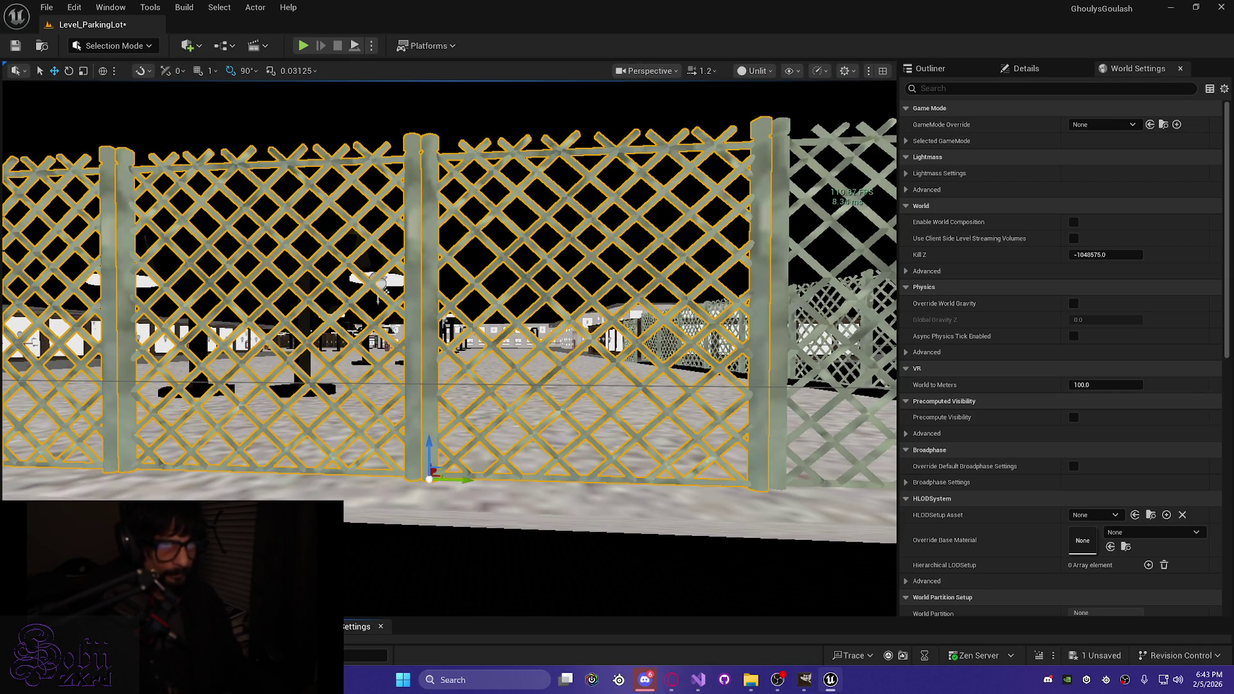
drag(777, 292, 858, 296)
drag(590, 308, 590, 261)
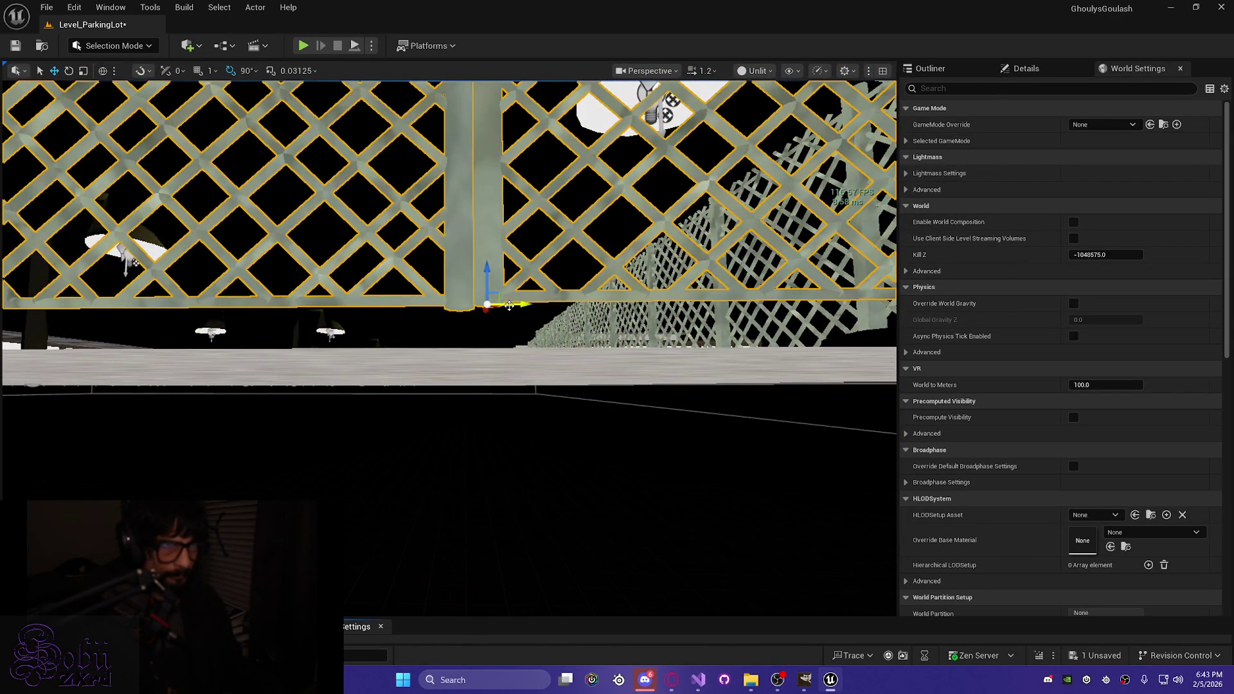
scroll(508, 306, down, 5)
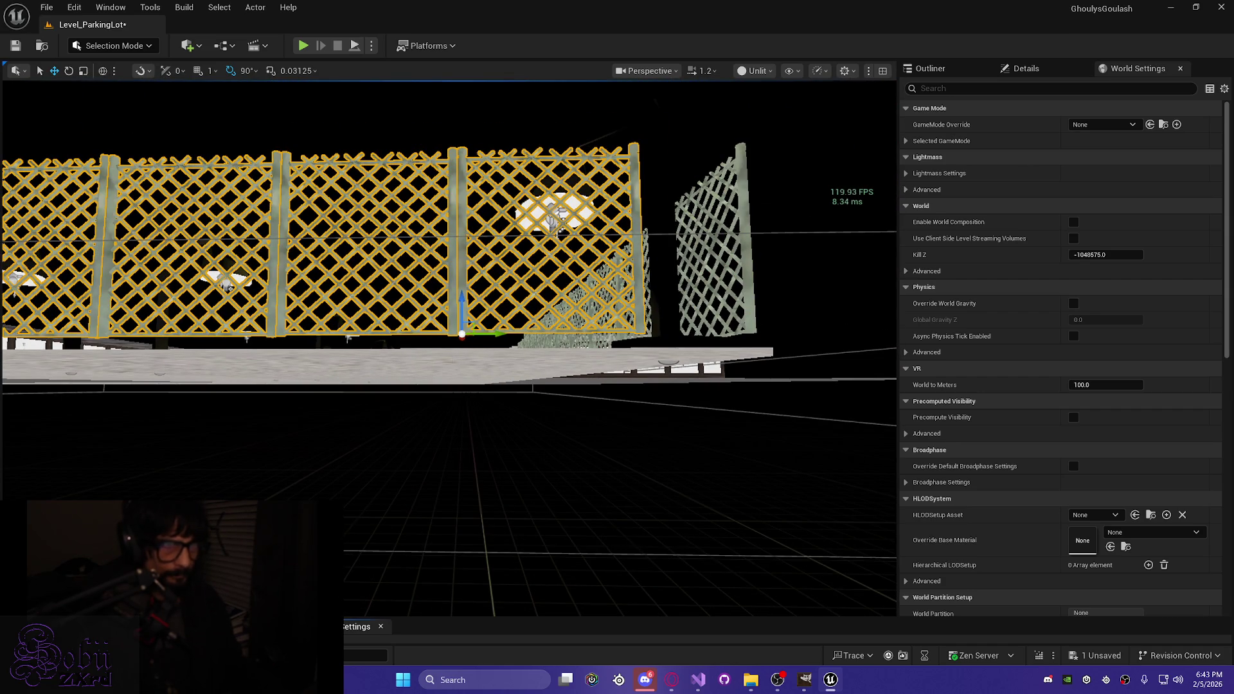
scroll(454, 358, up, 5)
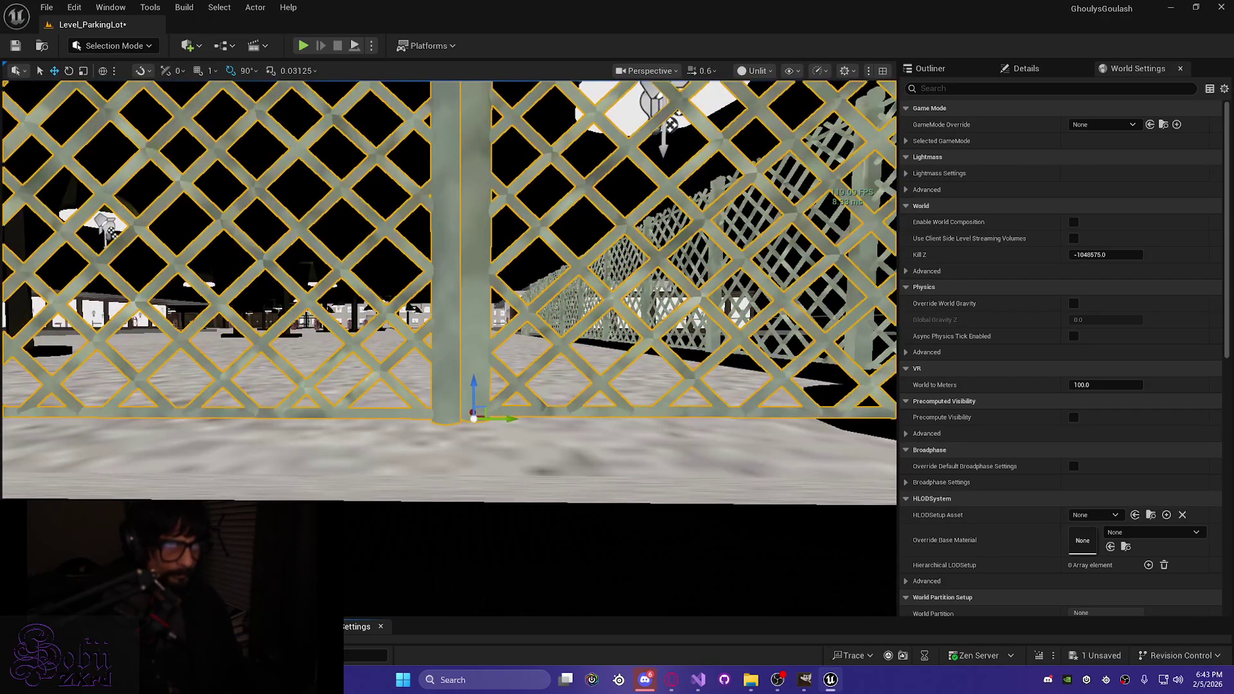
drag(474, 385, 474, 334)
mouse_move(487, 224)
mouse_down()
mouse_move(485, 267)
mouse_move(392, 274)
mouse_up()
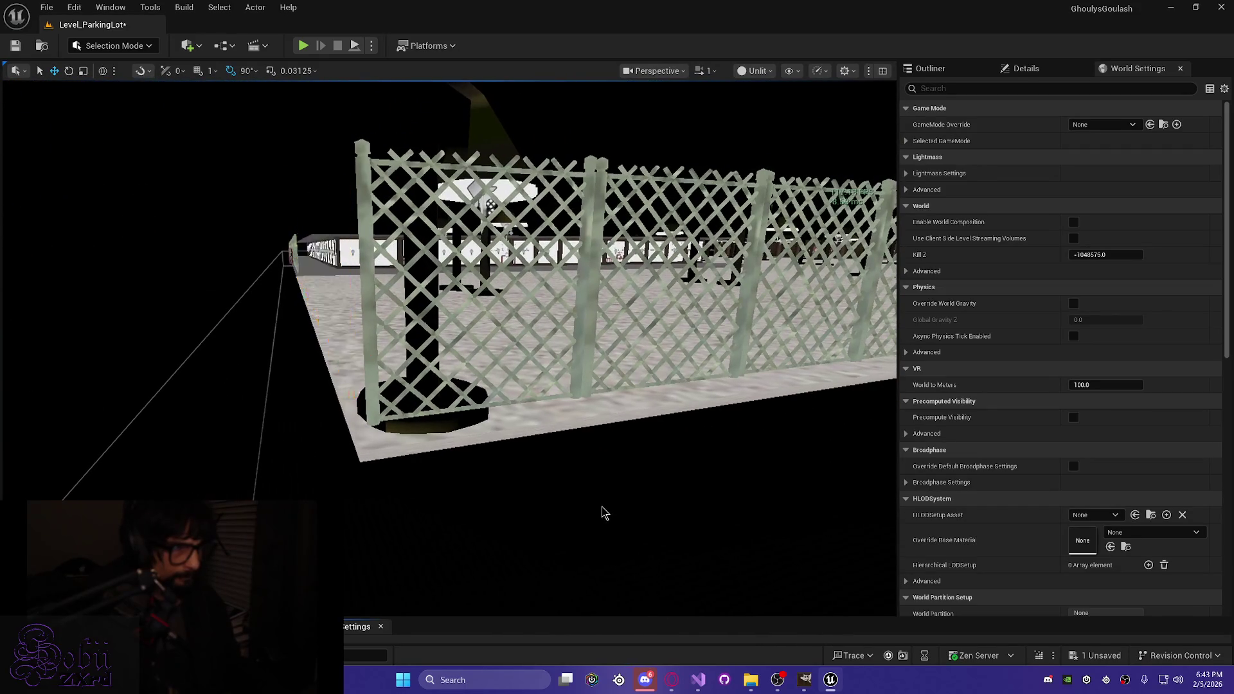
Step: Select a lattice panel and its neighbour, then follow the fence toward its end
click(490, 205)
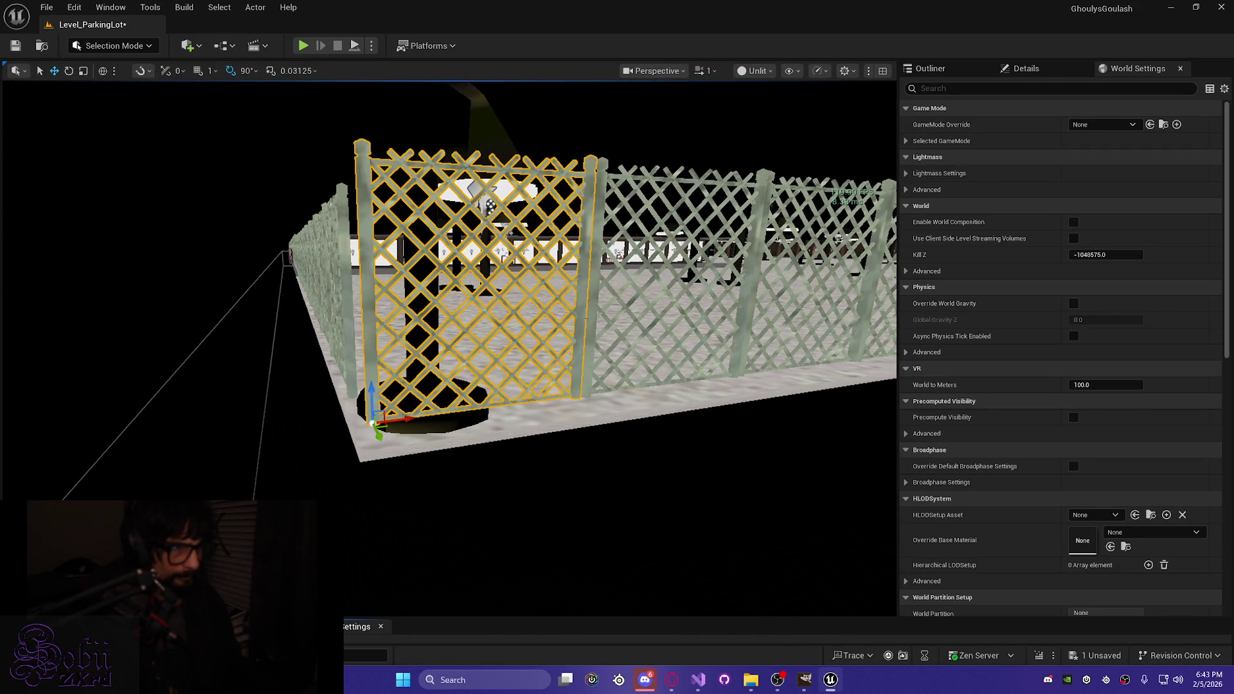
ctrl+click(589, 318)
drag(590, 318, 566, 318)
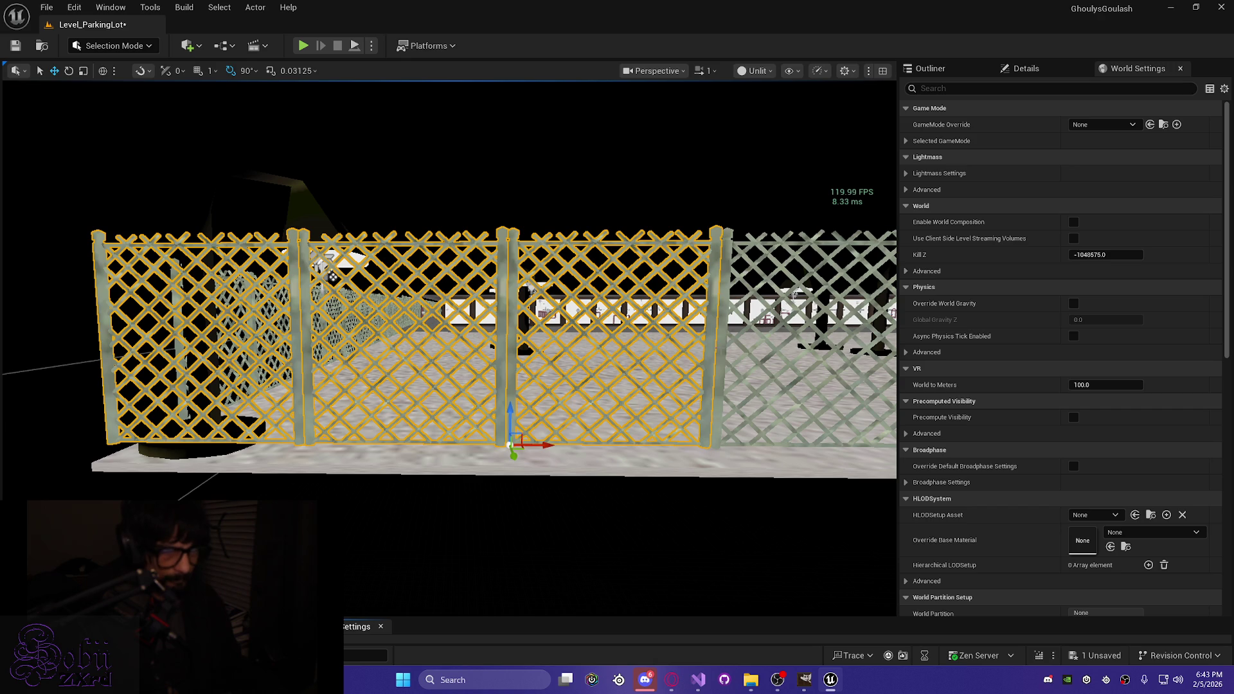
key(d)
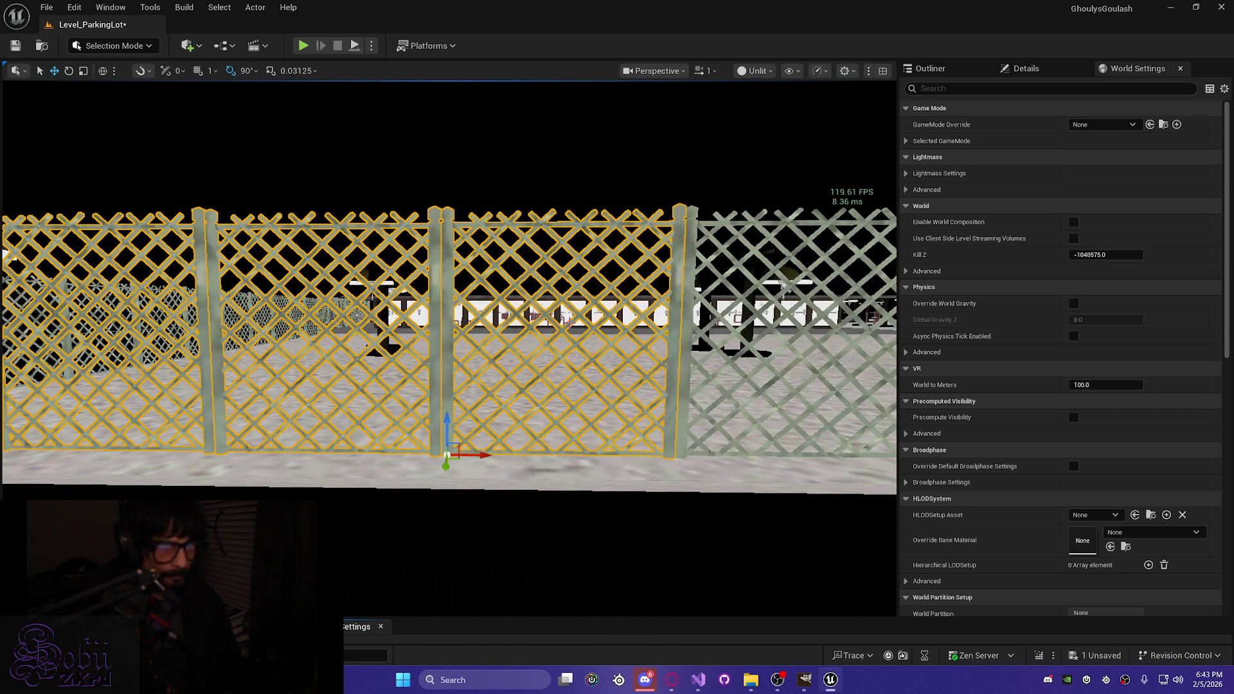
key(d)
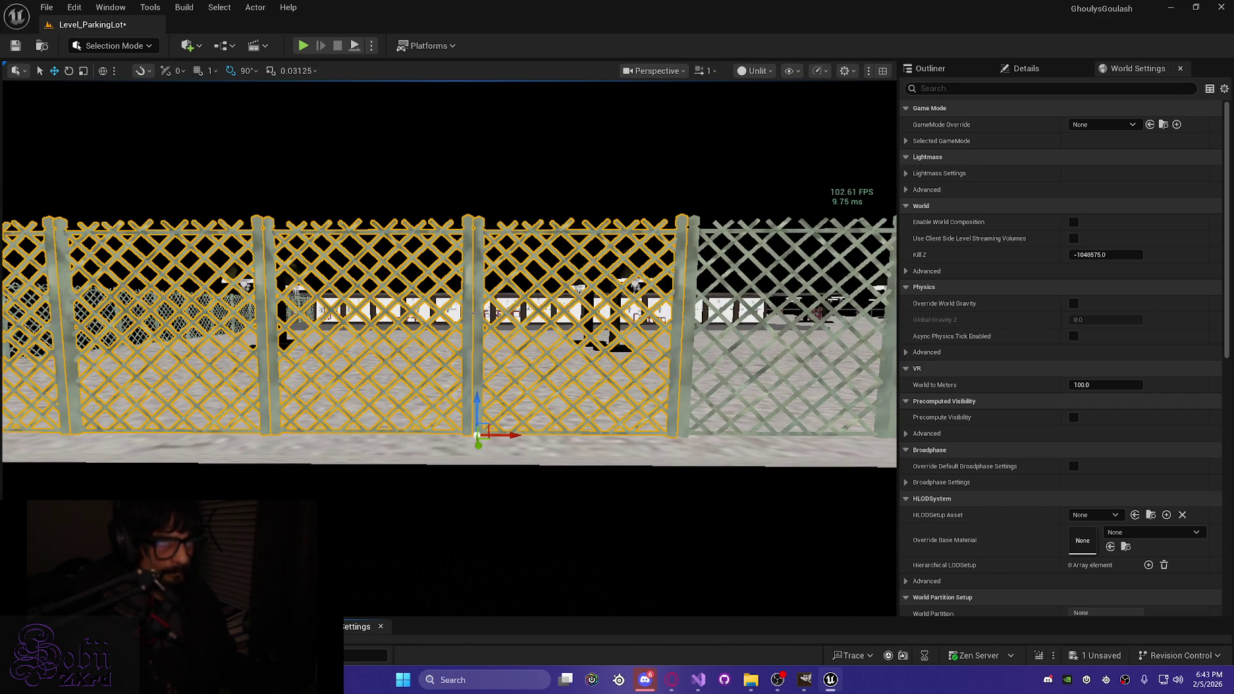
key(d)
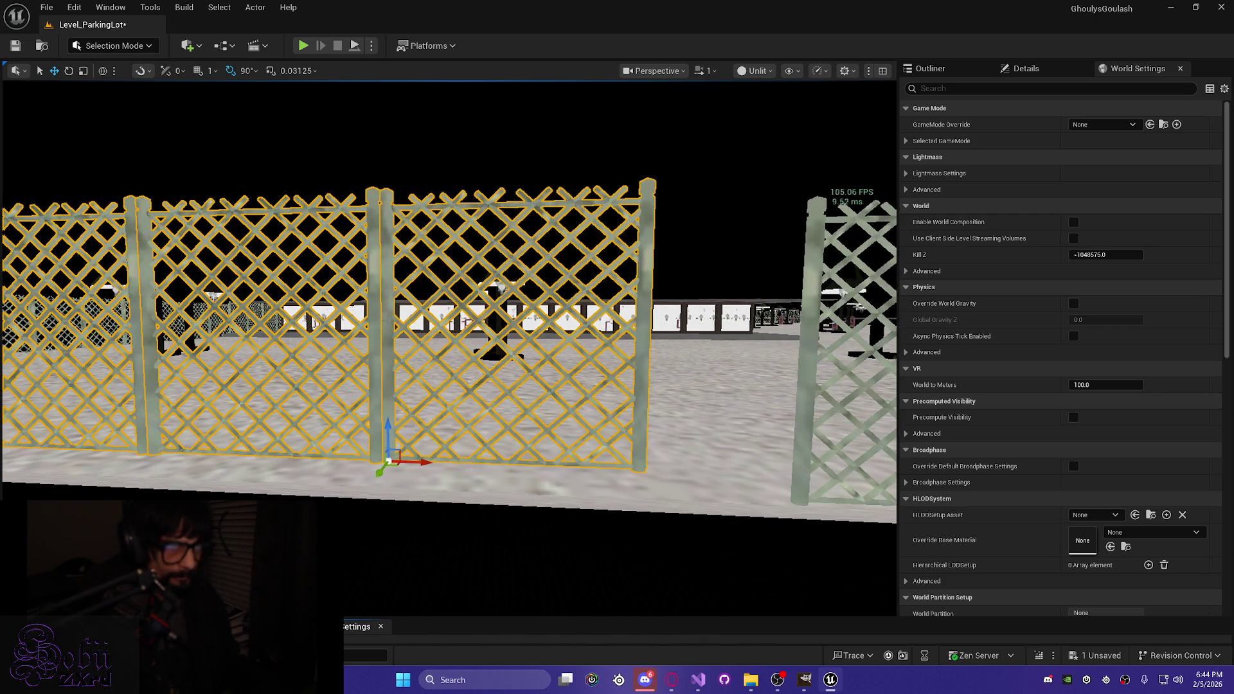
key(w)
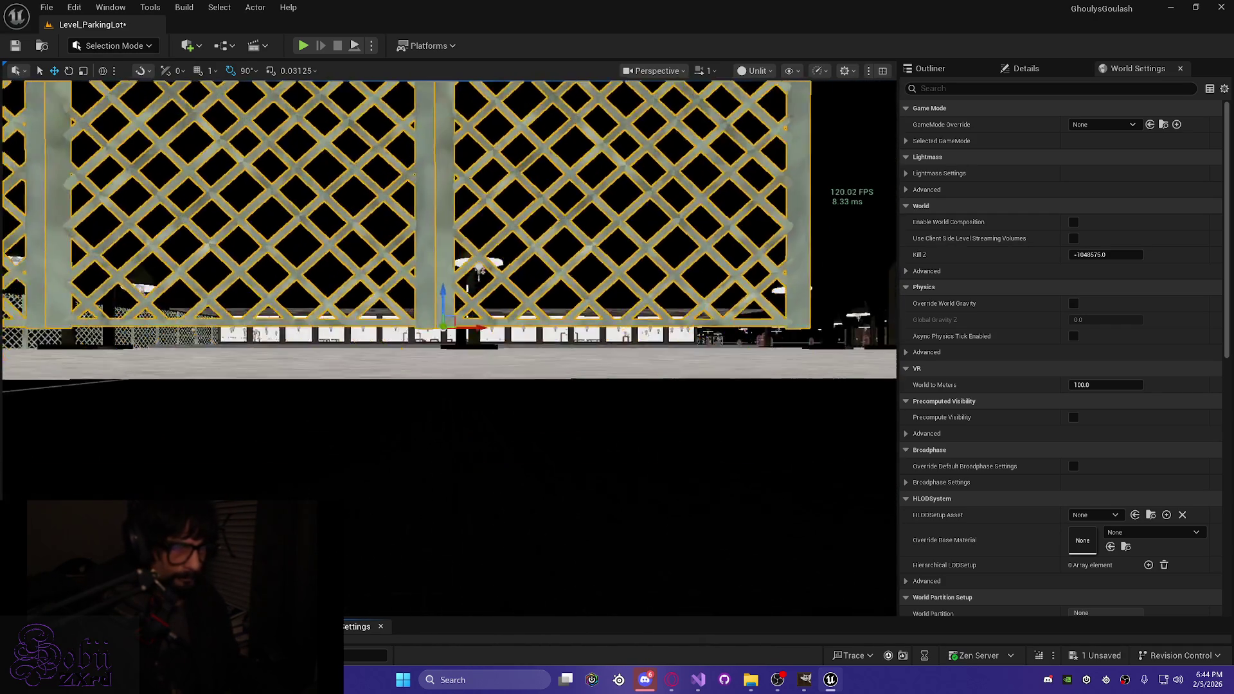
Step: Inspect the gap near the wooden building and select the single panel beside it
key(q)
scroll(450, 347, down, 1)
key(e)
scroll(450, 347, down, 1)
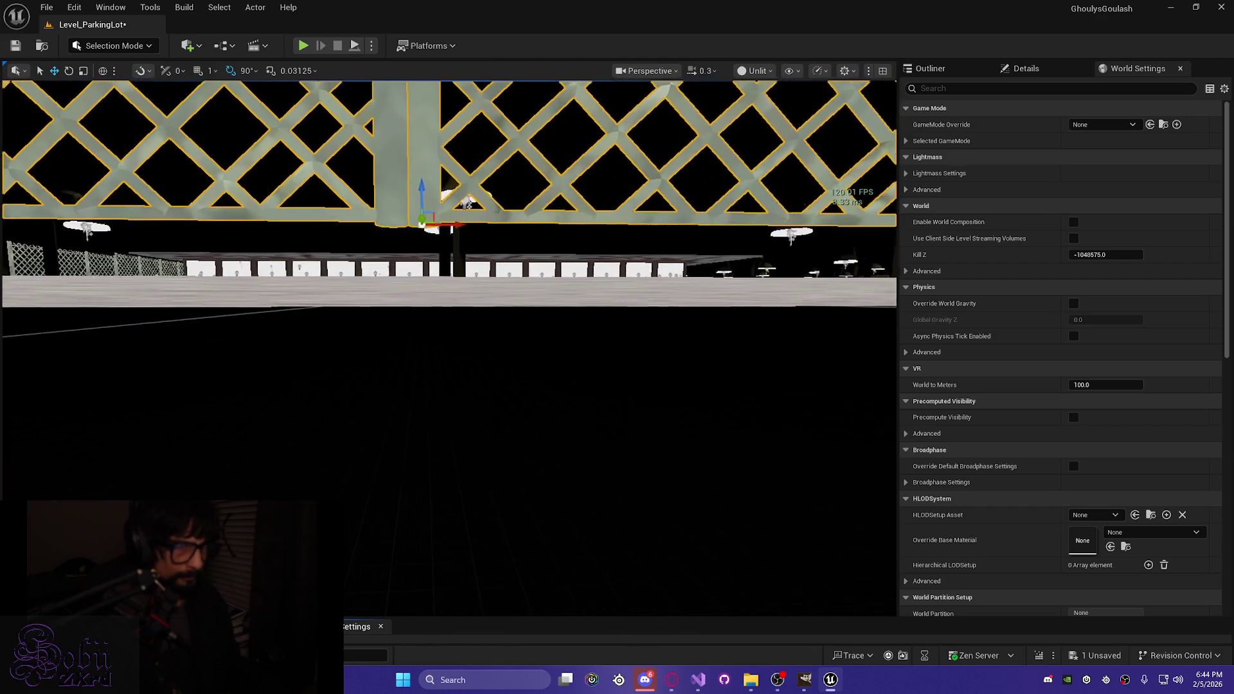
key(w)
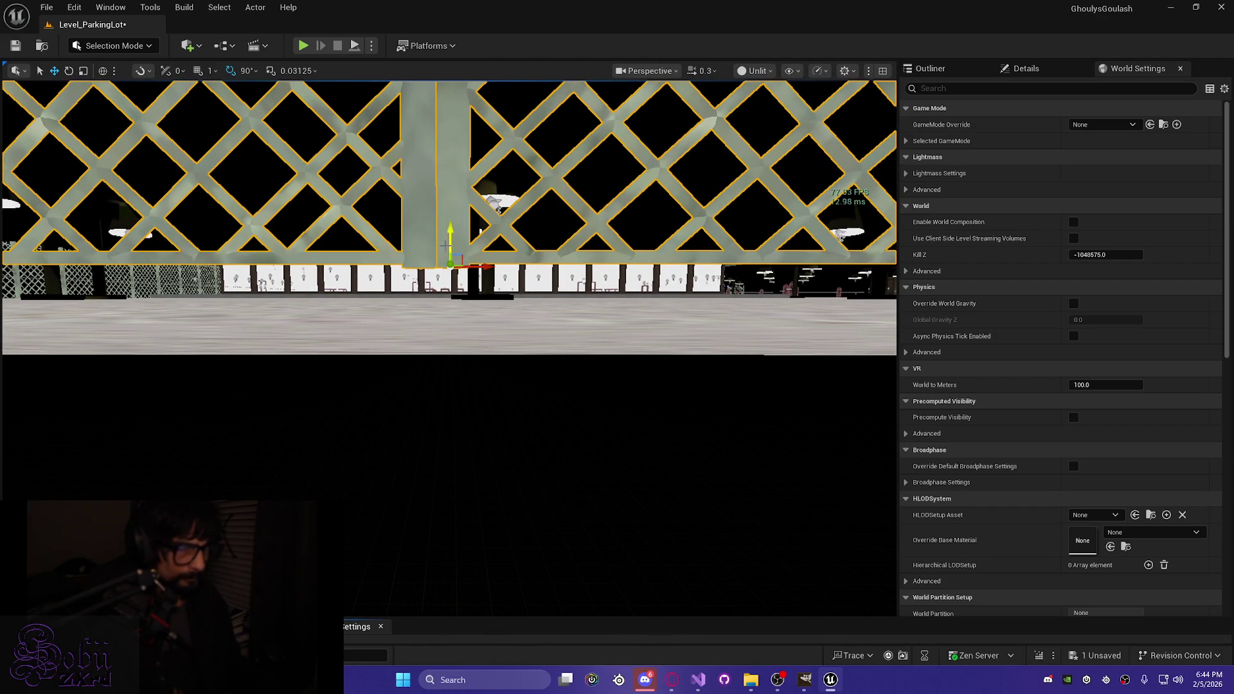
key(e)
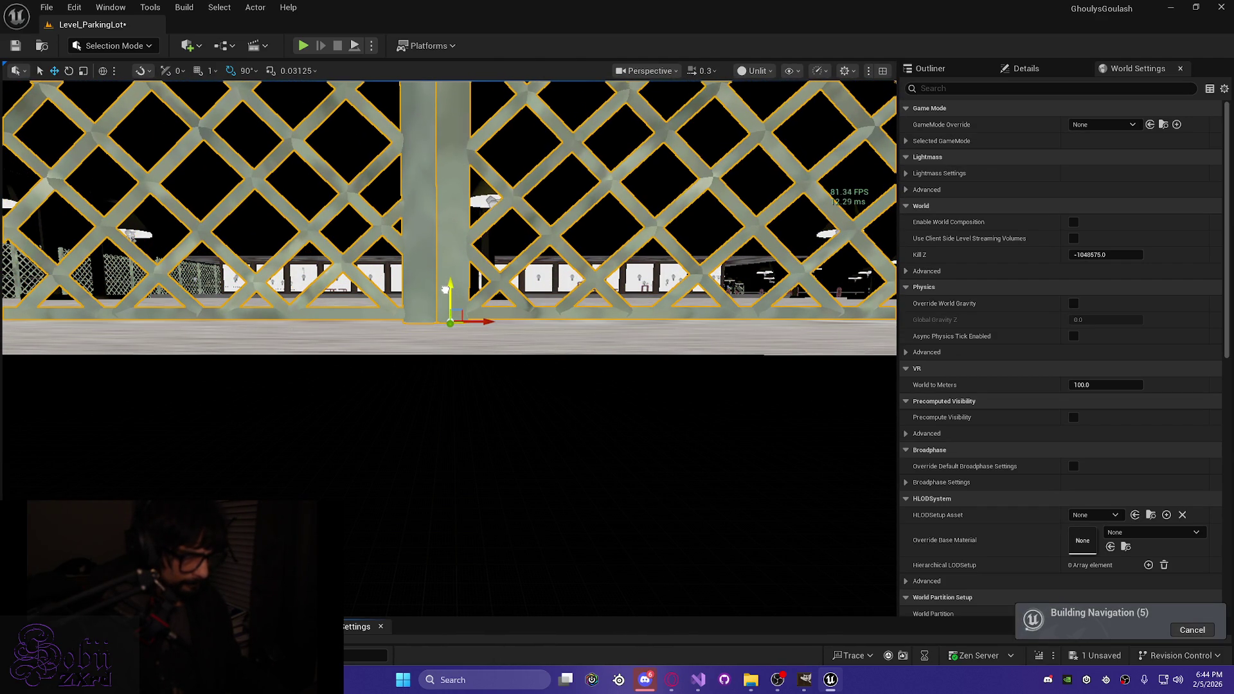
key(s)
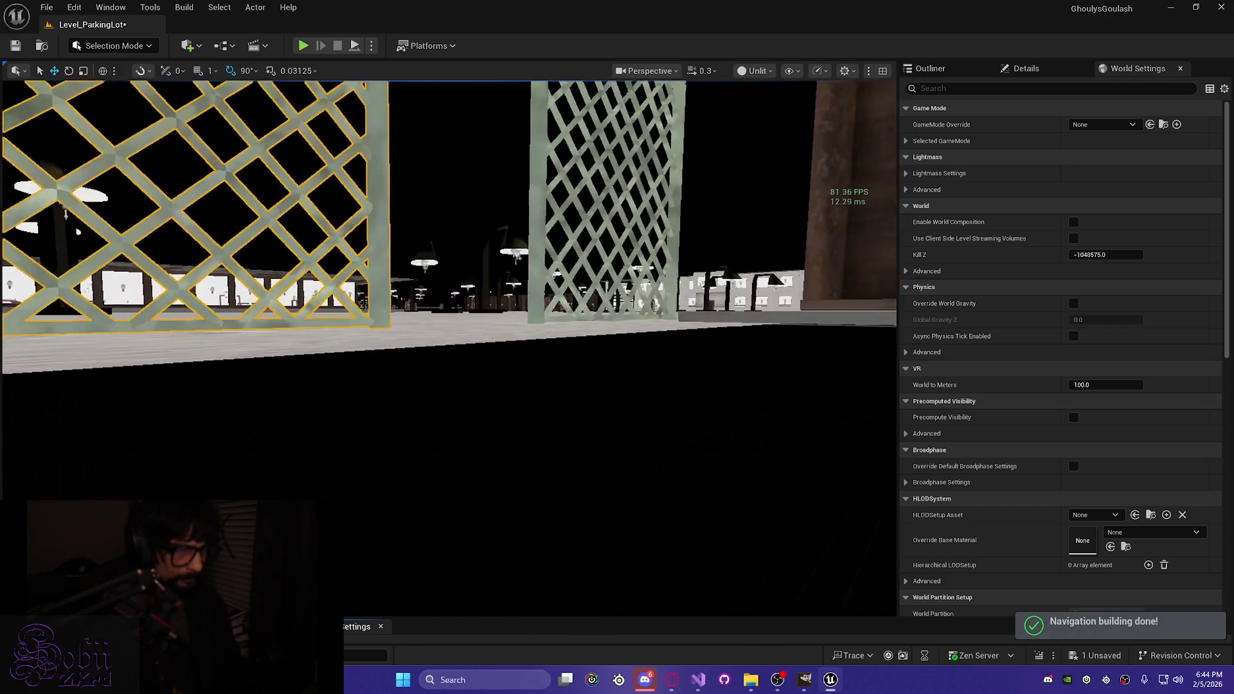
key(s)
scroll(449, 347, up, 1)
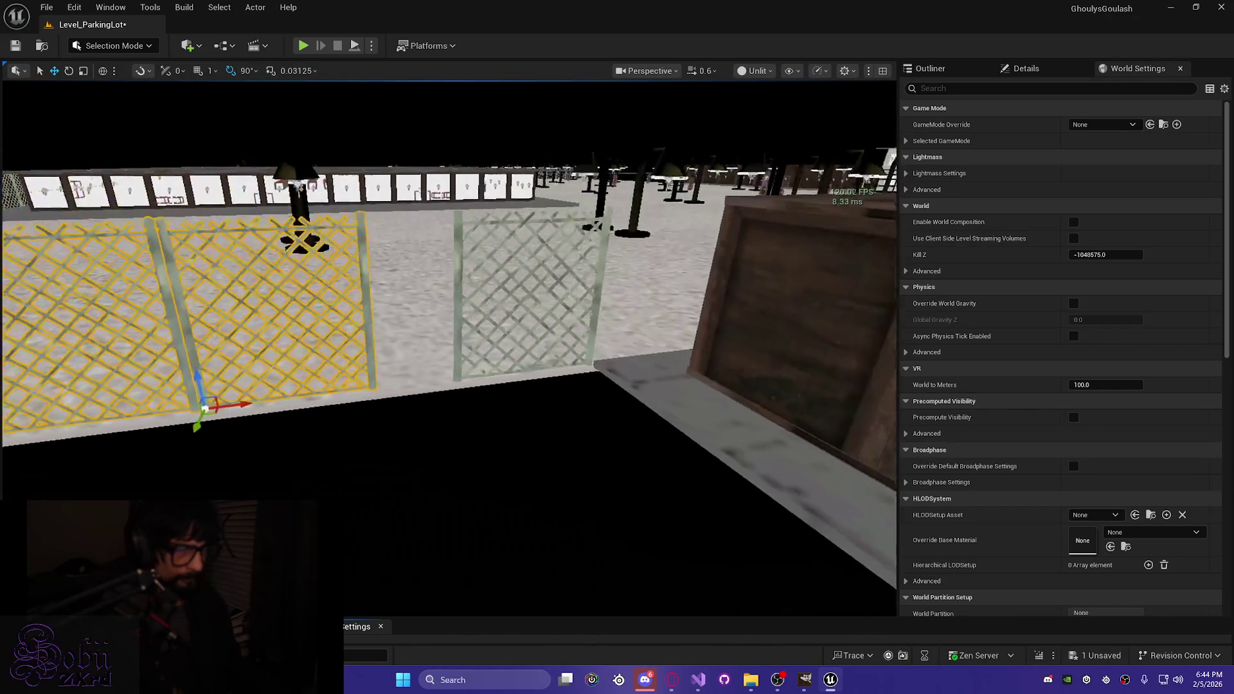
key(s)
click(346, 485)
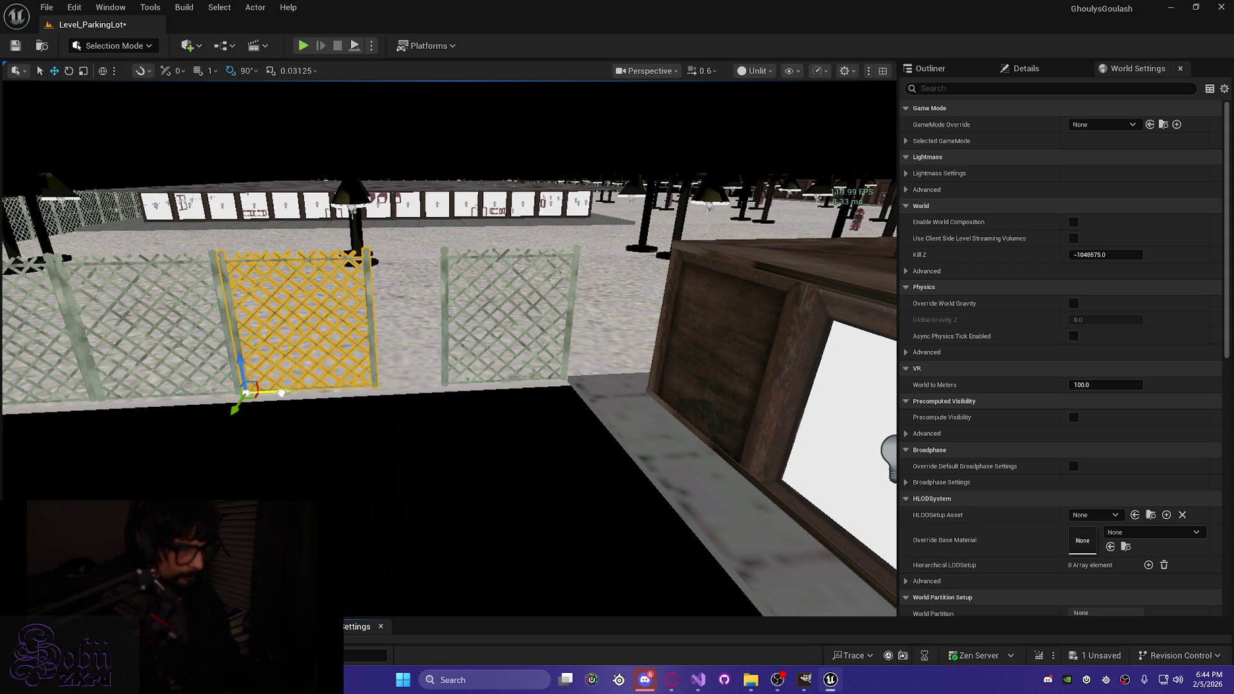
Step: Reposition the panel and narrow it so it fills the gap
drag(352, 392, 392, 395)
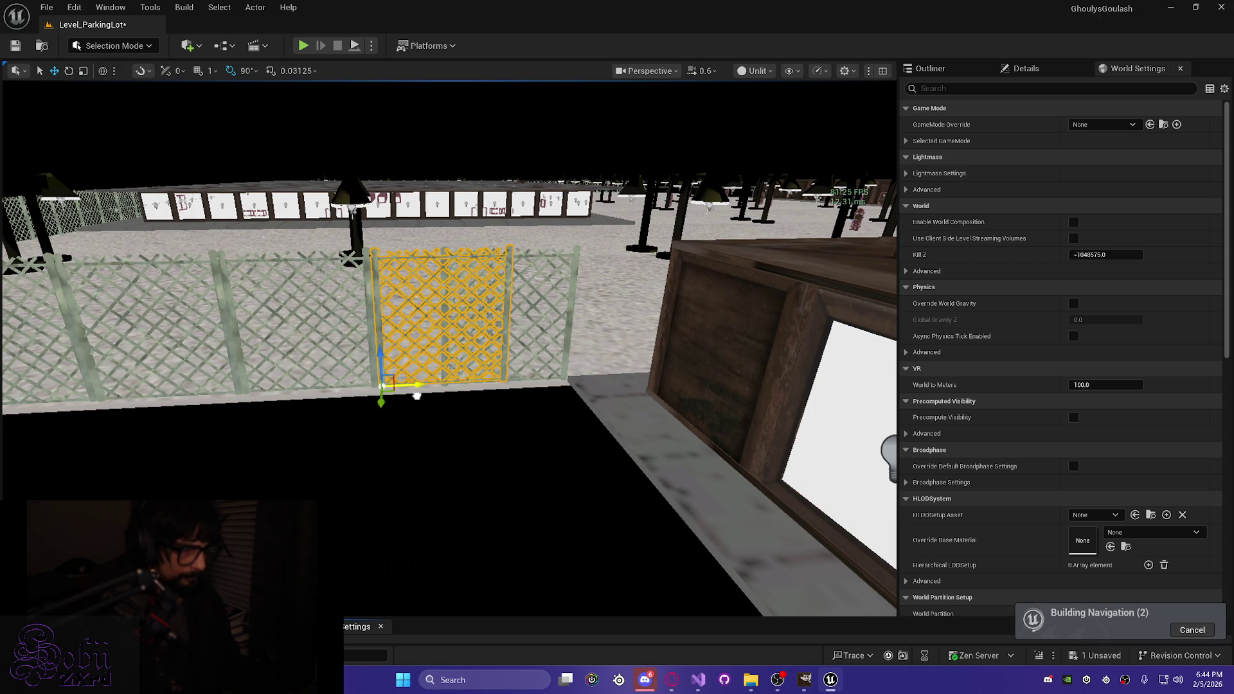
scroll(416, 396, up, 10)
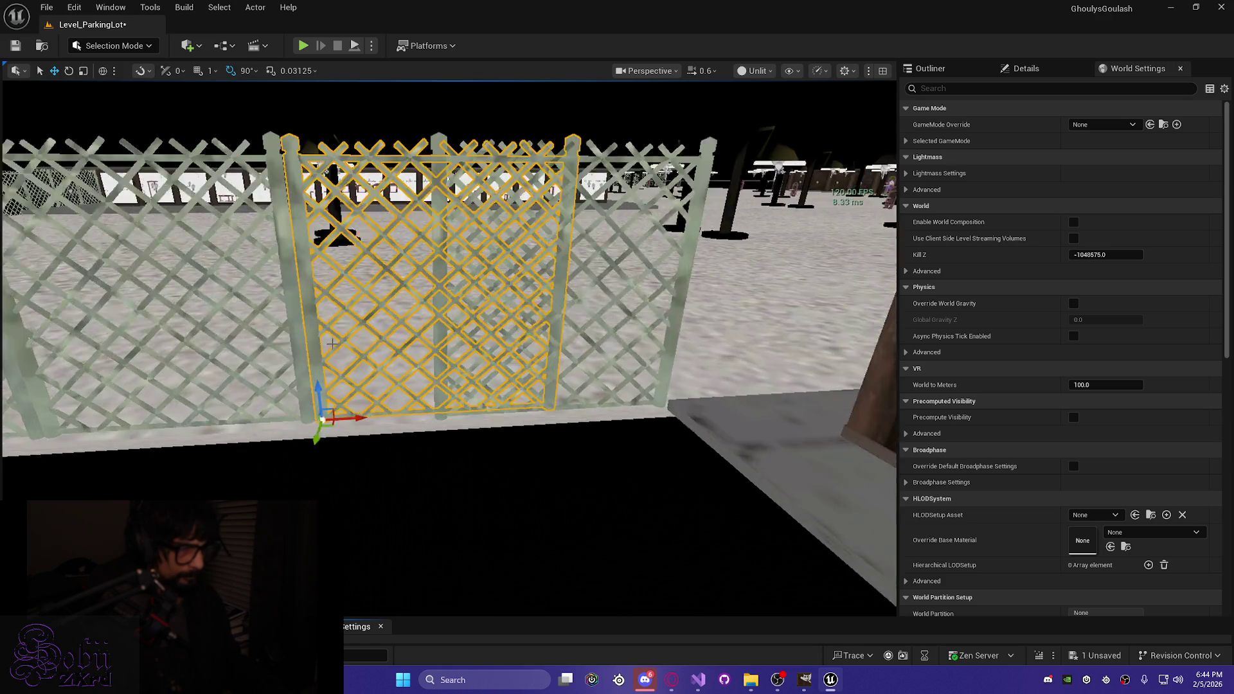
scroll(449, 322, down, 5)
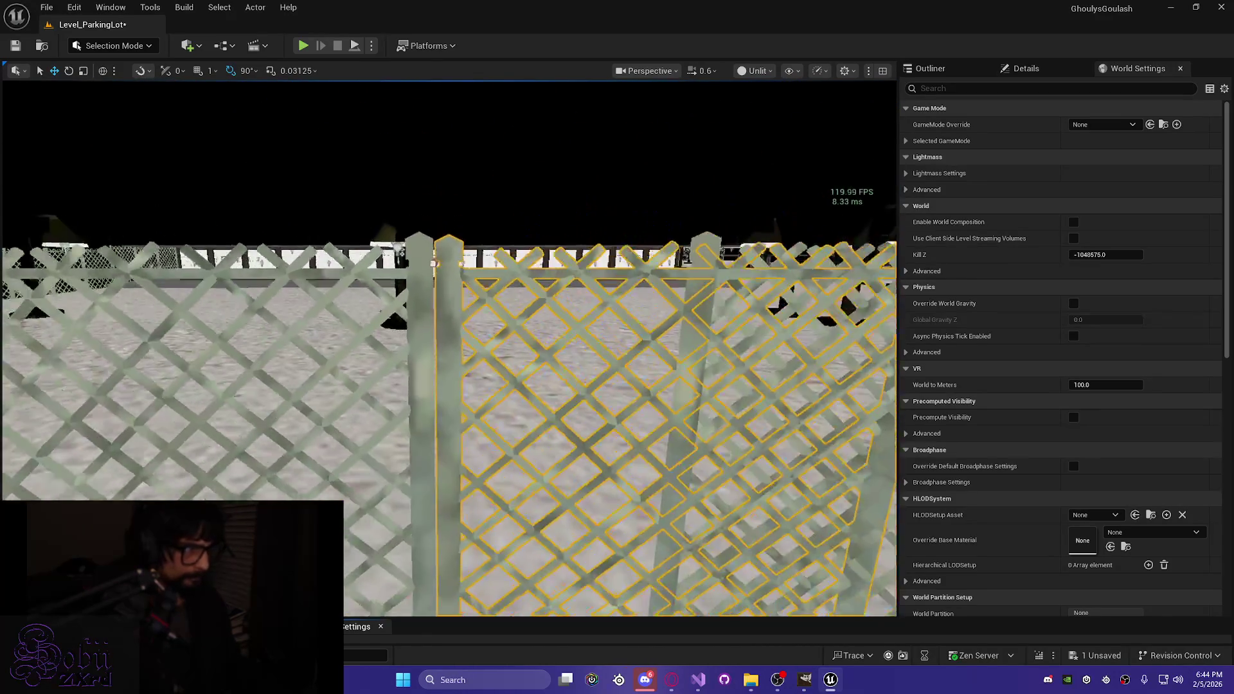
scroll(449, 321, up, 5)
scroll(448, 270, up, 3)
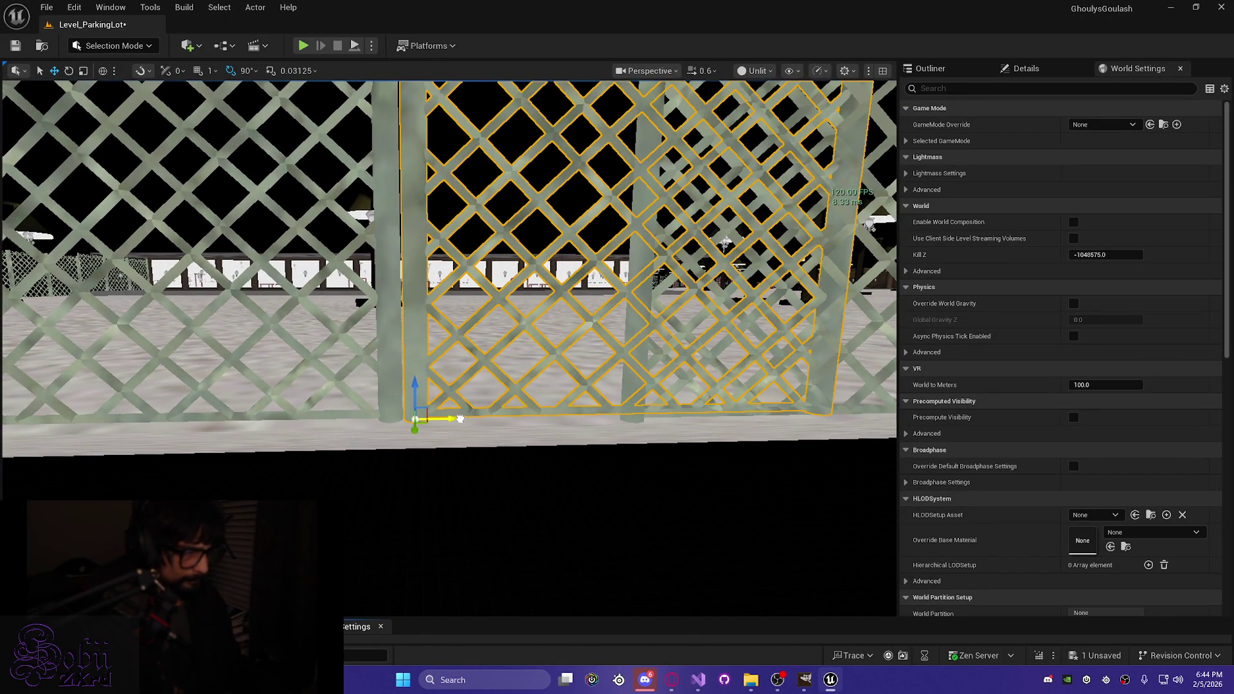
mouse_move(458, 418)
mouse_down()
mouse_move(443, 565)
mouse_move(438, 386)
mouse_move(438, 406)
mouse_up()
drag(358, 496, 353, 499)
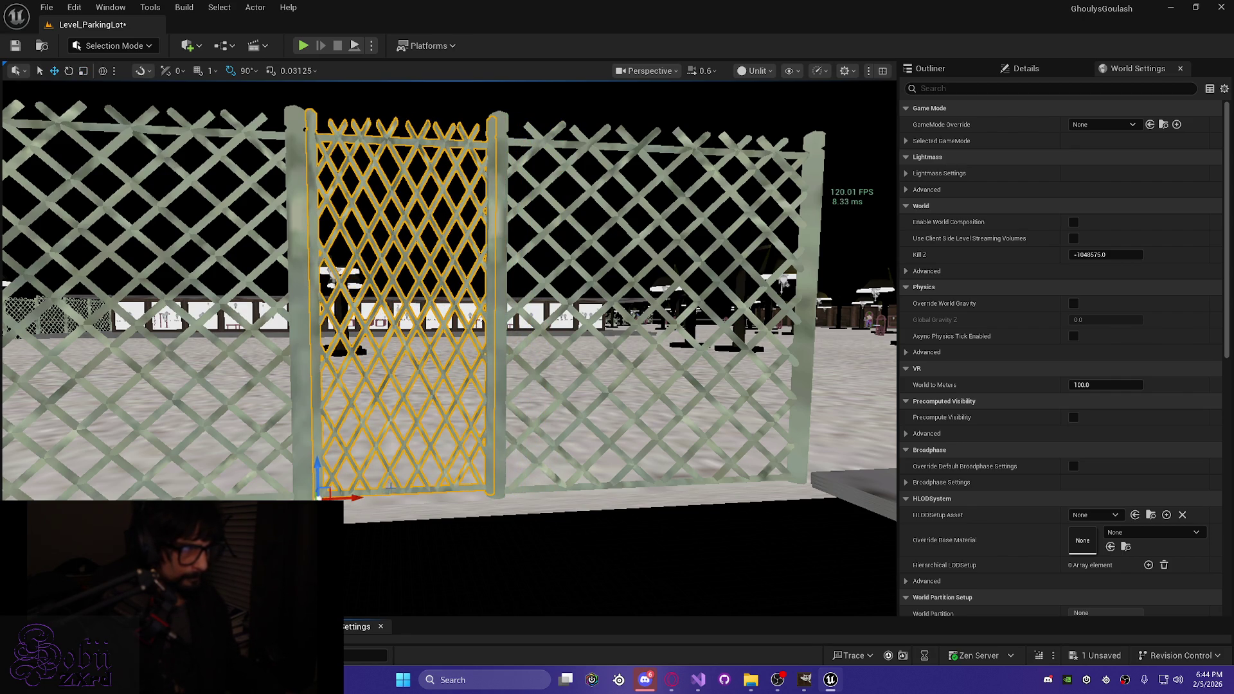
Step: Check the fitted panel beside the crate and save the level
key(f)
mouse_move(450, 347)
mouse_down()
mouse_move(565, 347)
mouse_move(569, 482)
mouse_move(569, 437)
mouse_up()
key(r)
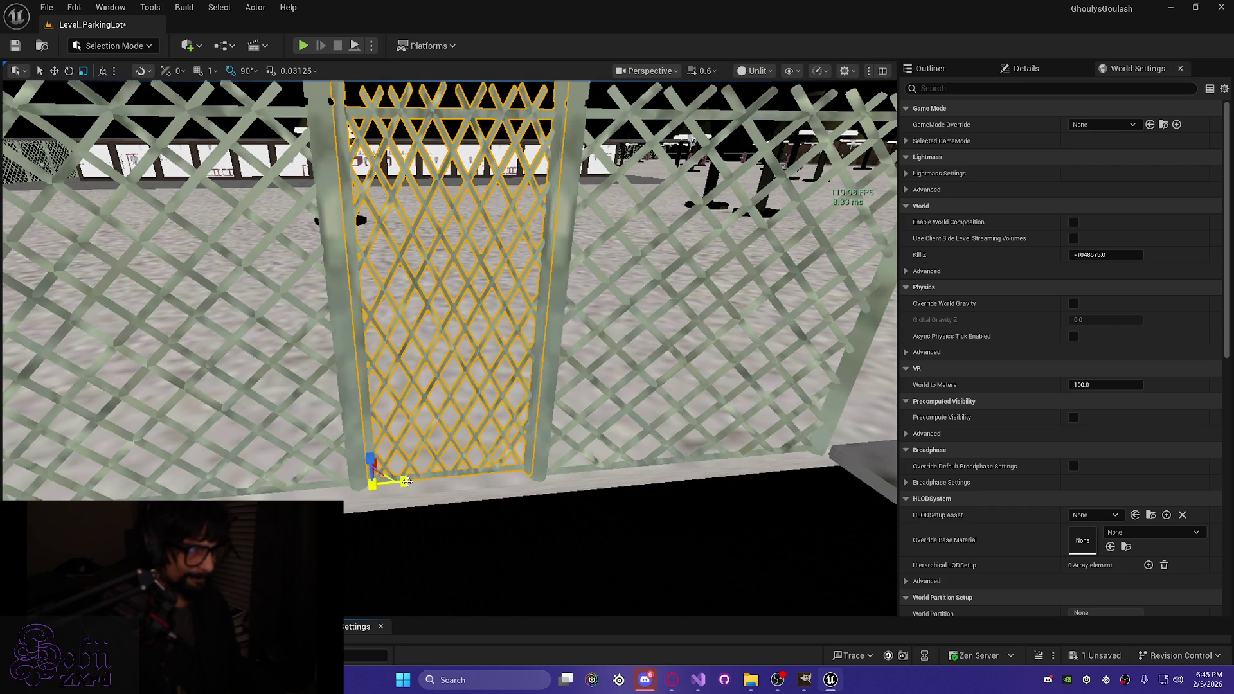
mouse_move(405, 481)
mouse_down()
mouse_move(411, 449)
mouse_move(331, 372)
mouse_up()
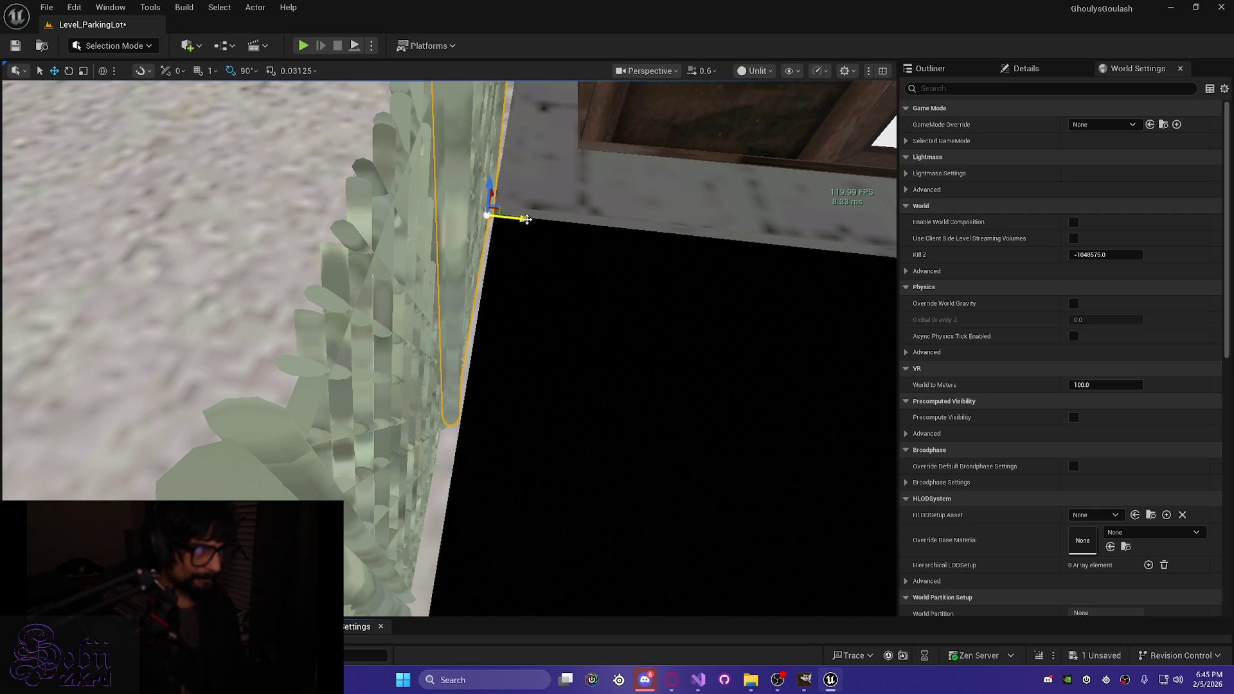
drag(527, 218, 469, 168)
key(ctrl+s)
drag(437, 476, 436, 476)
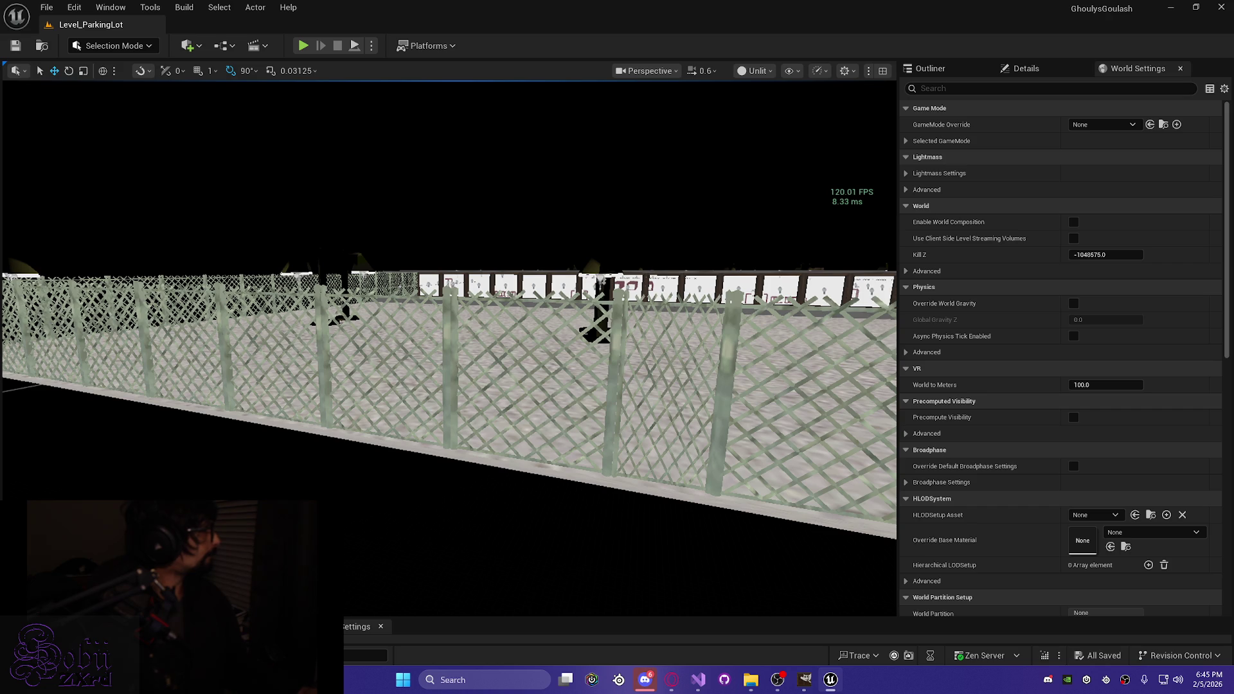
drag(460, 248, 459, 247)
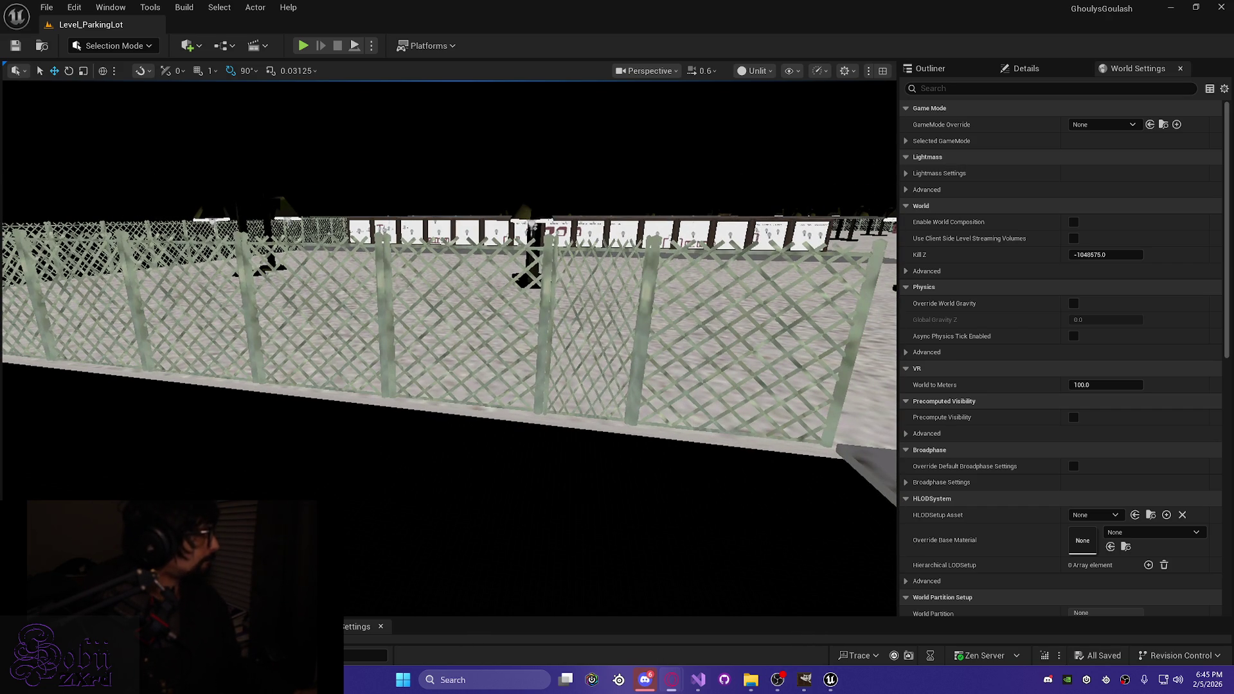
drag(692, 438, 593, 410)
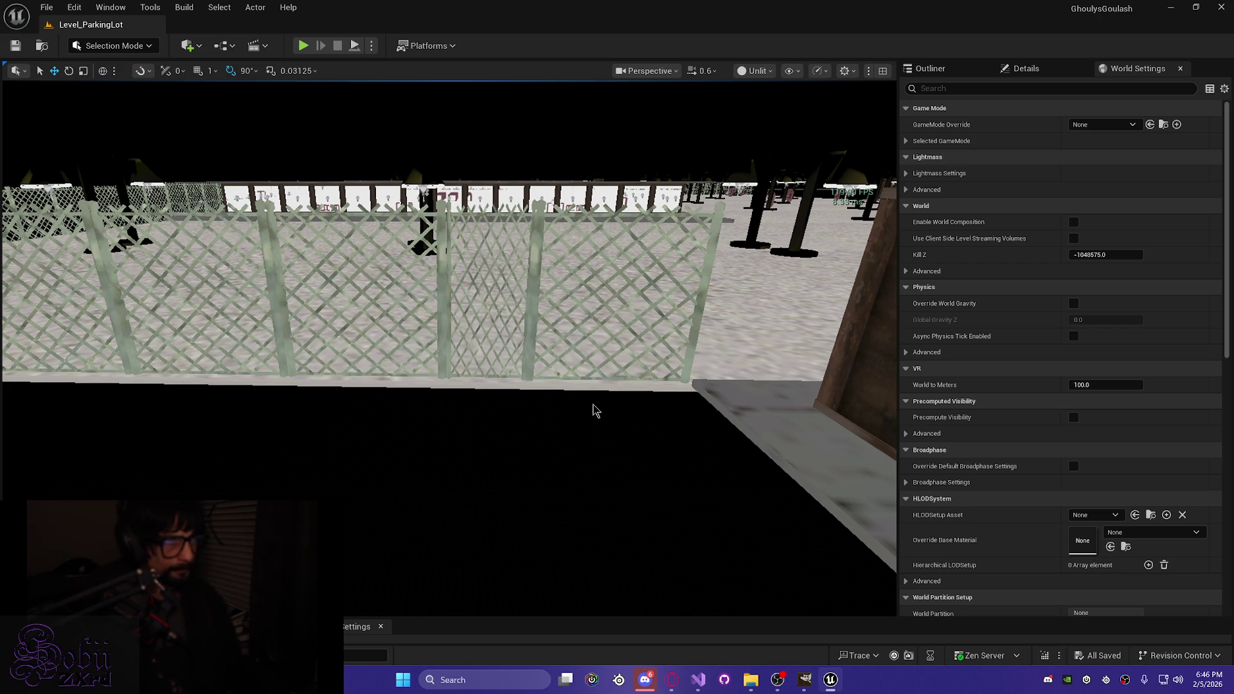
mouse_move(476, 474)
mouse_down()
mouse_move(450, 472)
mouse_move(501, 476)
mouse_move(517, 508)
mouse_move(146, 423)
mouse_up()
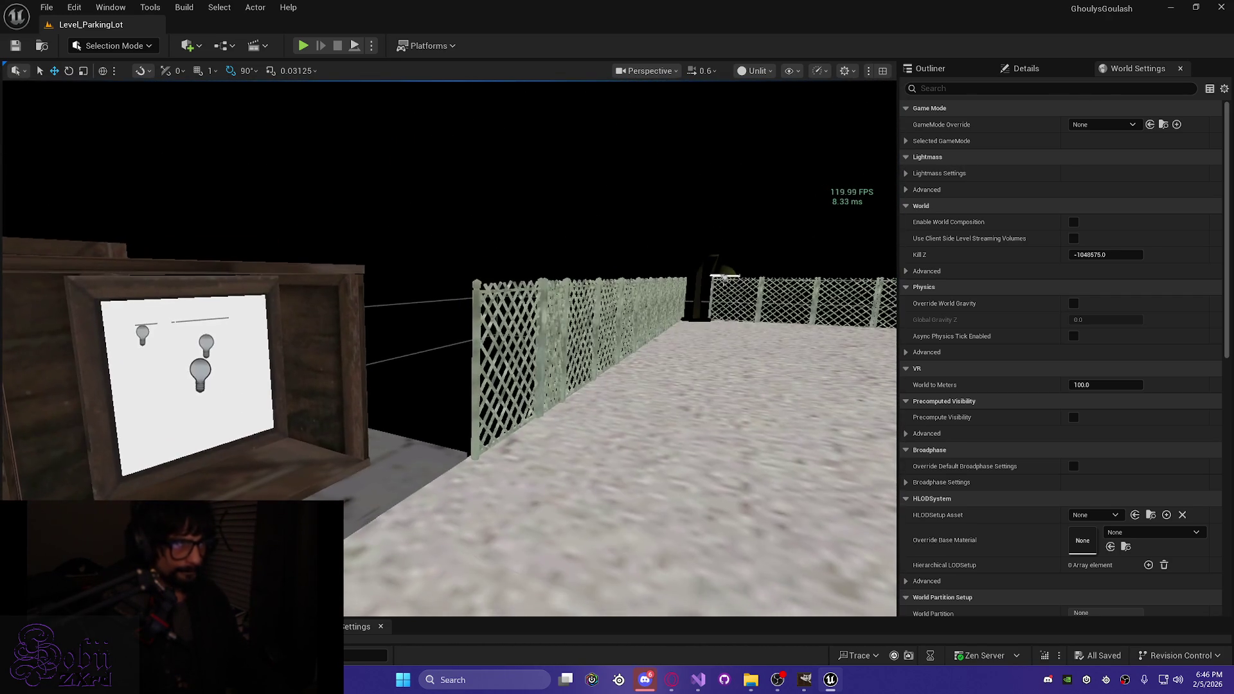
Step: Select a run of three fence panels near the crate
drag(259, 403, 207, 331)
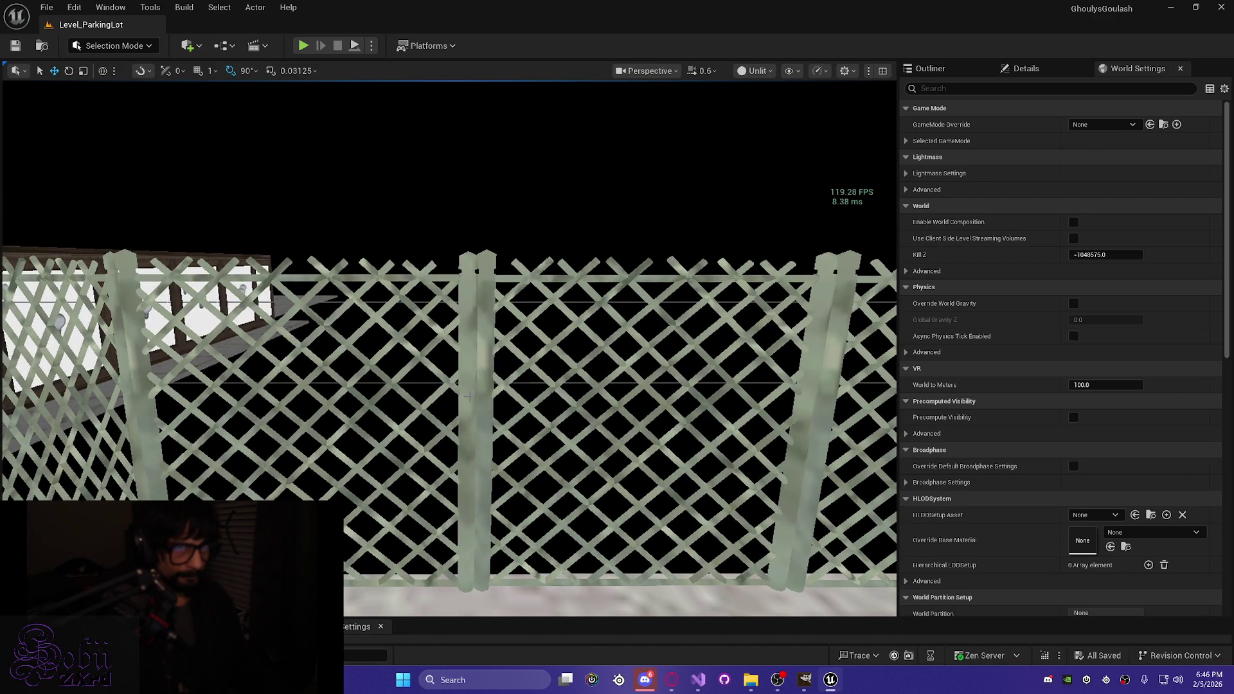
drag(489, 394, 435, 318)
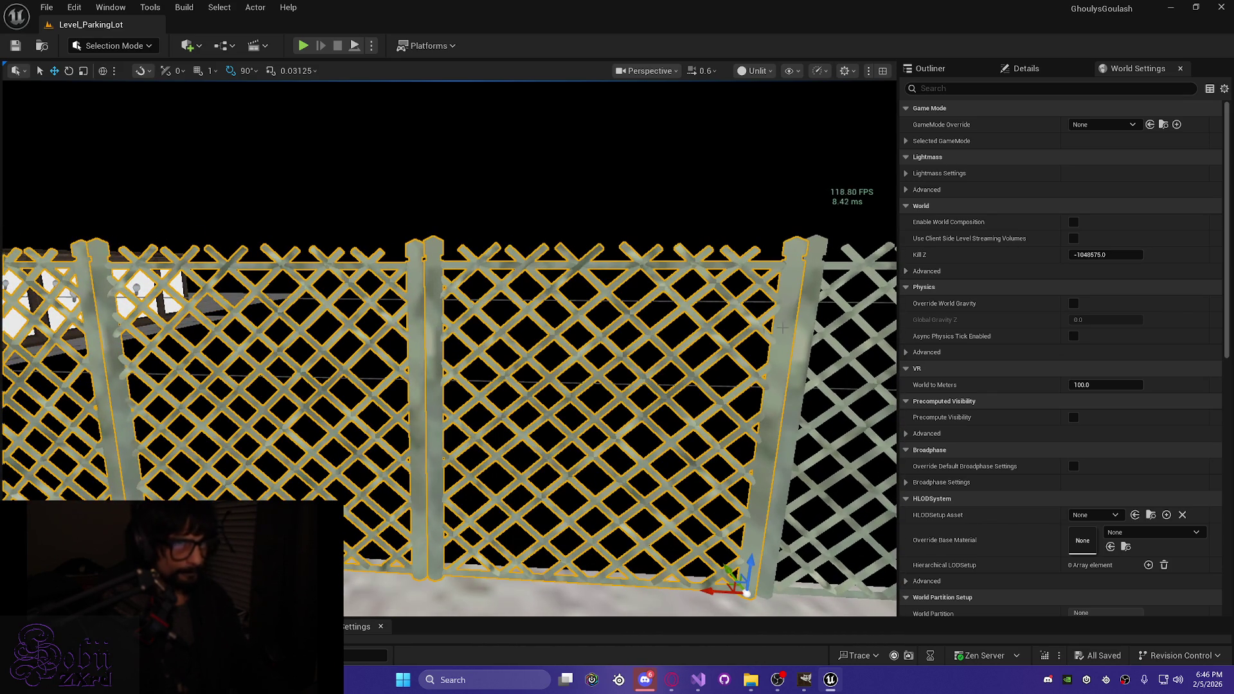
mouse_move(685, 321)
mouse_down()
mouse_move(617, 329)
mouse_move(662, 321)
mouse_up()
ctrl+click(355, 315)
ctrl+click(765, 341)
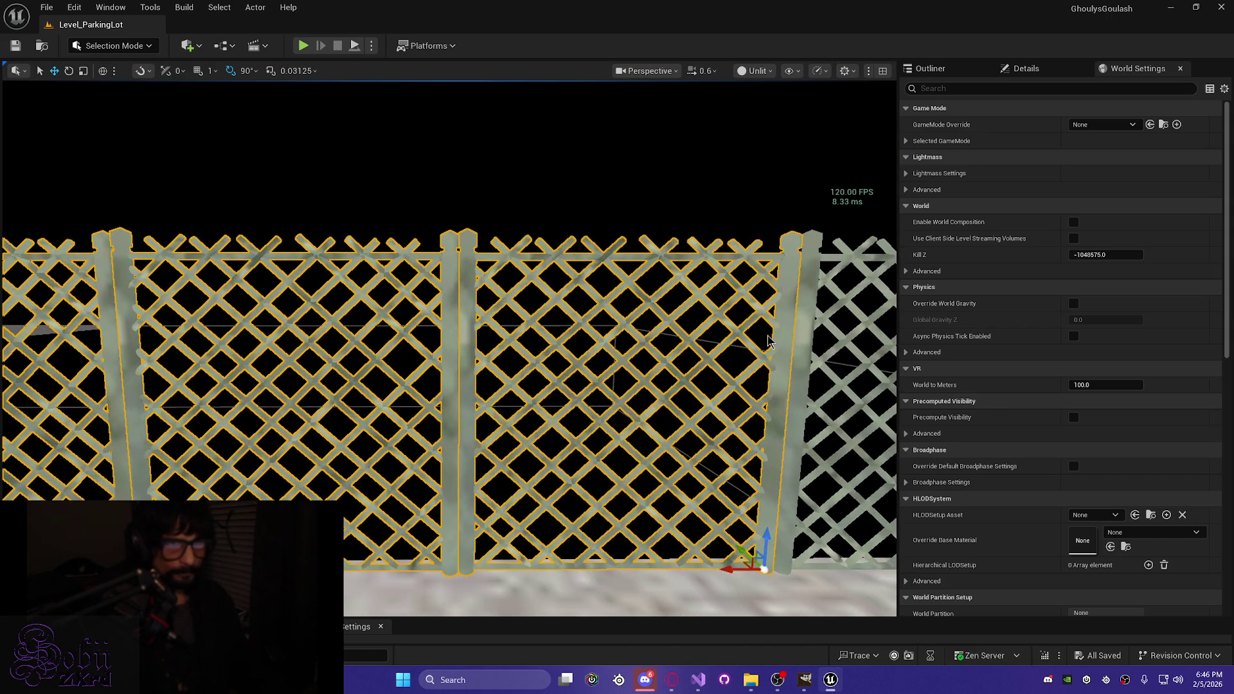
mouse_move(807, 344)
mouse_down()
mouse_move(771, 347)
mouse_move(804, 331)
mouse_move(774, 379)
mouse_up()
drag(701, 328, 701, 323)
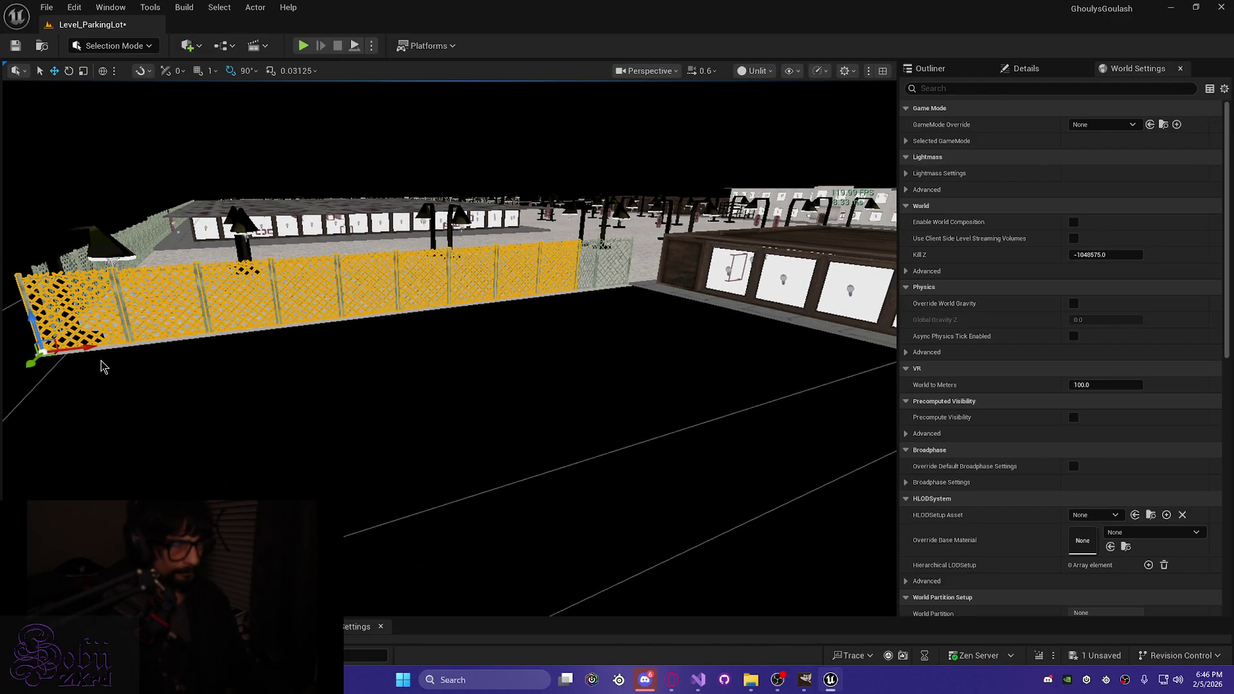
Step: Alt-drag a copy of the three panels over to the building
mouse_move(71, 349)
mouse_down()
mouse_move(174, 349)
mouse_move(533, 292)
mouse_move(635, 254)
mouse_move(632, 297)
mouse_up()
key(e)
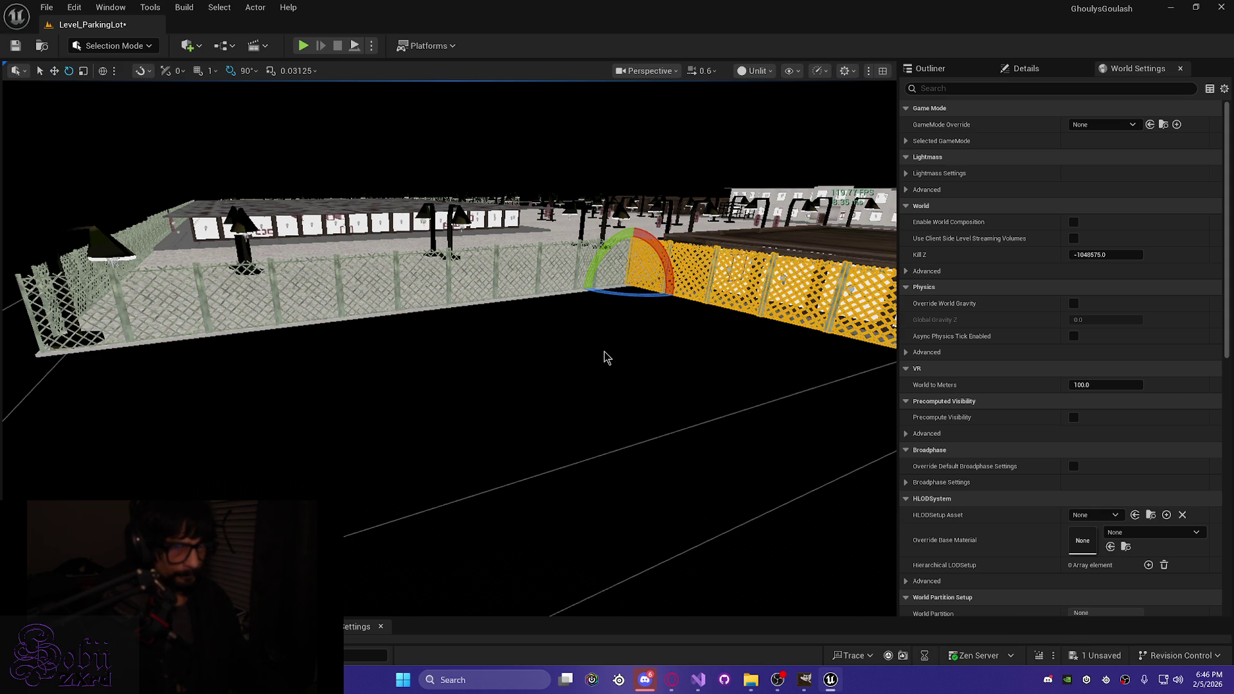
drag(656, 348, 694, 309)
drag(460, 424, 460, 425)
key(w)
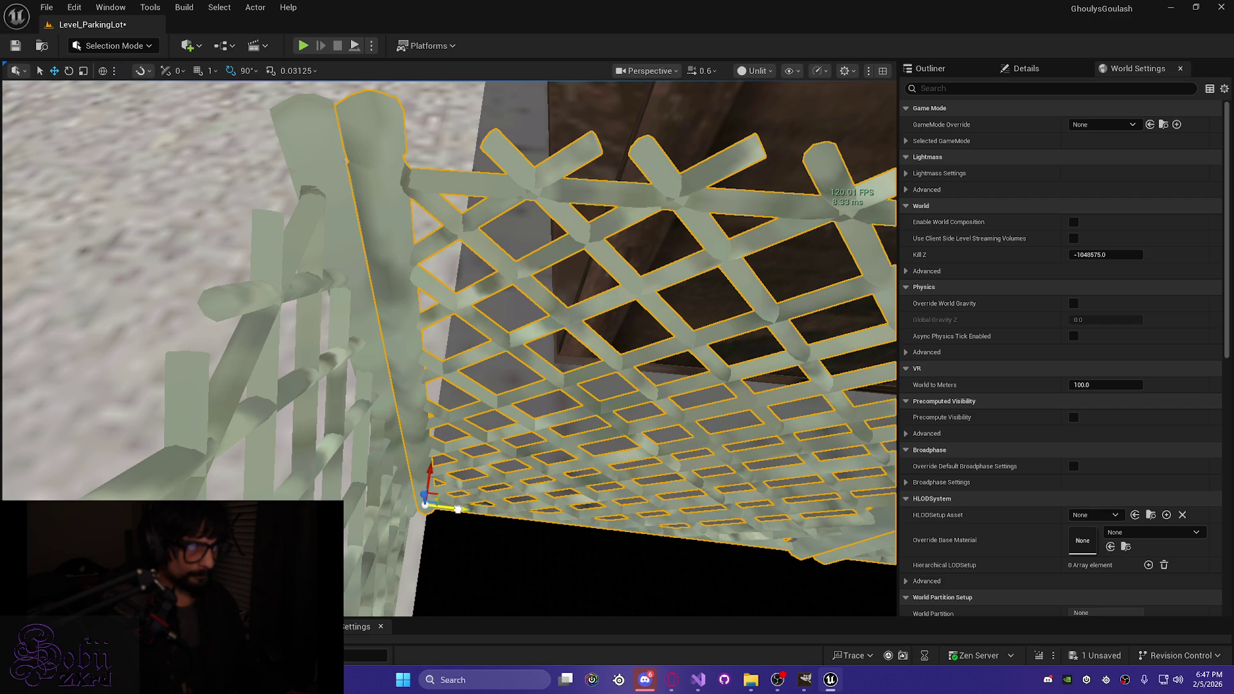
Step: Slide the copied panels into the corner and rotate the panel beside the building
drag(441, 519, 415, 516)
drag(527, 494, 527, 495)
drag(422, 507, 426, 510)
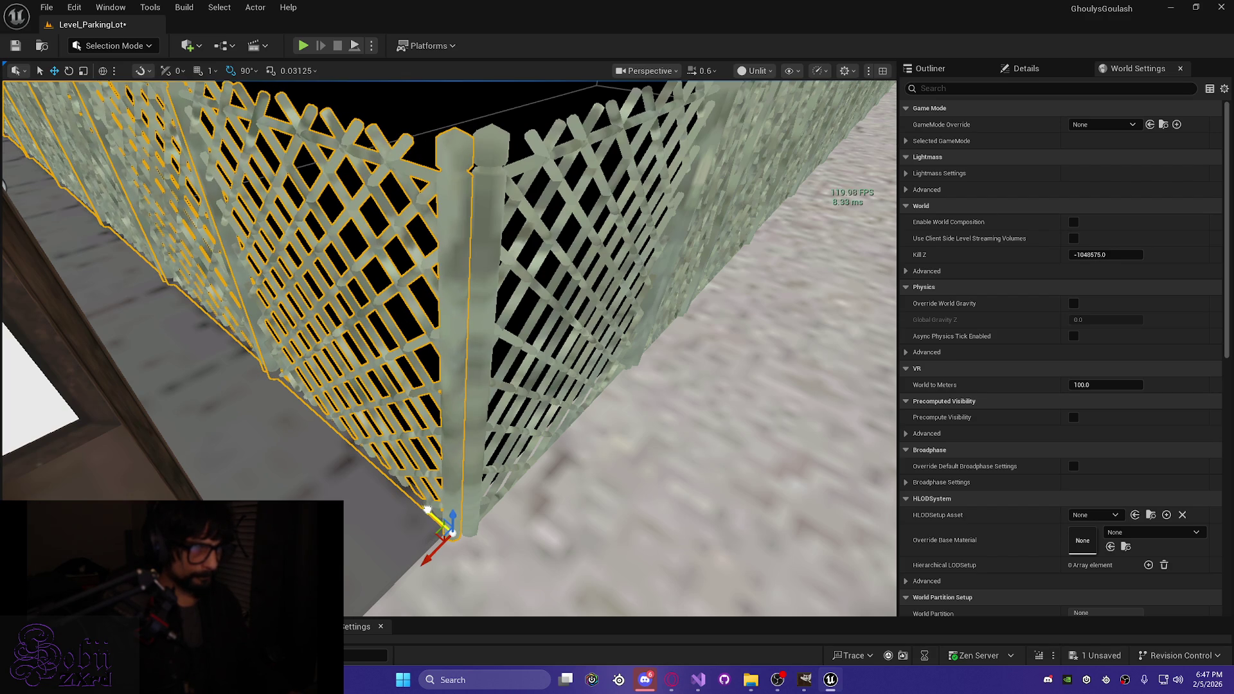
mouse_move(426, 510)
mouse_down()
mouse_move(94, 365)
mouse_move(431, 512)
mouse_up()
click(418, 517)
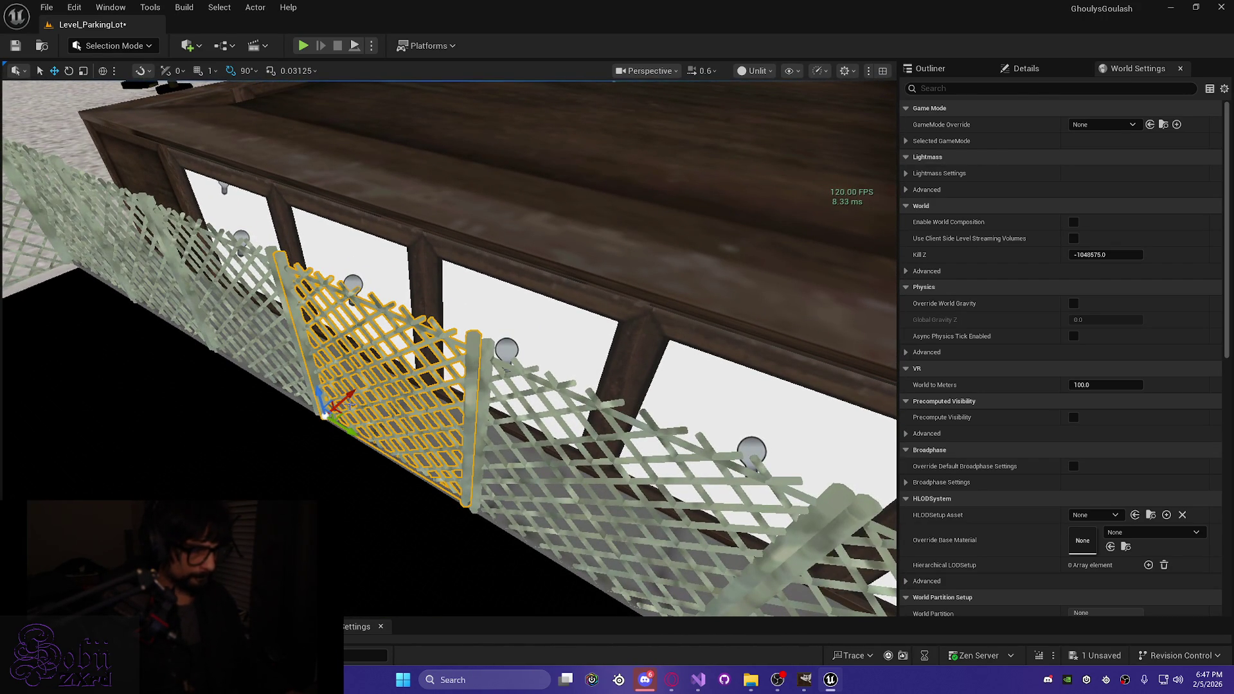
key(e)
drag(304, 449, 310, 454)
drag(386, 538, 386, 537)
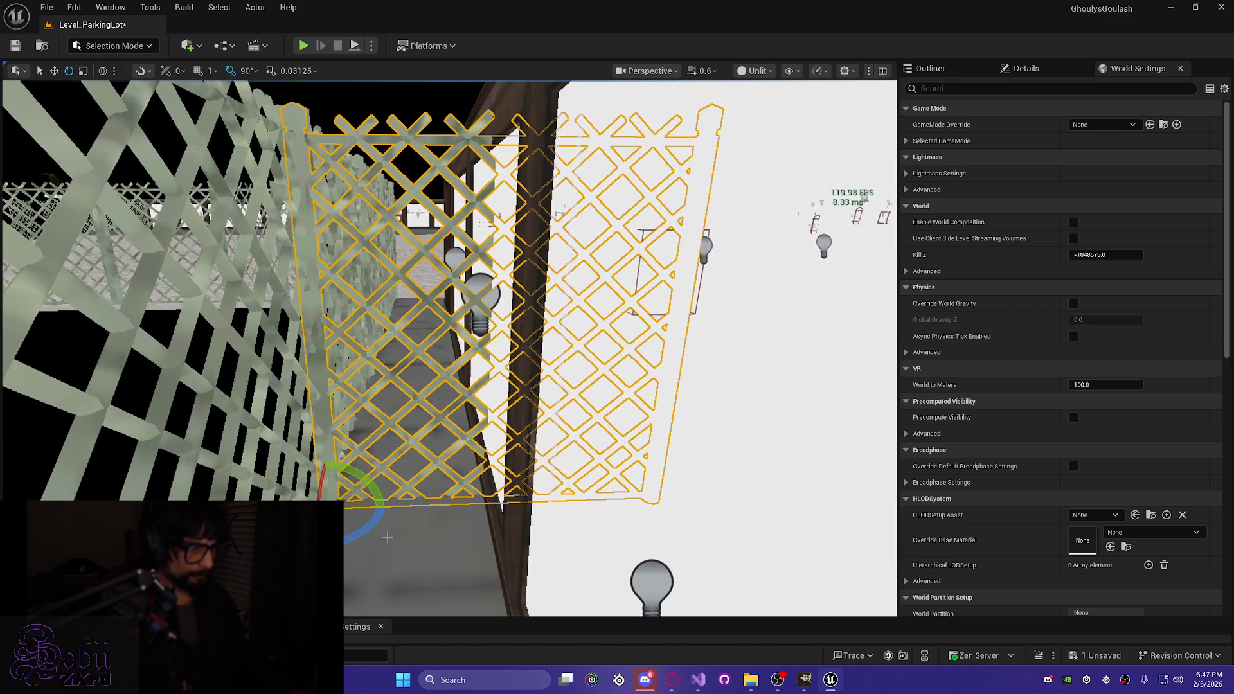
Step: Narrow the corner panel, nudge it into place, save, and view the lot Lit
key(r)
drag(361, 510, 361, 510)
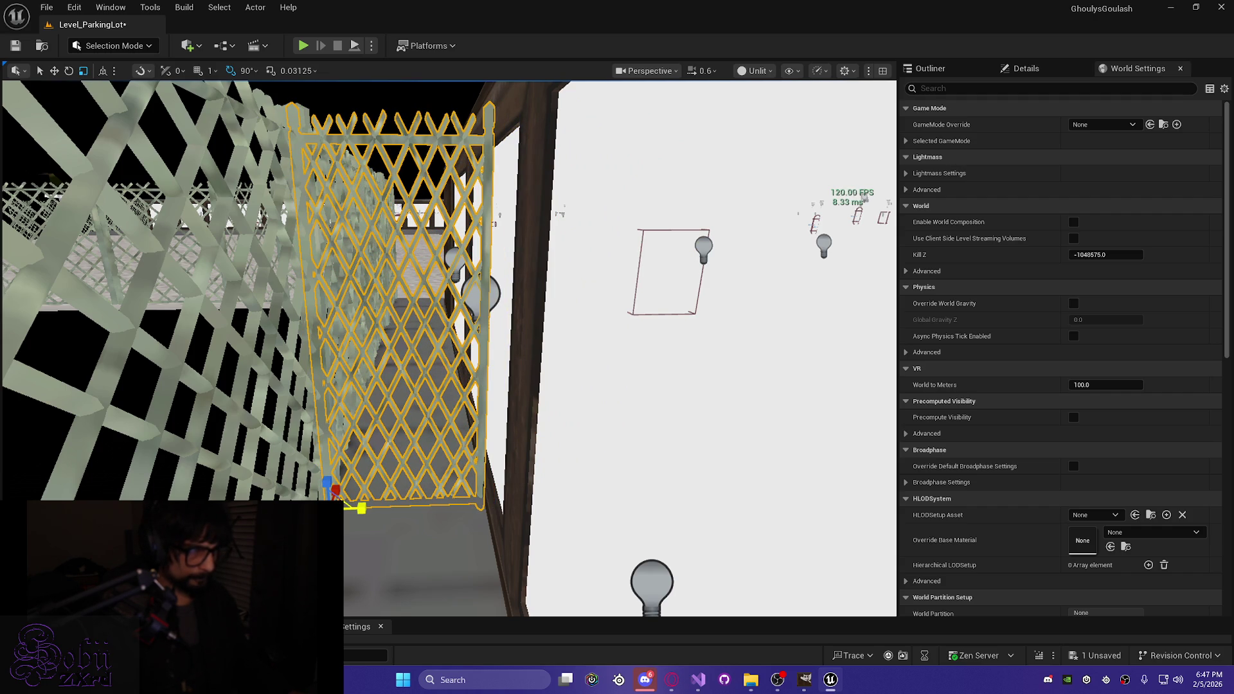
drag(361, 509, 370, 508)
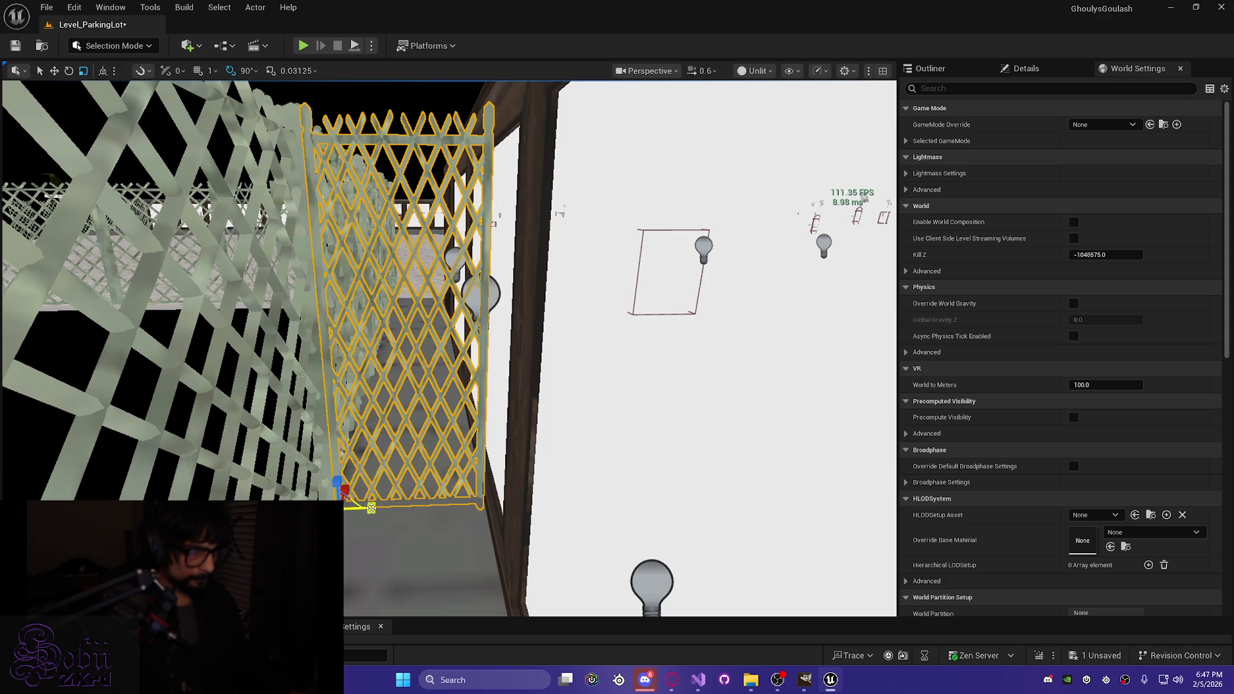
mouse_move(372, 508)
mouse_down()
mouse_move(363, 487)
mouse_move(409, 504)
mouse_move(375, 524)
mouse_up()
key(ctrl+s)
key(alt+4)
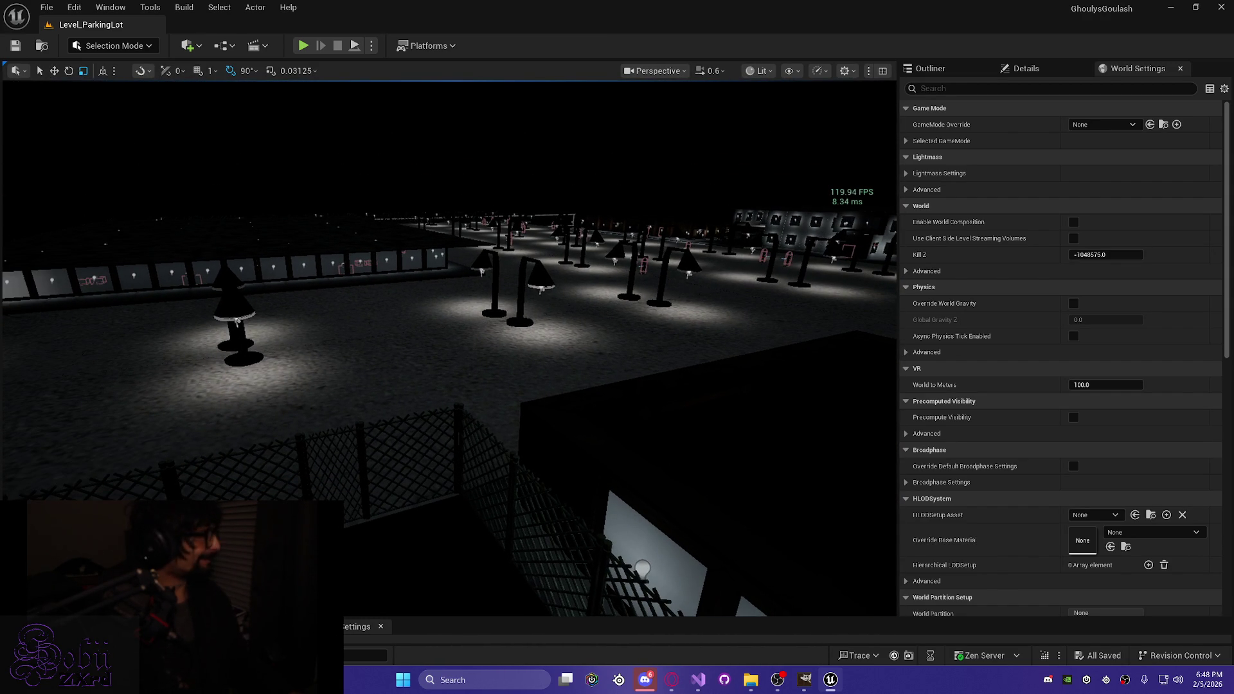
Step: Look across the lamp-lit parking lot, then launch Play in Editor with Alt+P
drag(374, 524, 372, 521)
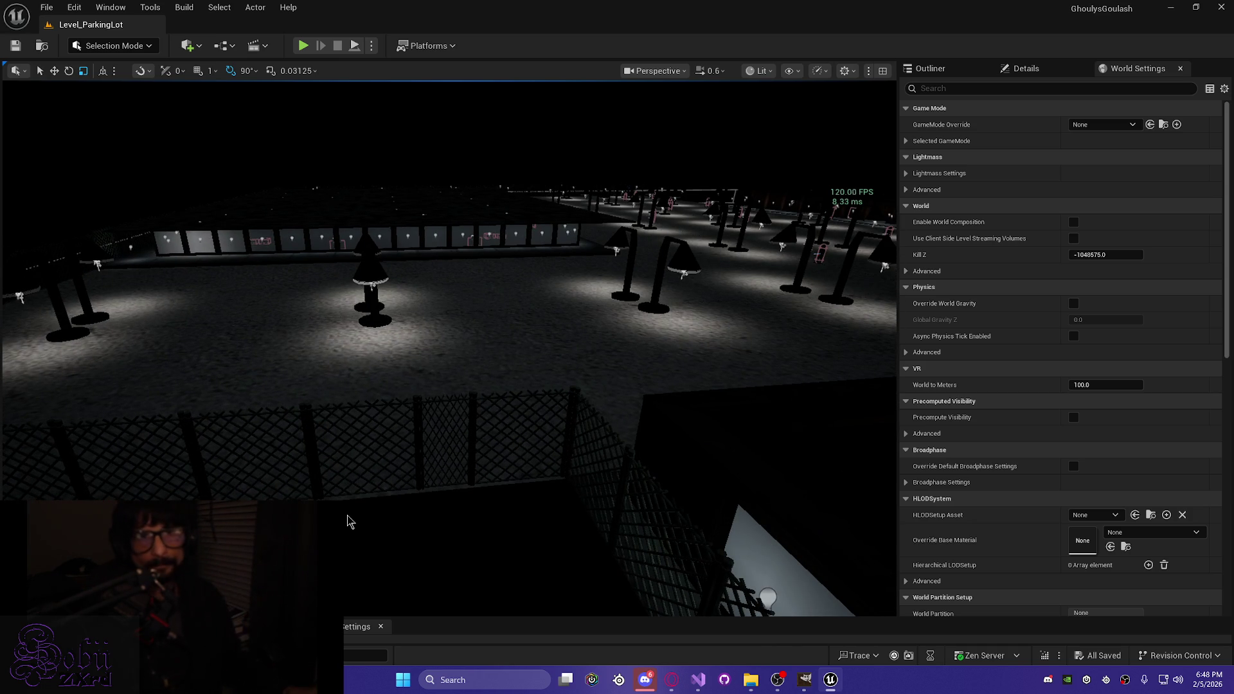
drag(570, 443, 532, 445)
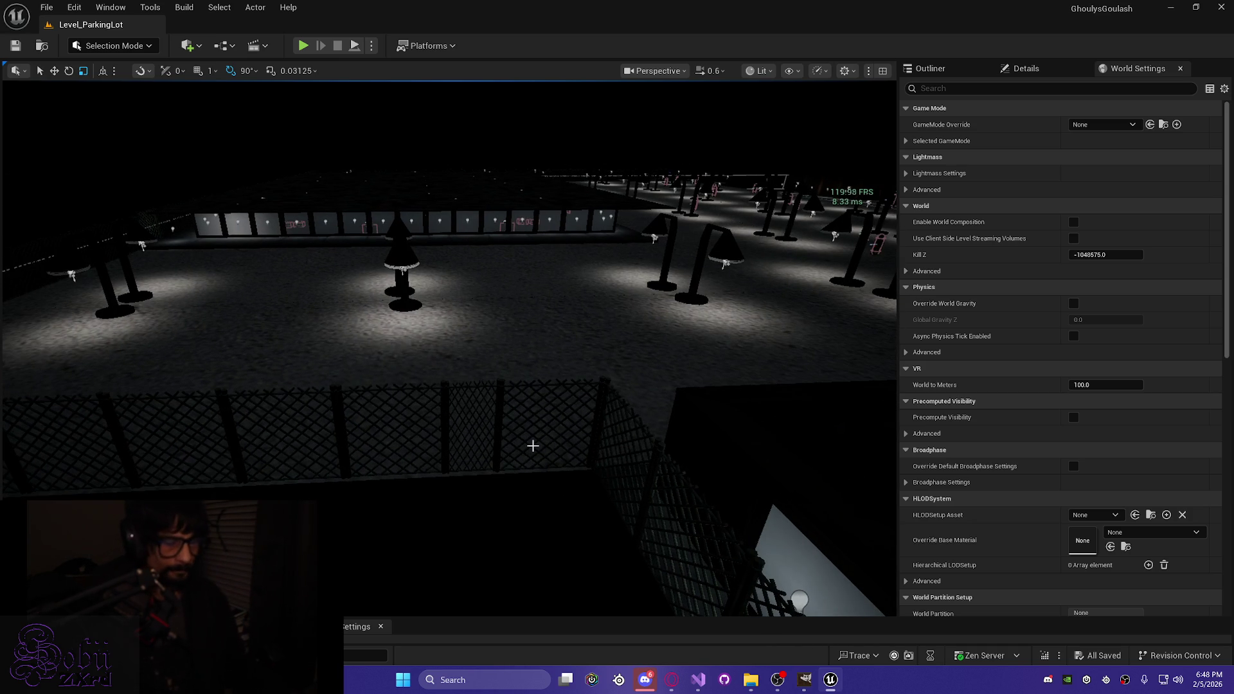
key(alt+p)
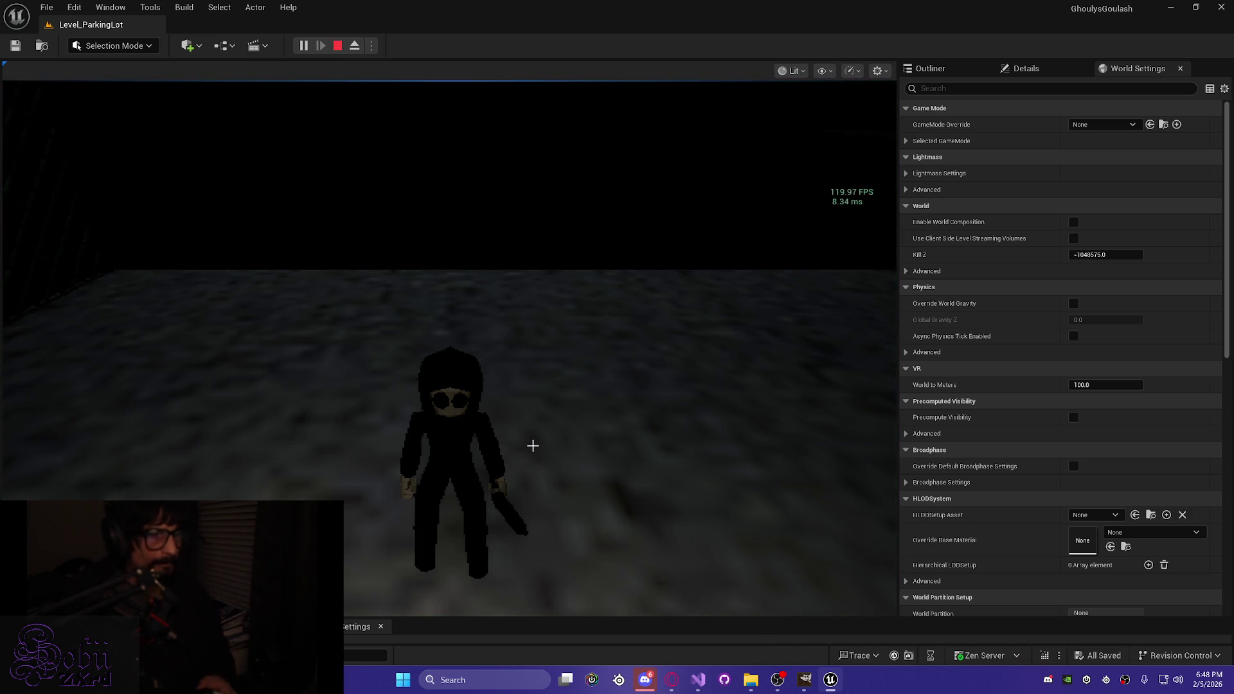
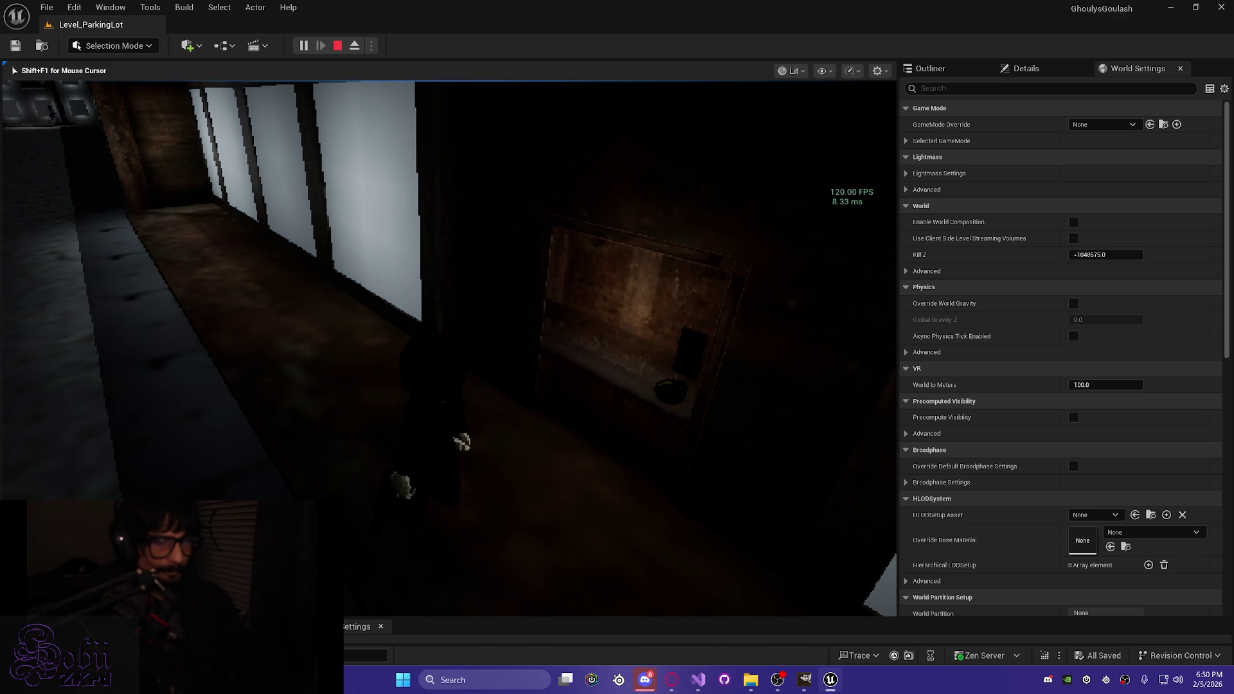
Step: Stop the play-test, turn the view toward the parking-lot fence, and switch to unlit shading
key(Escape)
mouse_move(462, 470)
mouse_down()
mouse_move(414, 466)
mouse_move(406, 442)
mouse_move(381, 438)
mouse_move(375, 409)
mouse_move(394, 398)
mouse_move(379, 383)
mouse_move(392, 377)
mouse_move(403, 452)
mouse_up()
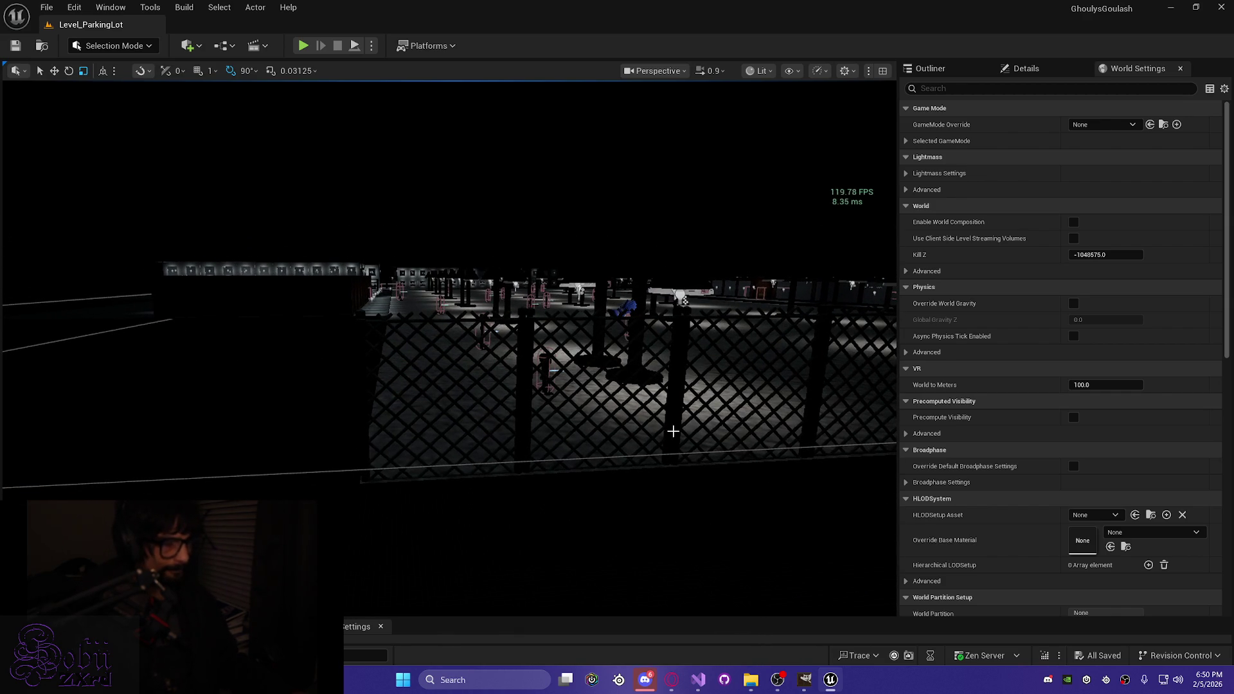
key(alt+3)
Step: Select the four leftmost lattice fence panels together in the viewport
drag(744, 488, 694, 496)
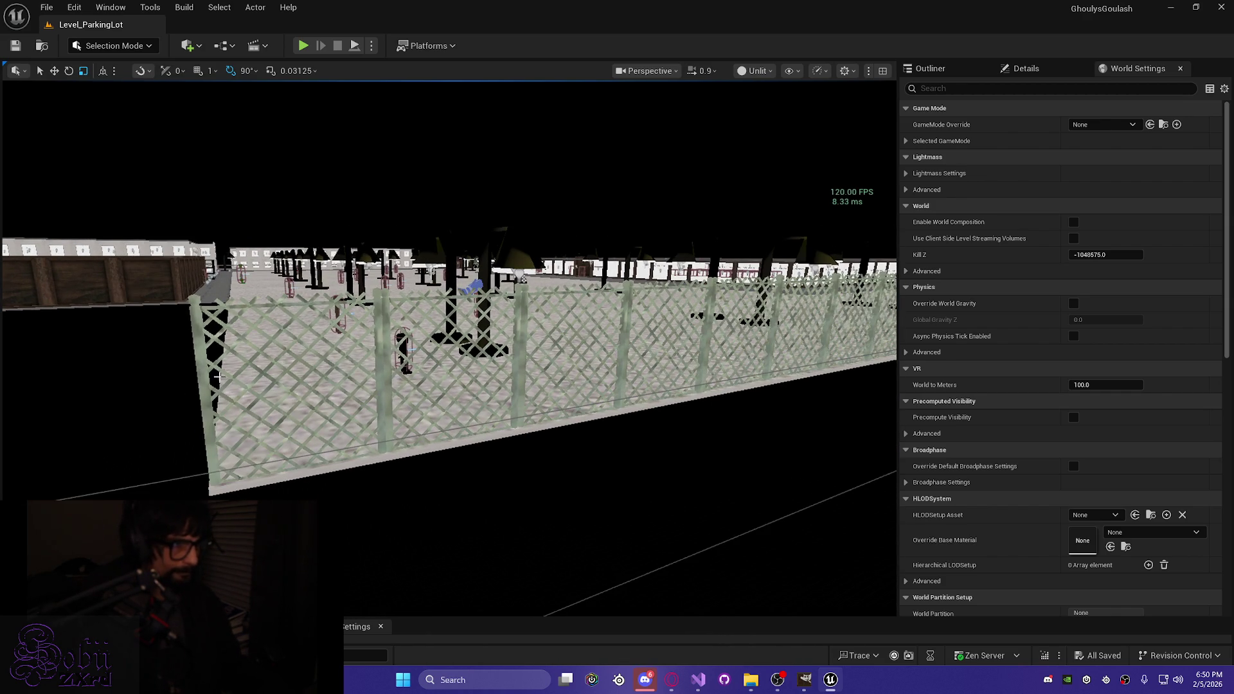
click(197, 385)
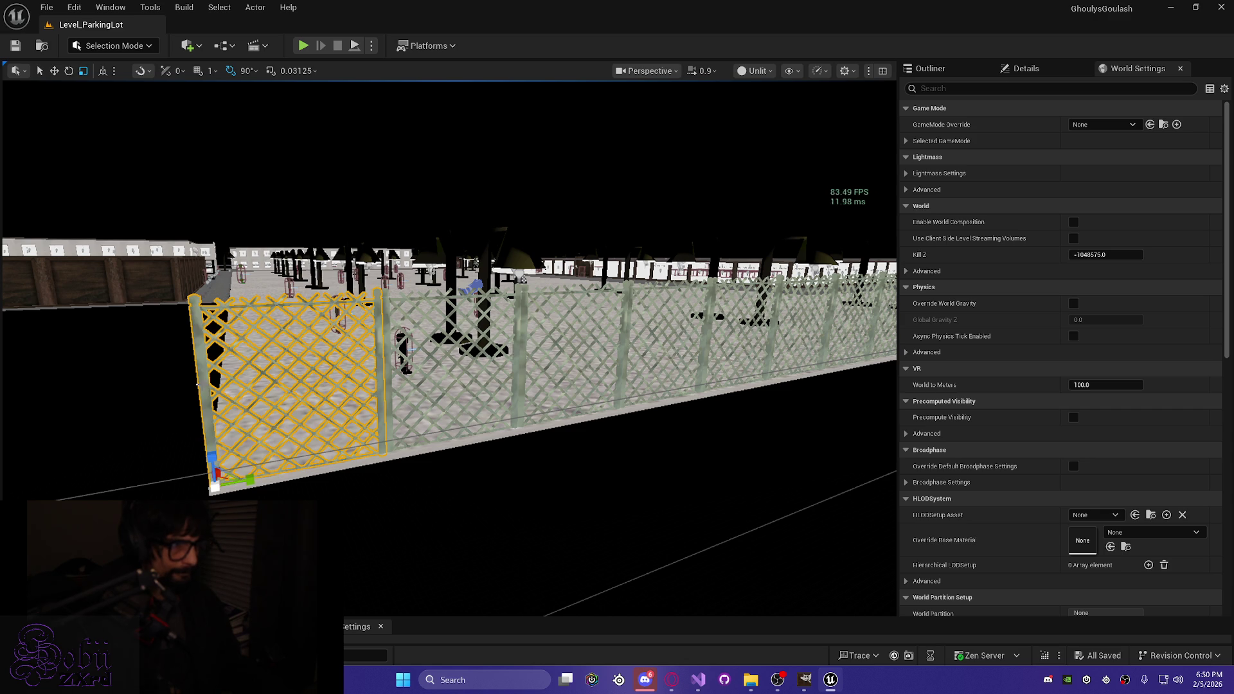
ctrl+click(390, 359)
ctrl+click(591, 352)
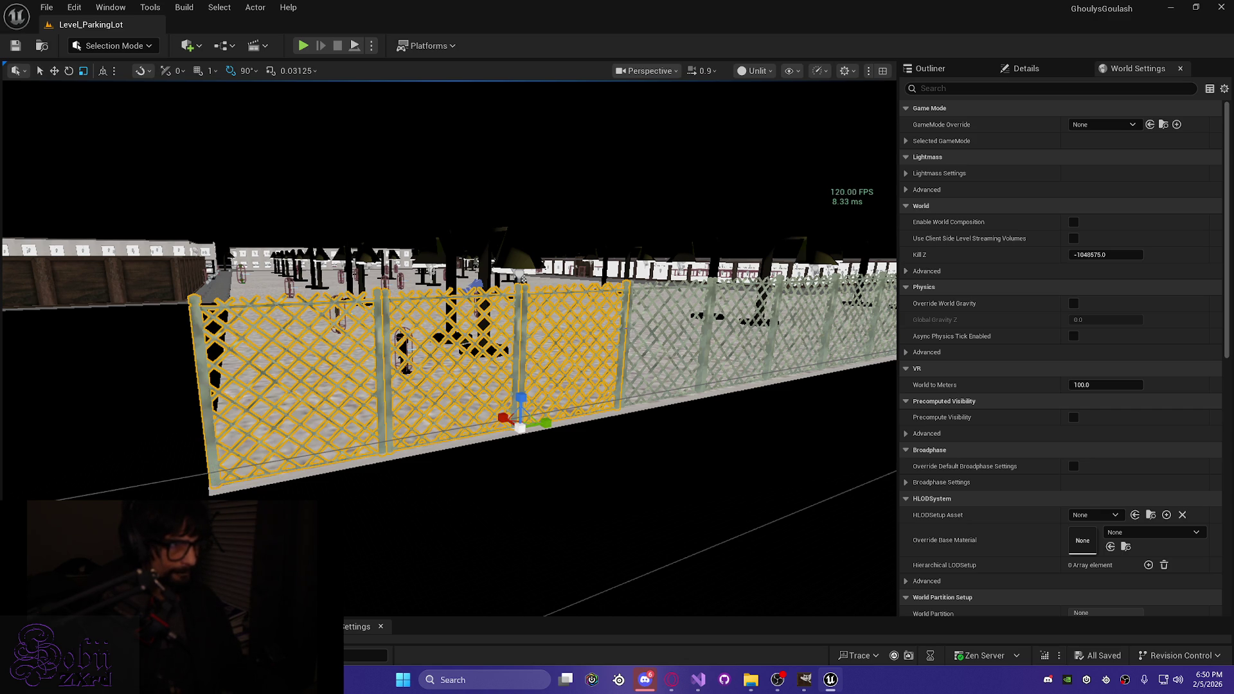
ctrl+click(629, 328)
scroll(678, 482, down, 10)
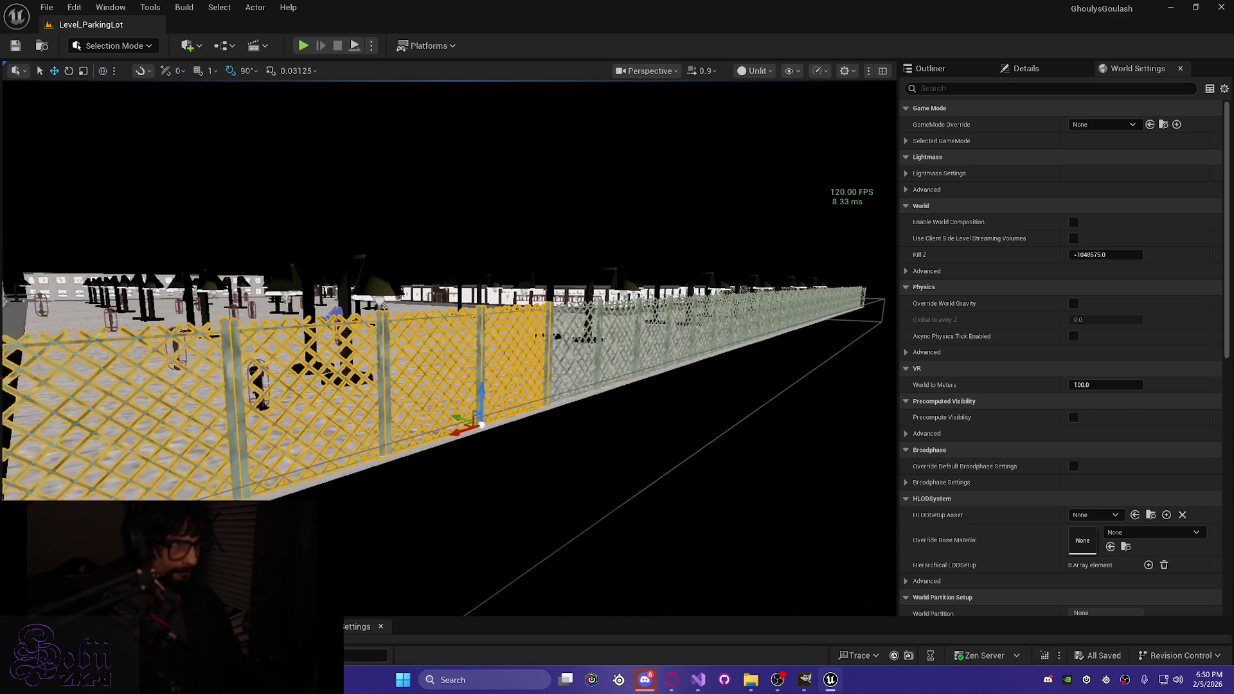
Step: Add two more fence panels further along to the selection and show the Outliner actor list
drag(449, 347, 449, 244)
drag(642, 468, 642, 460)
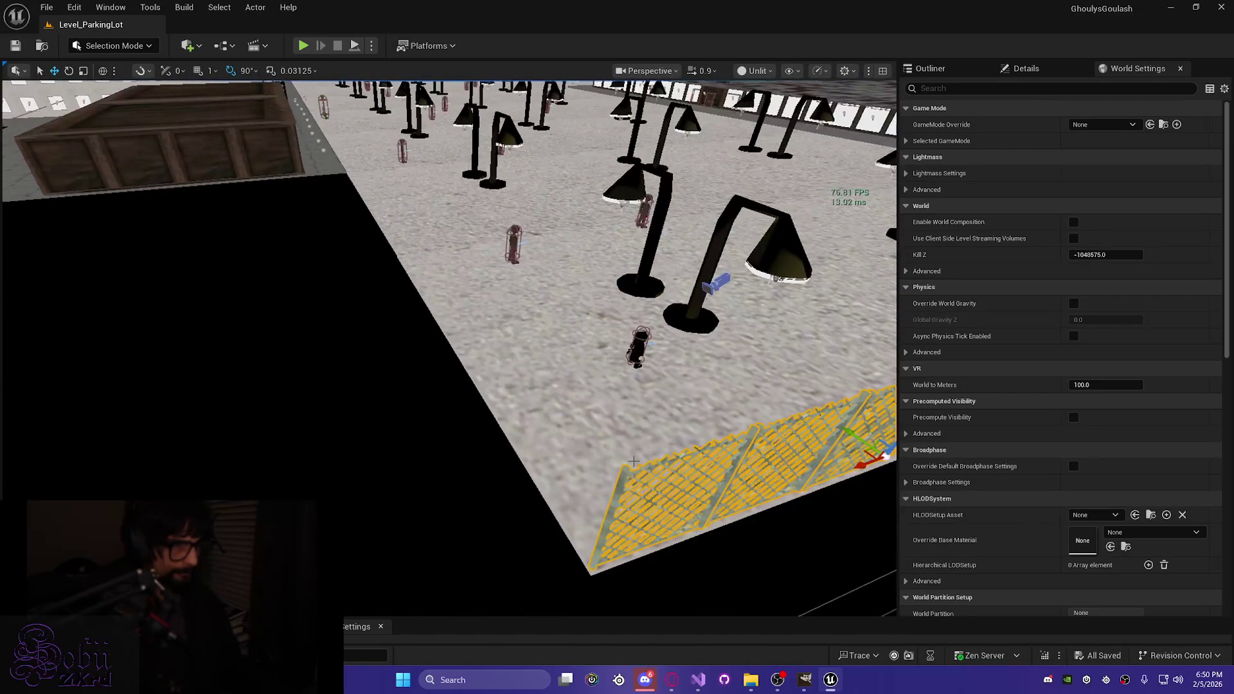
drag(498, 373, 505, 349)
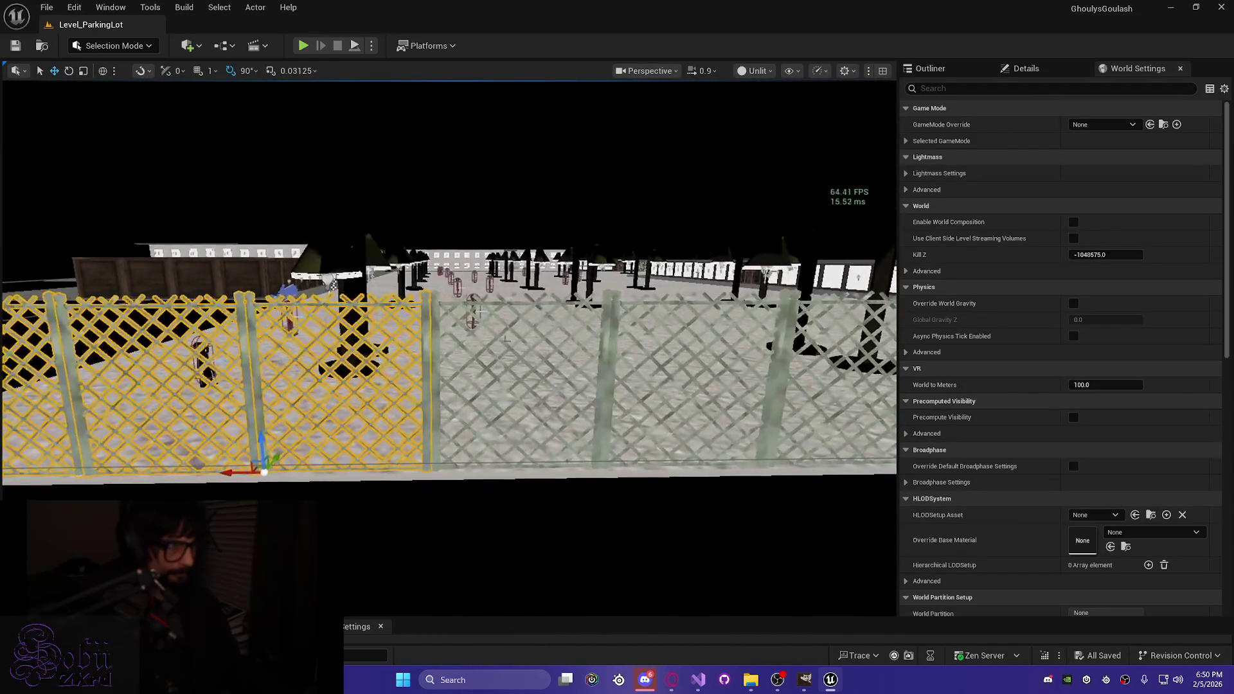
ctrl+click(437, 344)
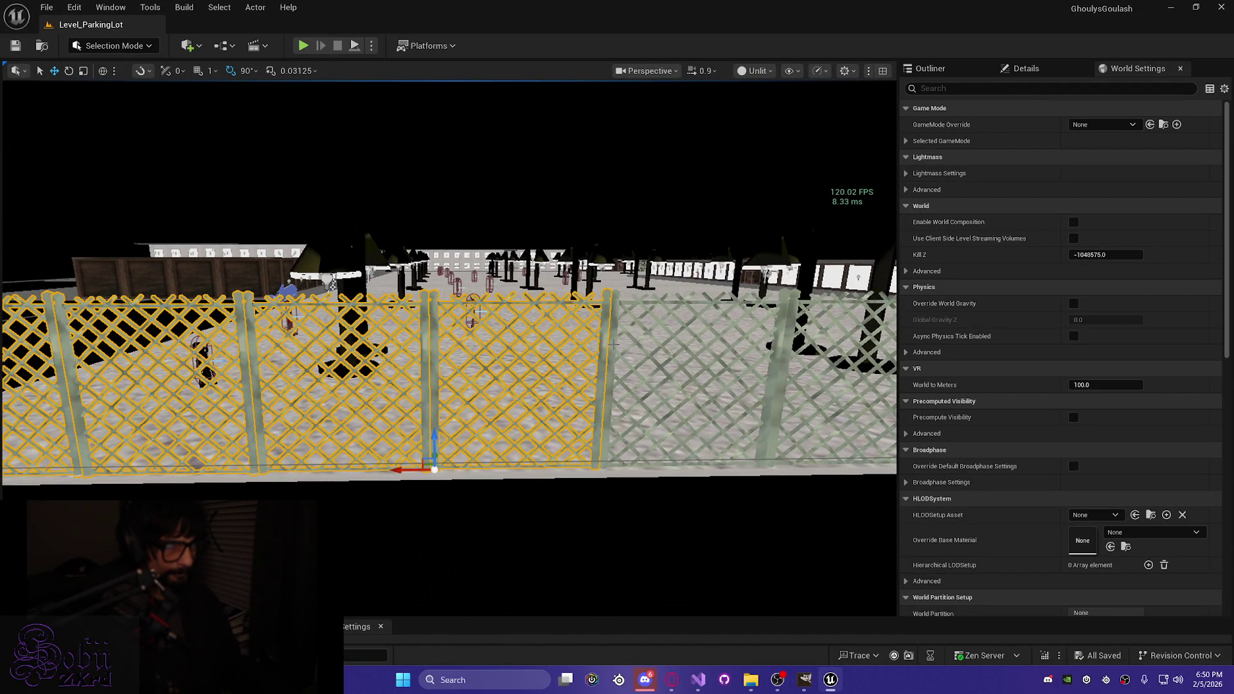
drag(479, 311, 682, 347)
ctrl+click(557, 358)
mouse_move(557, 358)
mouse_down()
mouse_move(566, 424)
mouse_move(527, 426)
mouse_move(514, 424)
mouse_move(533, 385)
mouse_move(449, 355)
mouse_up()
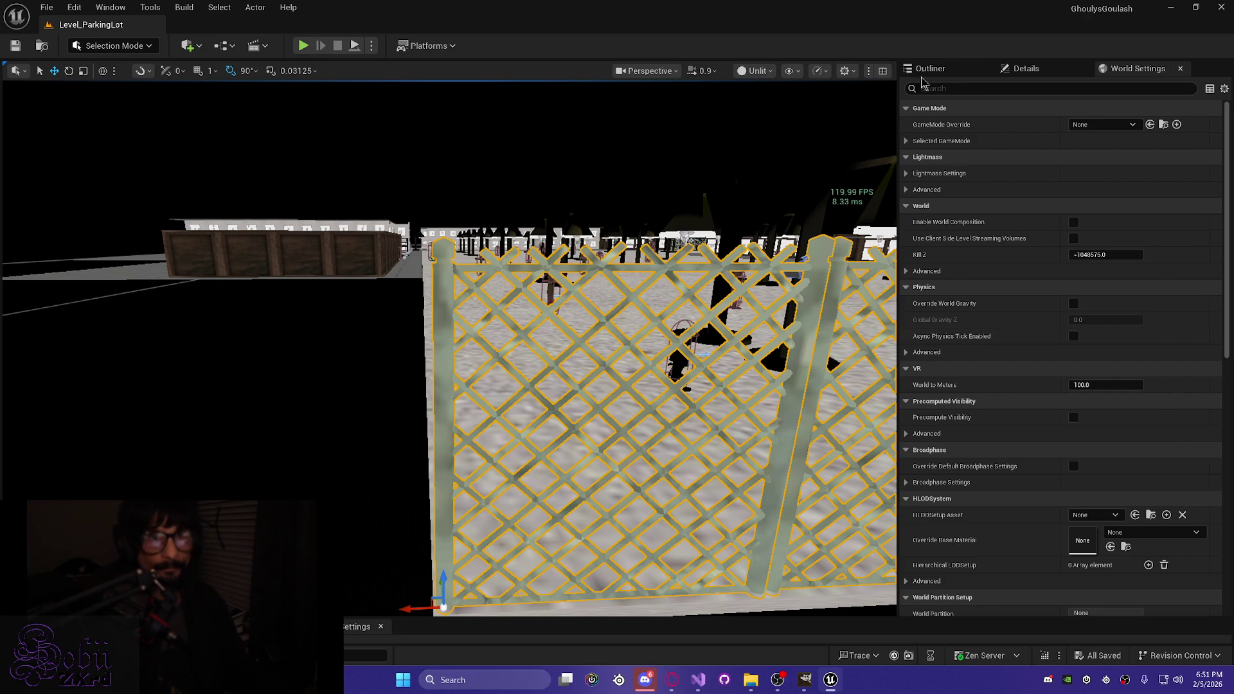
click(929, 68)
mouse_move(347, 428)
mouse_down()
mouse_move(347, 404)
mouse_move(360, 501)
mouse_up()
Step: Duplicate the selected fence panels, rotate the copies 90°, and slide them left along the front edge
key(ctrl+d)
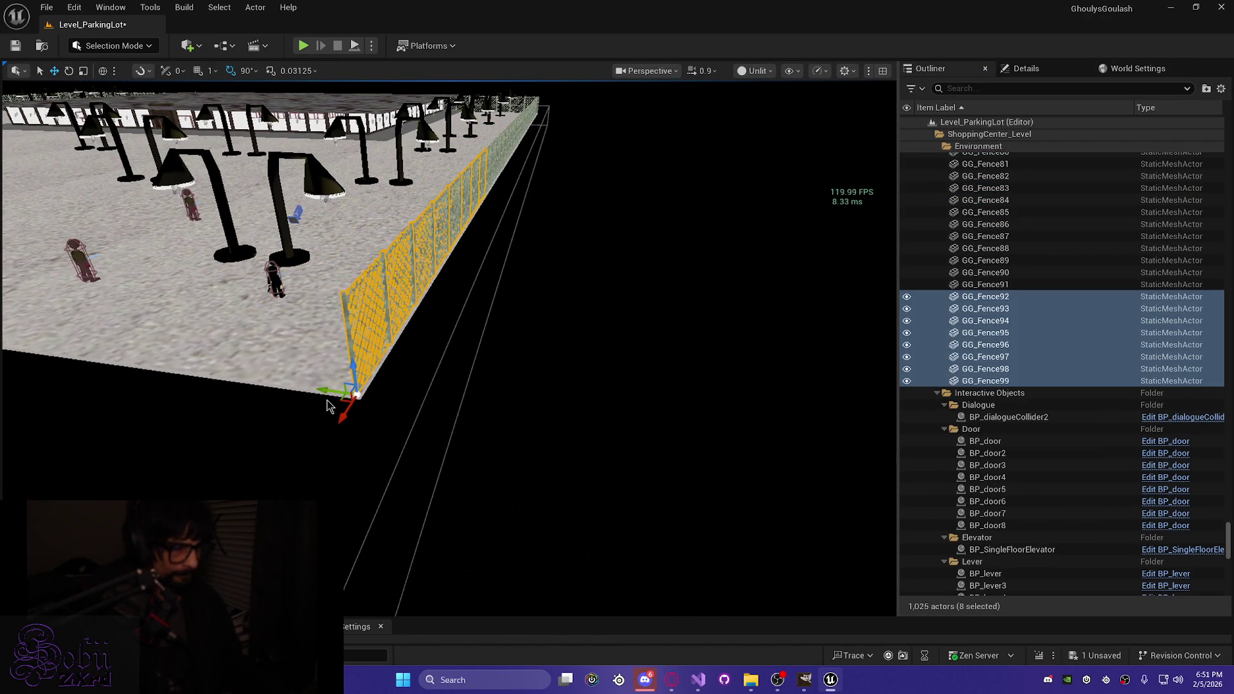
key(e)
drag(356, 429, 320, 450)
key(w)
mouse_move(320, 390)
mouse_down()
mouse_move(205, 381)
mouse_move(399, 356)
mouse_up()
Step: Save the level, then duplicate fence panels GG_Fence96, GG_Fence97 and GG_Fence98
key(ctrl+s)
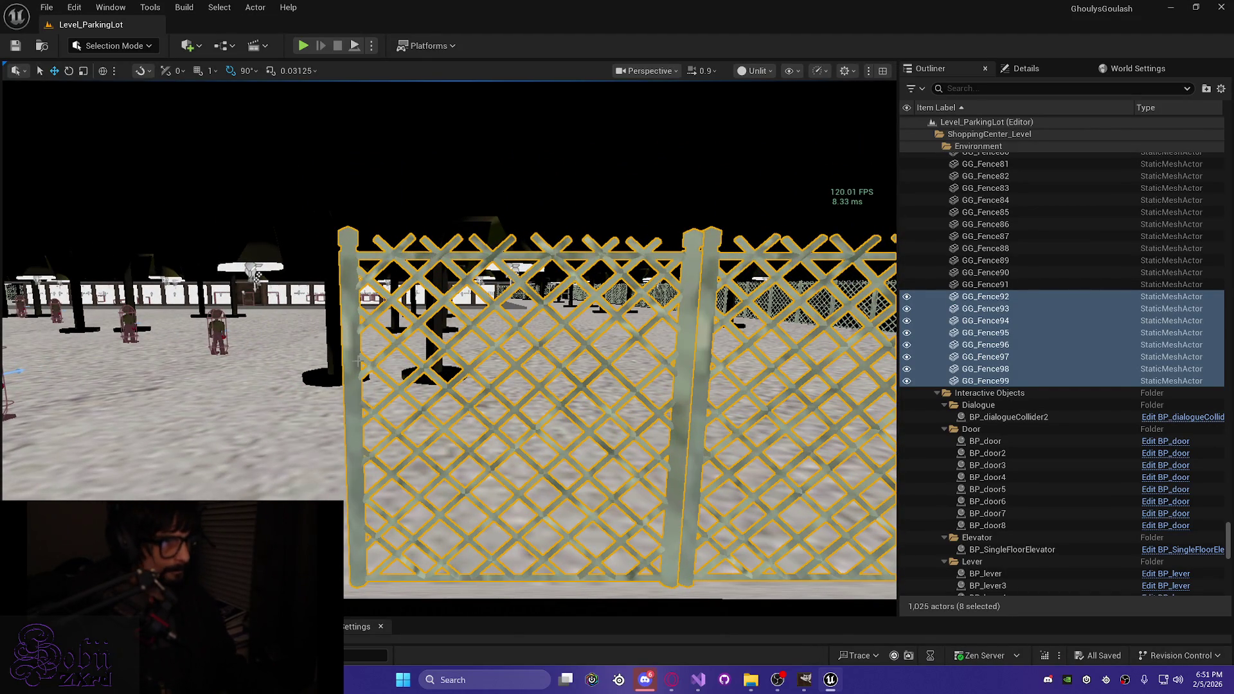
click(358, 363)
ctrl+click(690, 384)
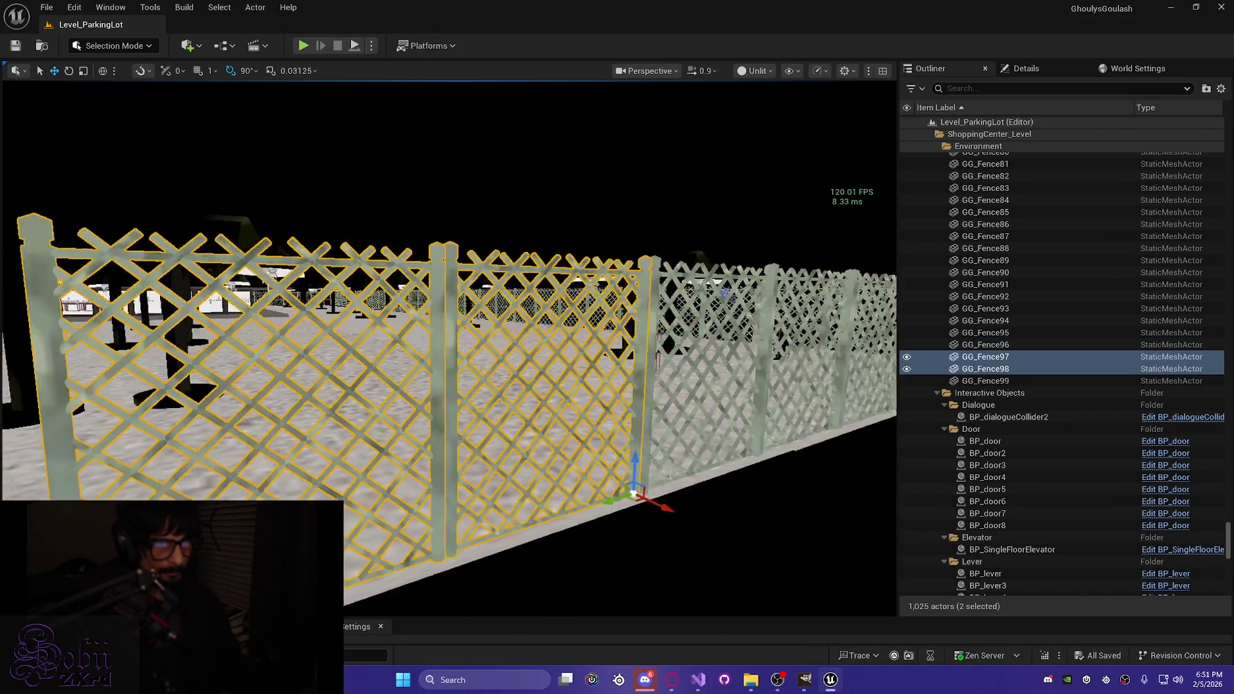
ctrl+click(643, 418)
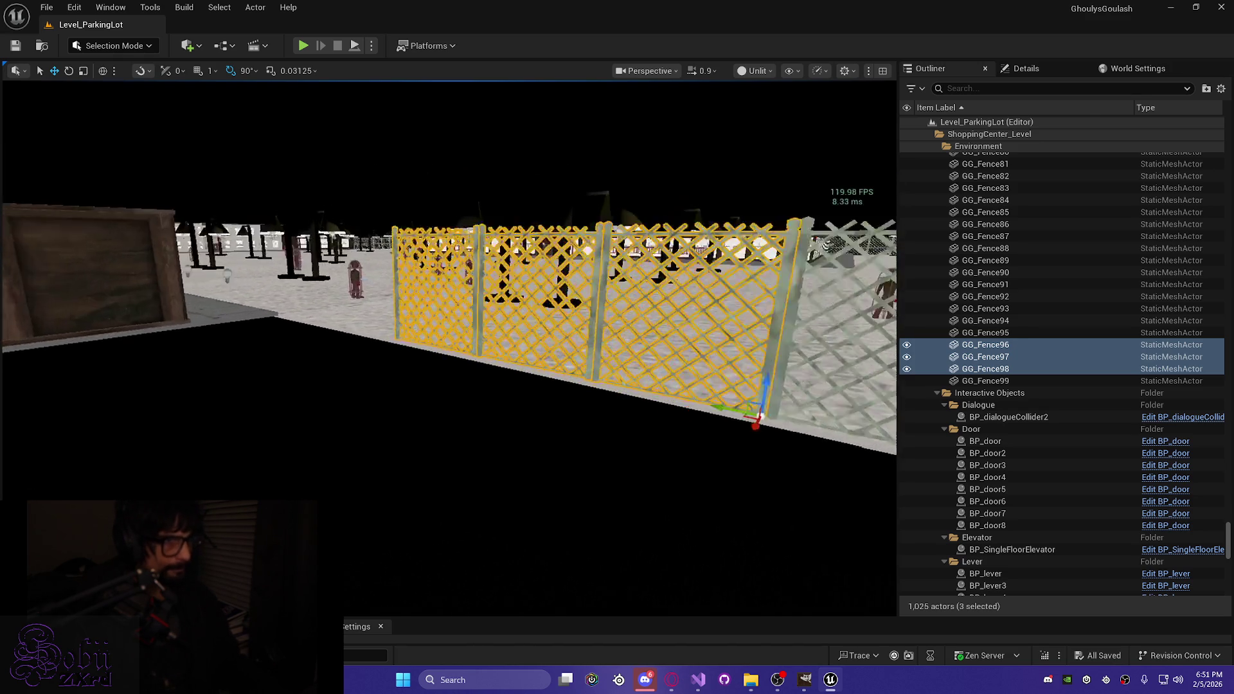
key(f)
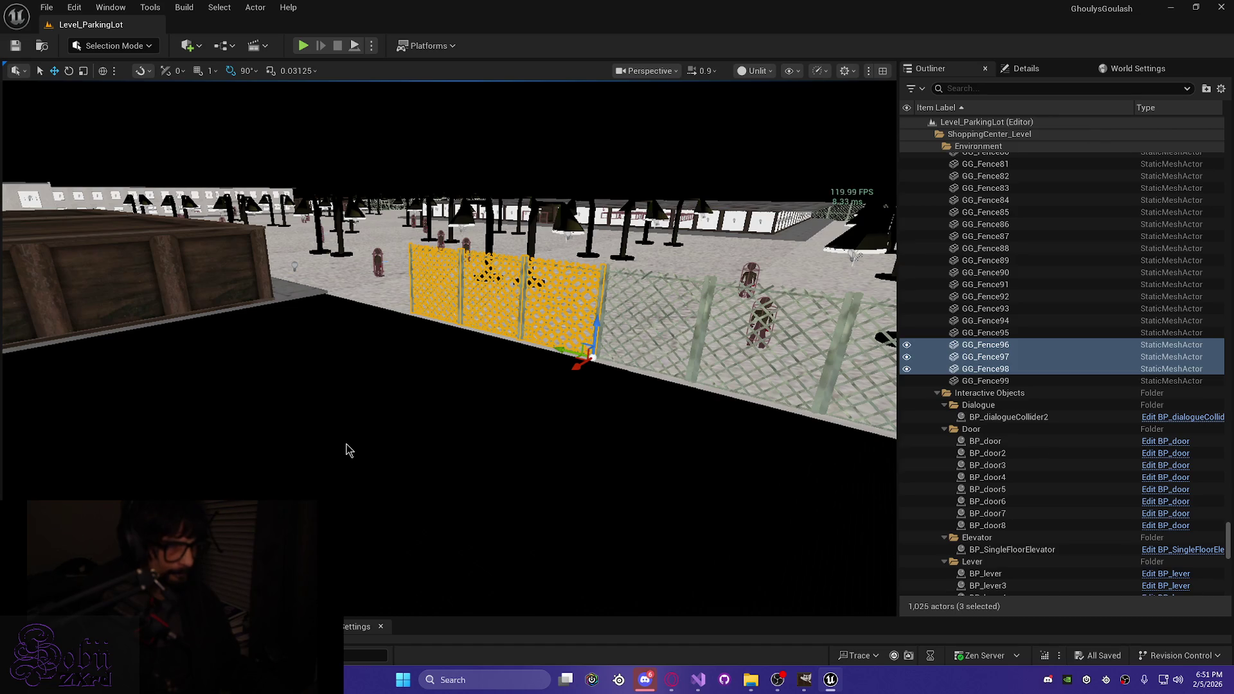
key(ctrl+d)
Step: Slide the three copied fence panels left along the fence line
drag(560, 353, 389, 318)
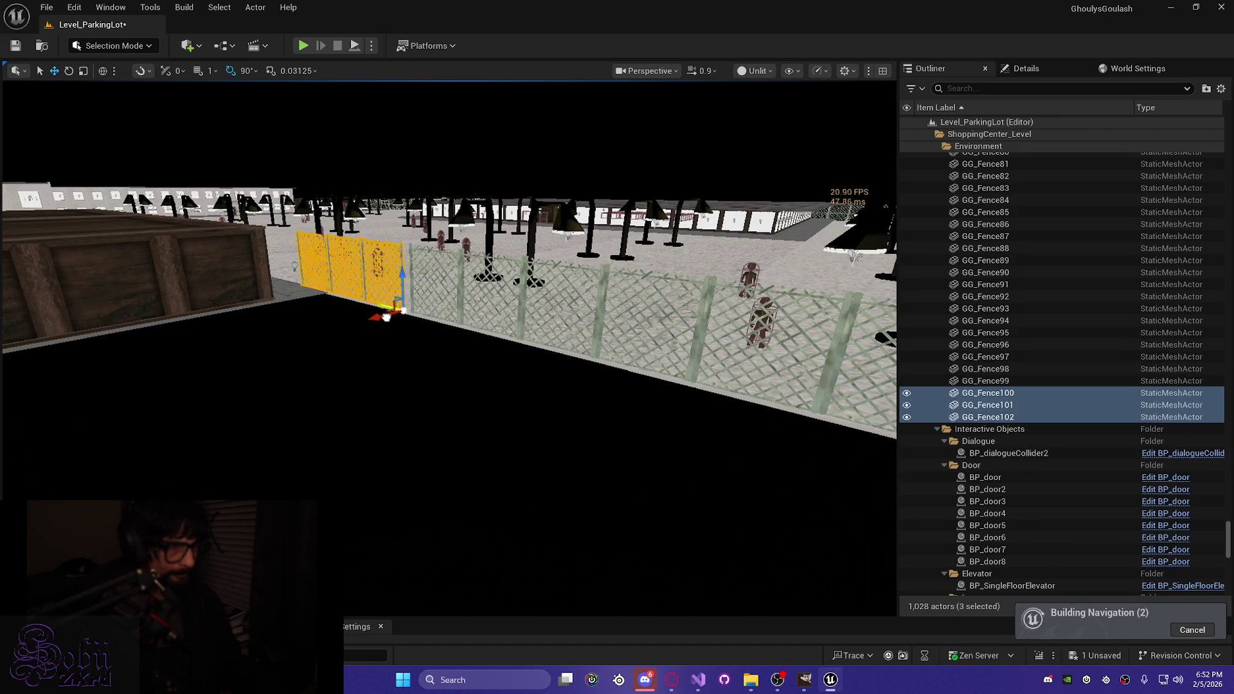
mouse_move(352, 372)
mouse_down()
mouse_move(357, 270)
mouse_move(257, 295)
mouse_move(283, 257)
mouse_move(258, 296)
mouse_move(257, 366)
mouse_move(264, 308)
mouse_up()
scroll(450, 347, down, 3)
scroll(450, 347, up, 1)
scroll(263, 315, up, 1)
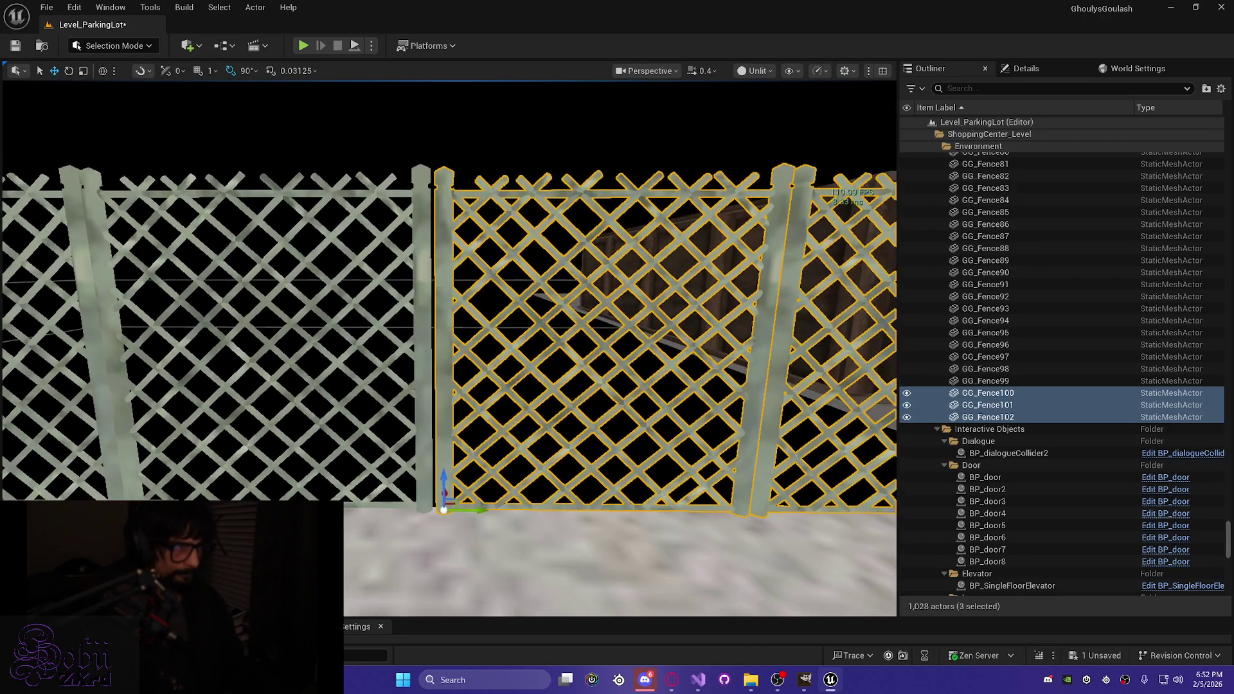
Step: Raise the copies slightly and nudge them left against the adjacent post, then clear the selection
drag(444, 476, 443, 473)
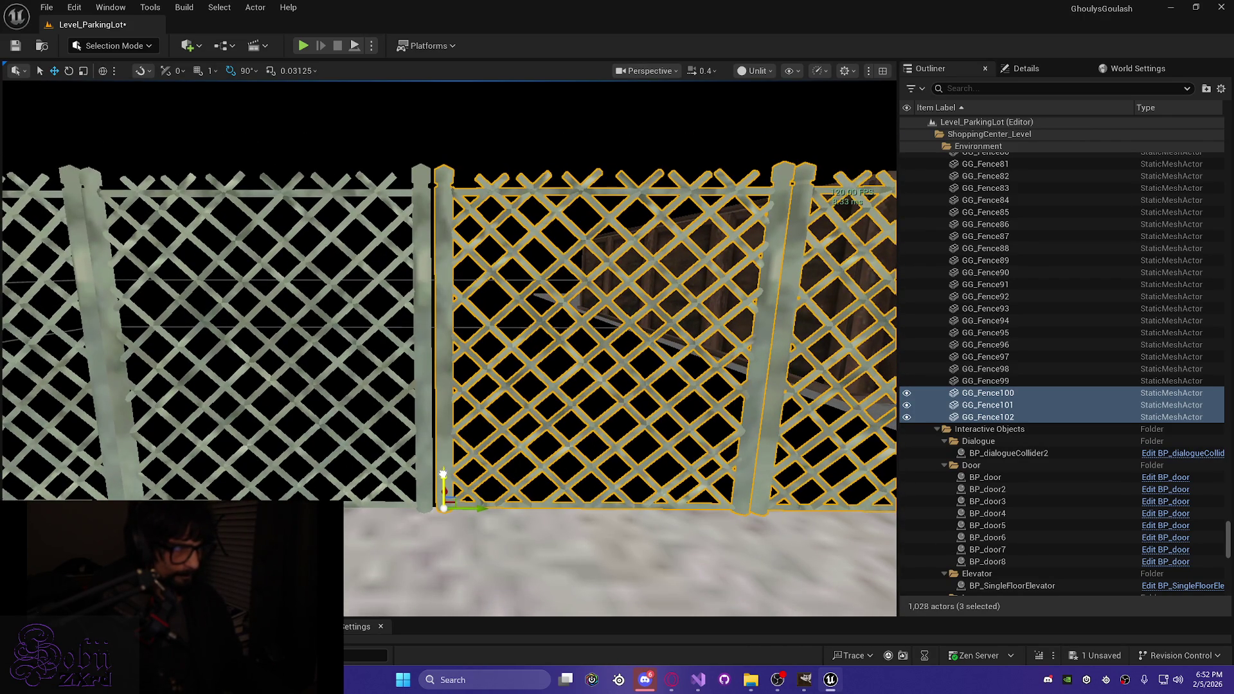
drag(482, 511, 479, 511)
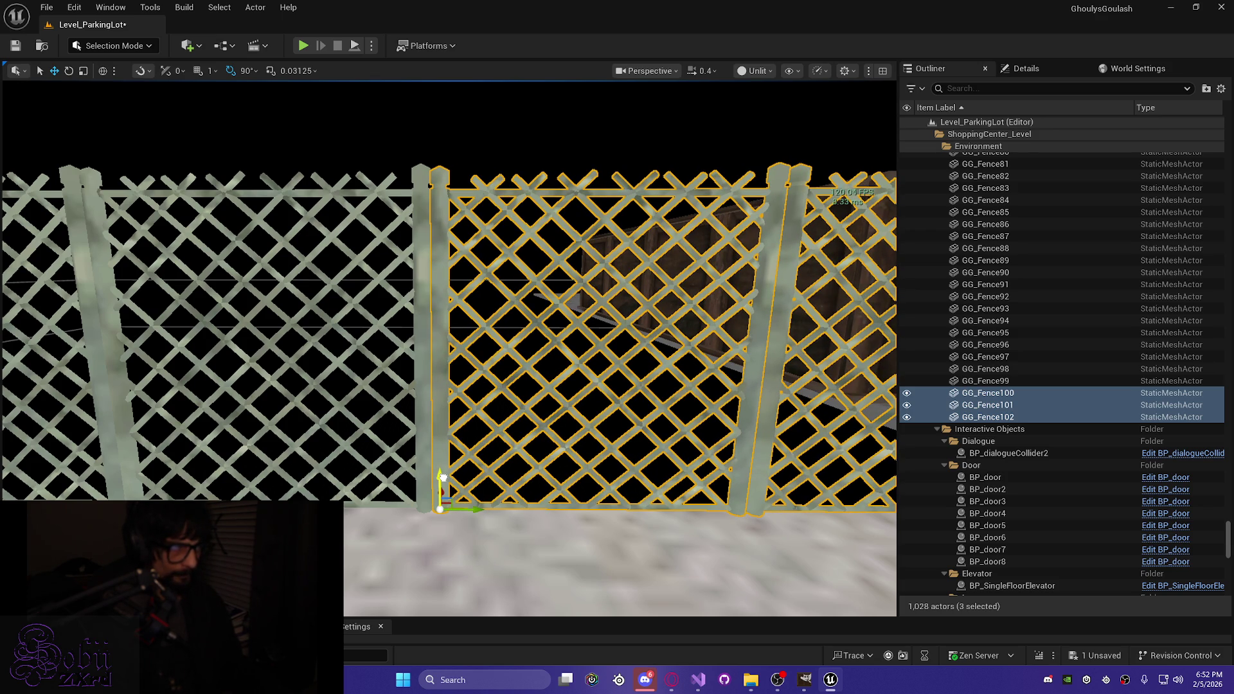
mouse_move(458, 479)
mouse_down()
mouse_move(455, 308)
mouse_move(510, 435)
mouse_up()
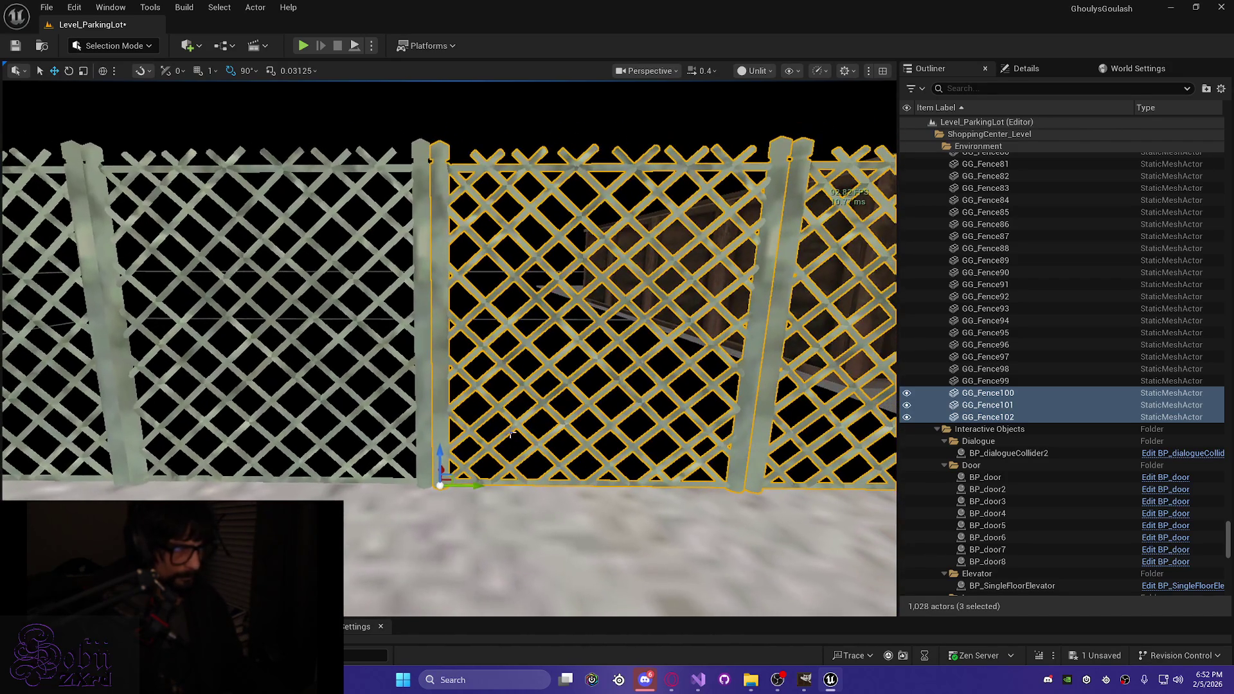
click(441, 453)
mouse_move(441, 454)
mouse_down()
mouse_move(393, 325)
mouse_move(394, 437)
mouse_move(482, 482)
mouse_up()
key(Escape)
Step: Swing fence panel GG_Fence100 90° around its left post to close the gap, then save
drag(444, 360, 444, 285)
click(291, 252)
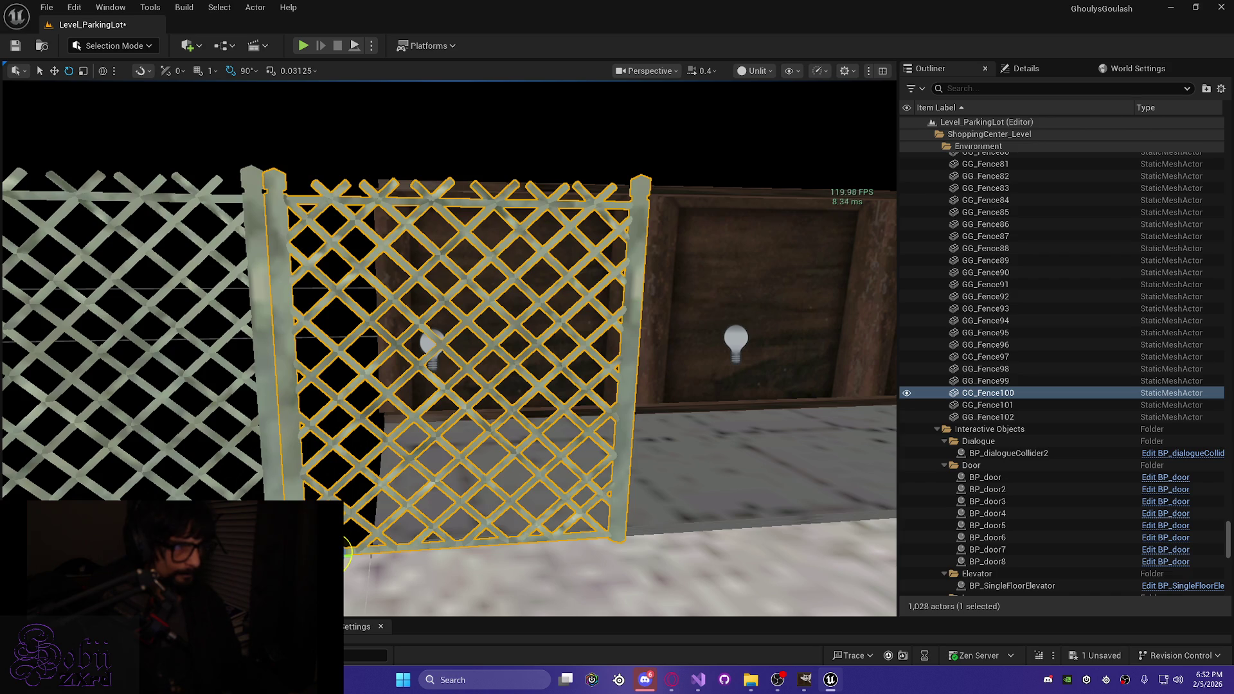
drag(290, 253, 334, 257)
mouse_move(450, 289)
mouse_down()
mouse_move(295, 289)
mouse_move(398, 289)
mouse_move(399, 263)
mouse_up()
key(w)
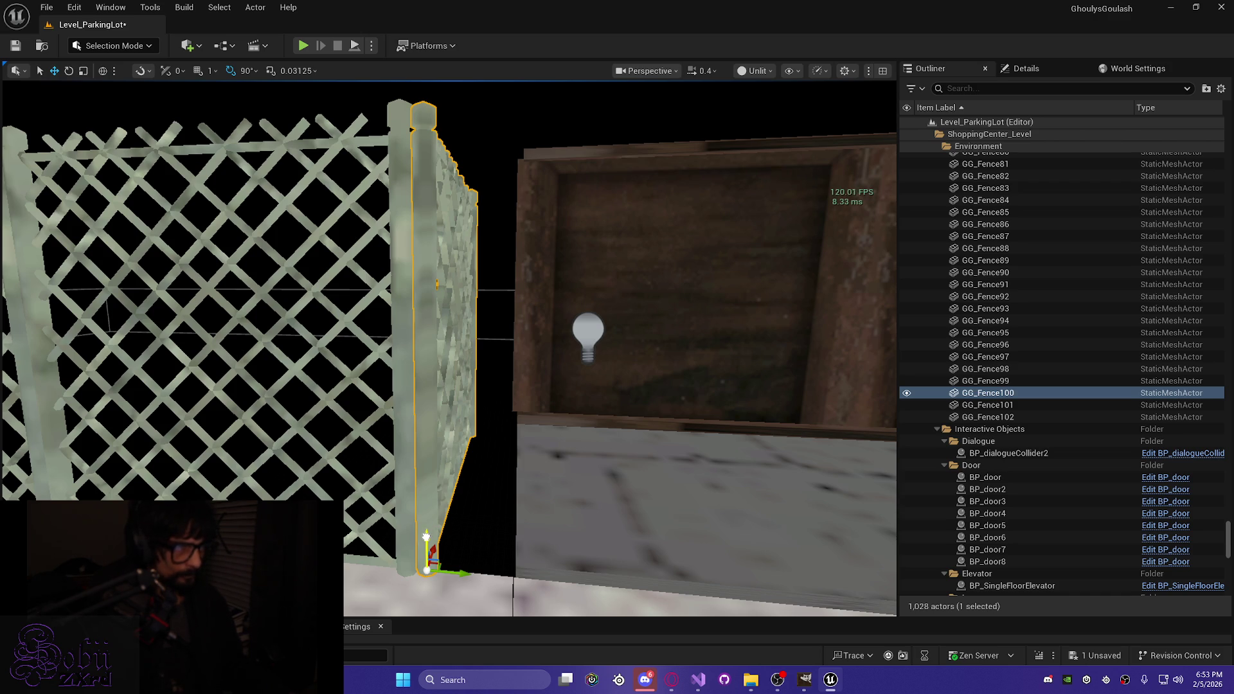
mouse_move(390, 450)
mouse_down()
mouse_move(427, 306)
mouse_move(402, 321)
mouse_move(367, 463)
mouse_move(370, 435)
mouse_move(428, 426)
mouse_up()
scroll(418, 334, up, 1)
key(ctrl+s)
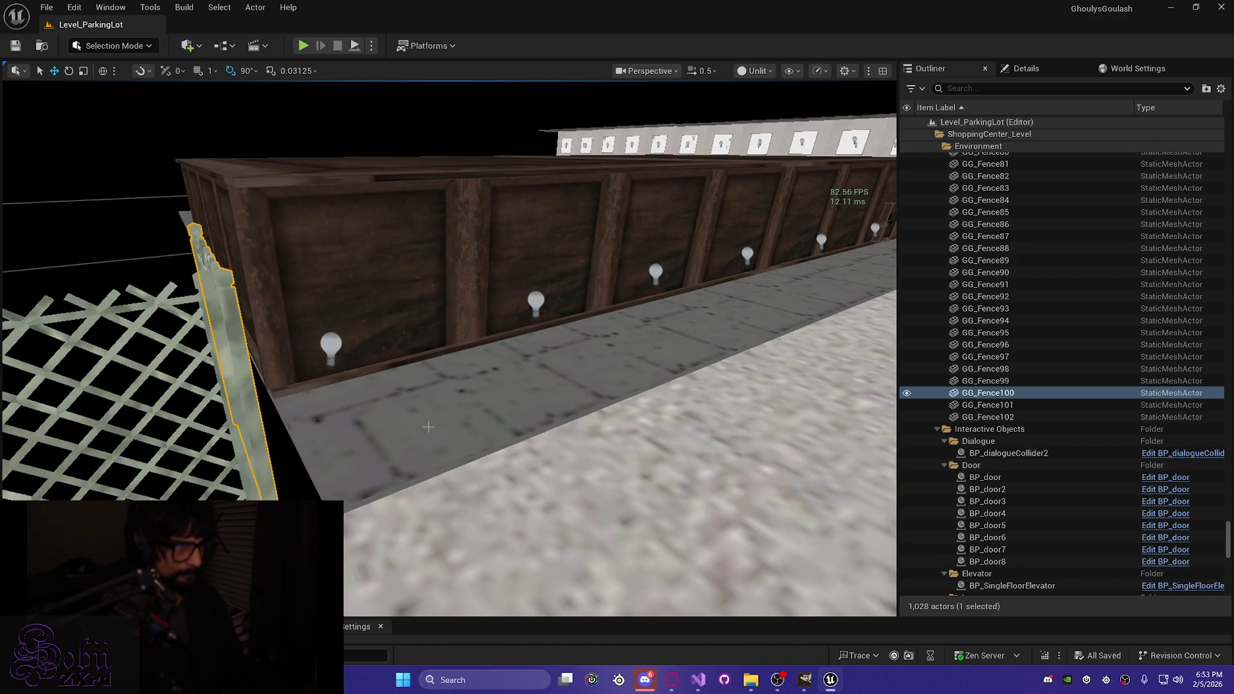
Step: Duplicate floor slab Cube78 as Cube119 and slide it beside the lattice fence
click(427, 426)
drag(570, 469, 533, 471)
key(ctrl+d)
drag(813, 289, 352, 384)
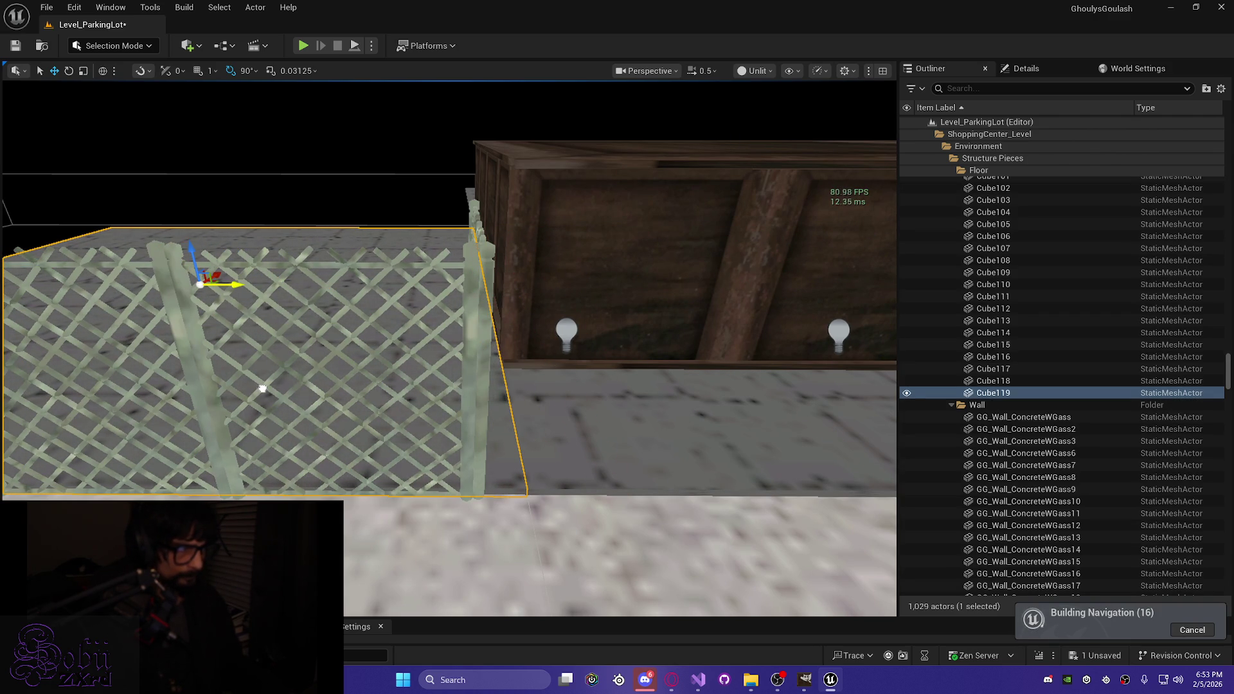
Step: Select a fence panel, clear the selection, and save the level
scroll(480, 519, up, 8)
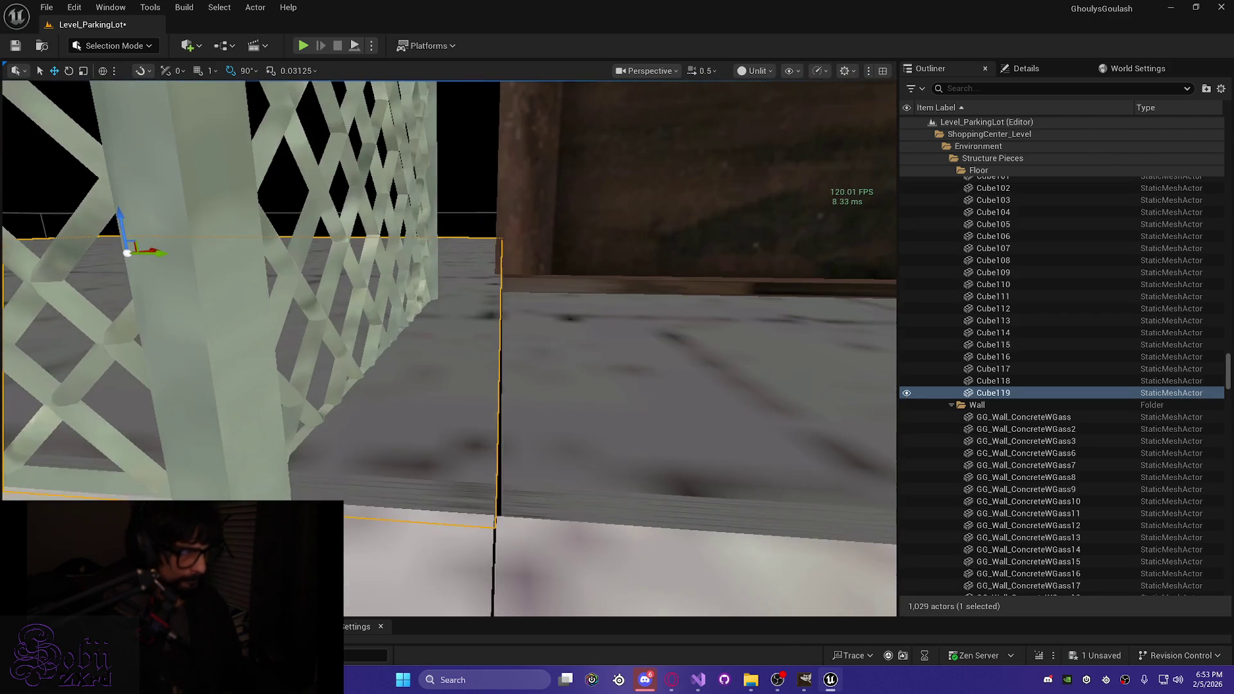
click(155, 255)
scroll(155, 255, down, 5)
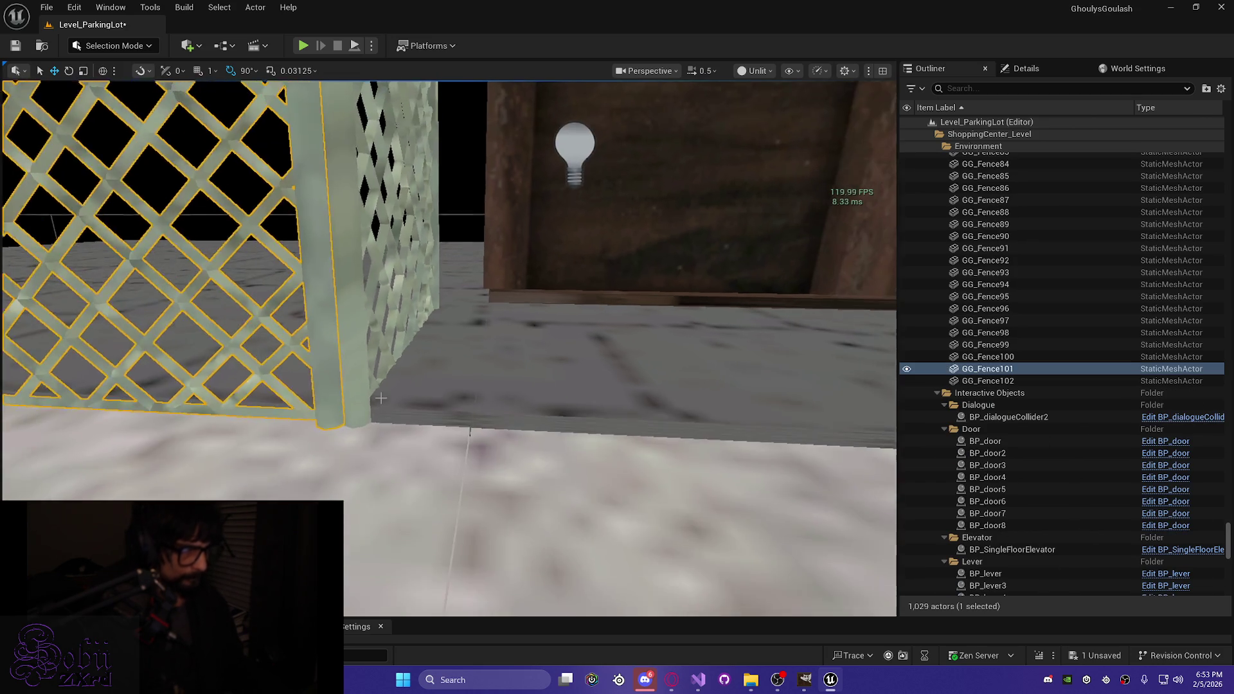
key(Escape)
scroll(310, 427, down, 6)
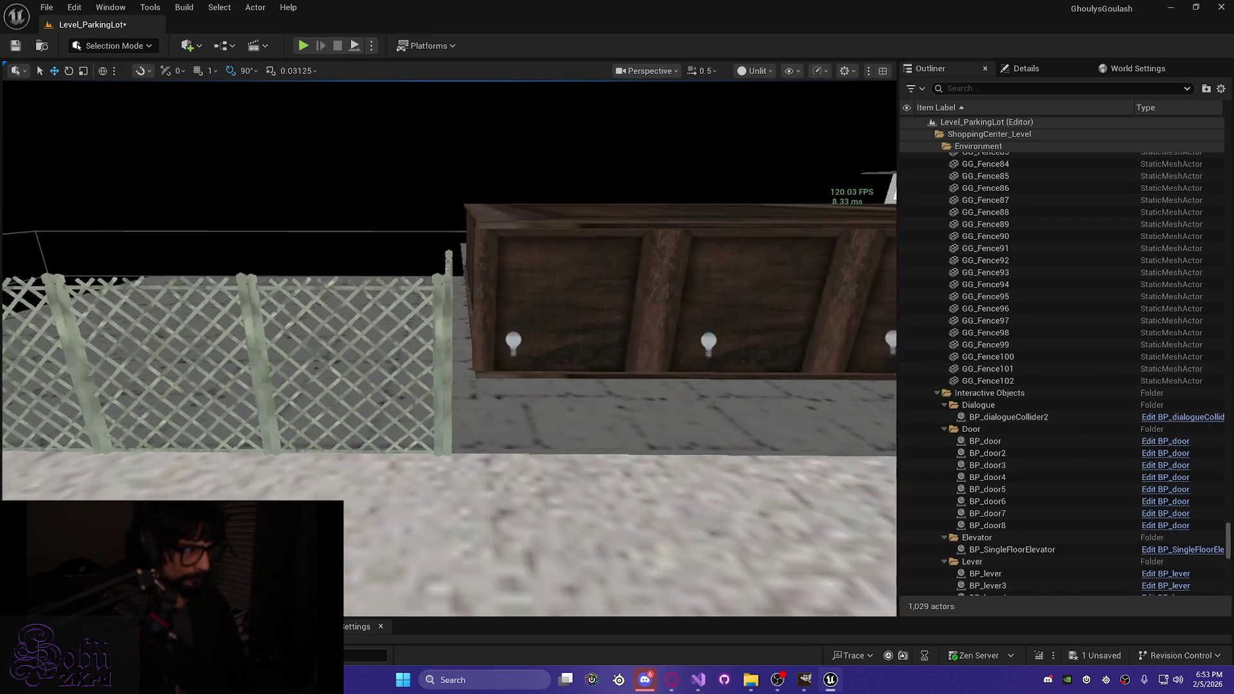
key(ctrl+s)
Step: Duplicate floor piece Cube118 into Cube120 and slide it left toward the wall
drag(310, 422, 388, 365)
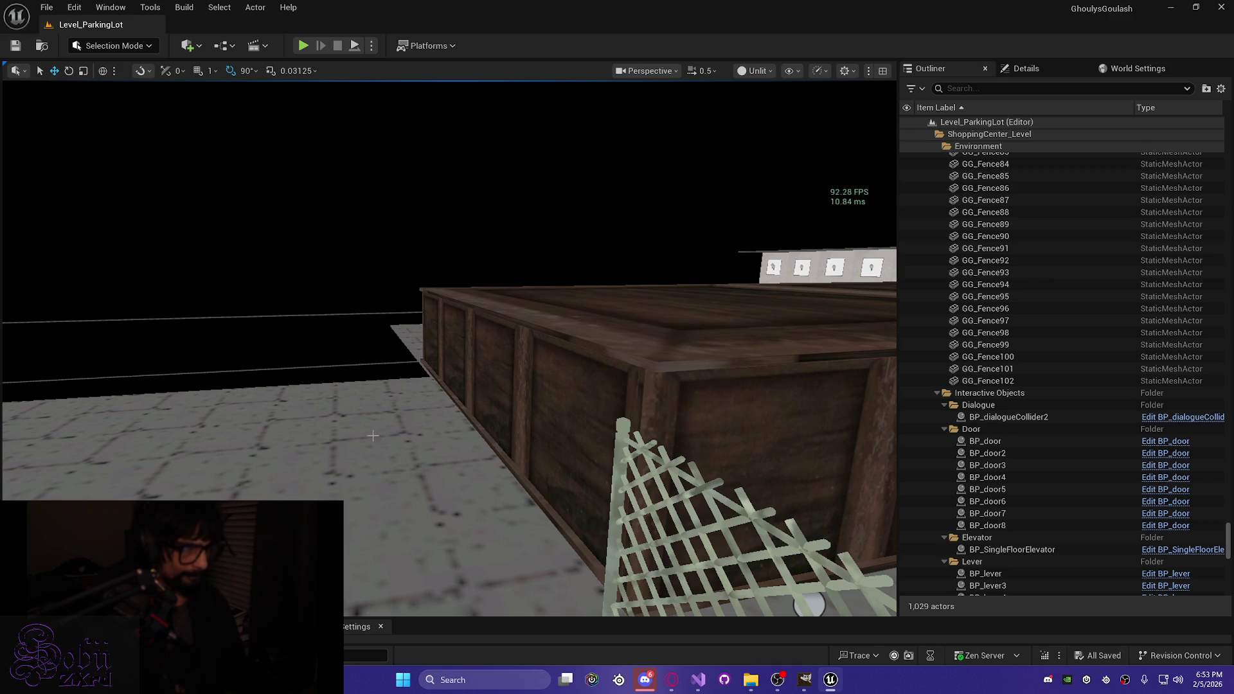
drag(362, 445, 336, 439)
click(410, 353)
key(f)
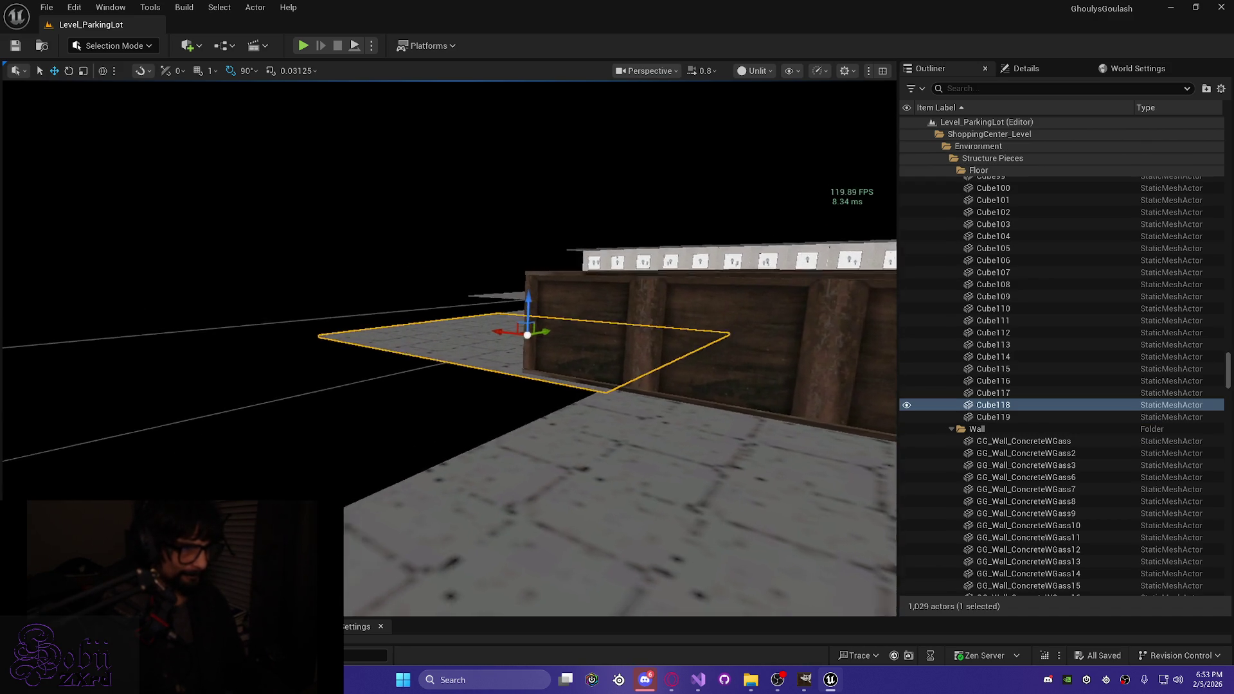
key(ctrl+d)
mouse_move(804, 340)
mouse_down()
mouse_move(540, 340)
mouse_move(449, 389)
mouse_up()
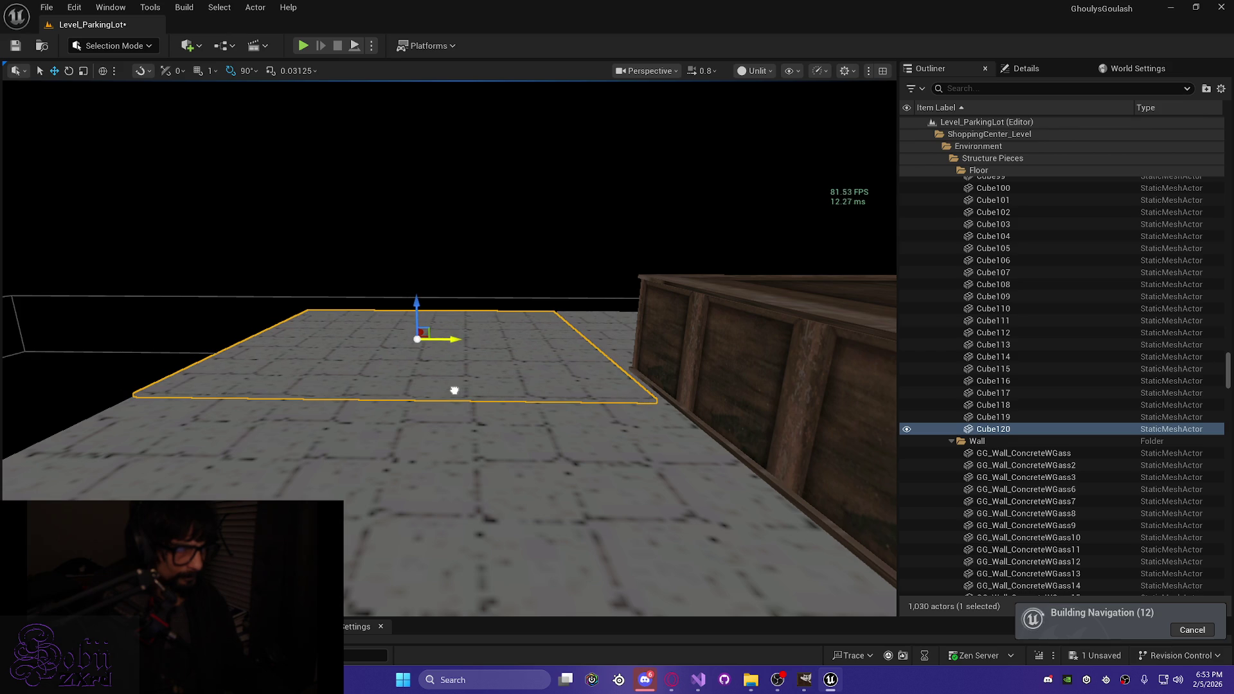
key(d)
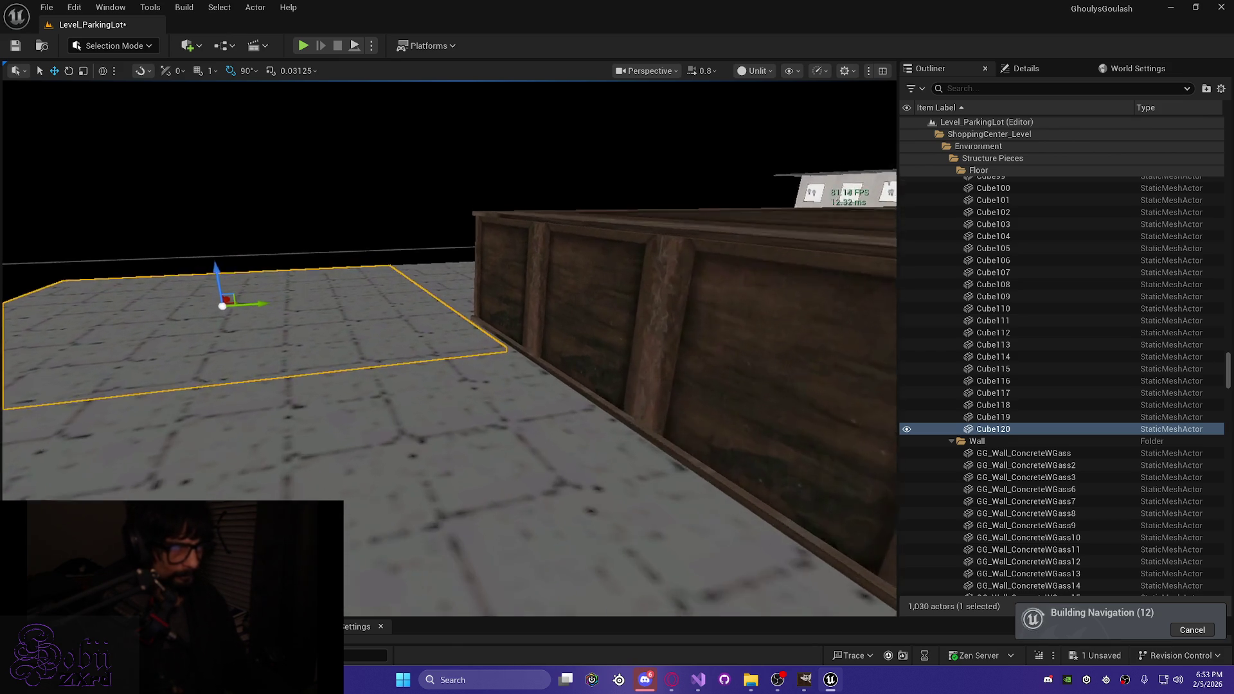
key(d)
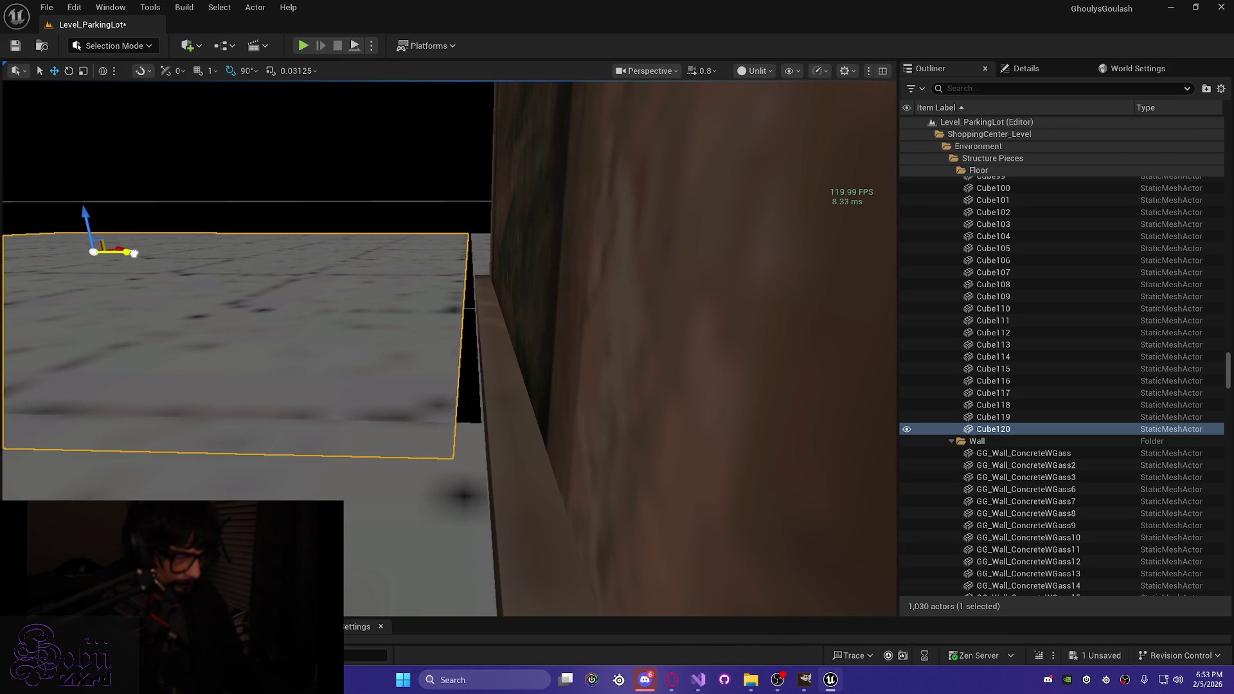
Step: Fine-tune Cube120 until its edge meets the wall ledge, then deselect it
drag(135, 253, 138, 253)
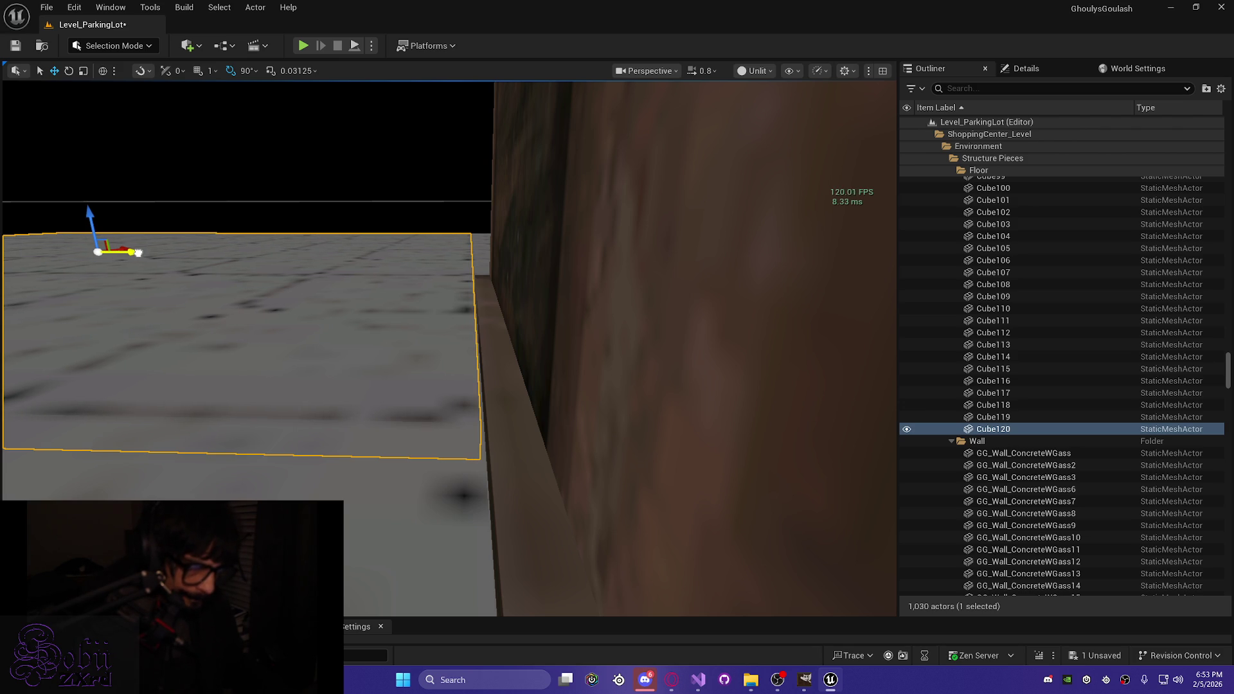
drag(138, 253, 139, 253)
key(Escape)
mouse_move(142, 252)
mouse_down()
mouse_move(143, 225)
mouse_move(143, 264)
mouse_move(143, 236)
mouse_move(172, 234)
mouse_move(151, 191)
mouse_move(166, 188)
mouse_up()
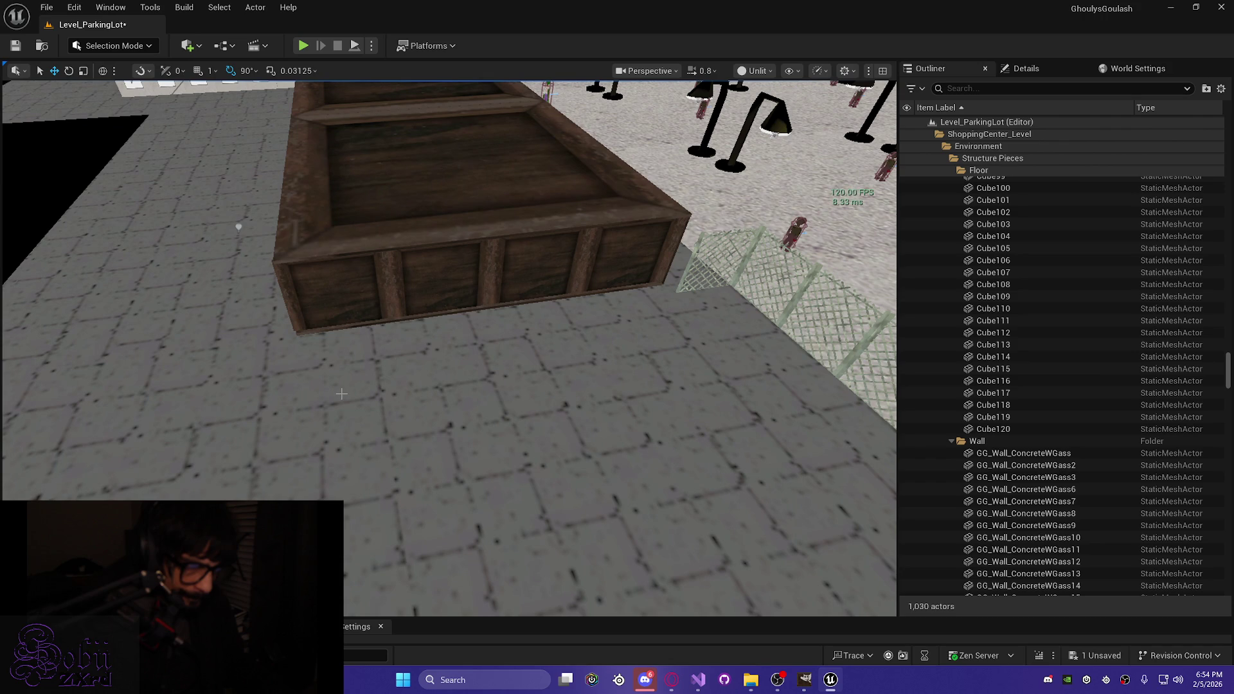
drag(165, 189, 158, 161)
Step: Duplicate panels GG_Fence101, 102, 98, 97 and 96 and slide the copies toward the wooden box
click(358, 338)
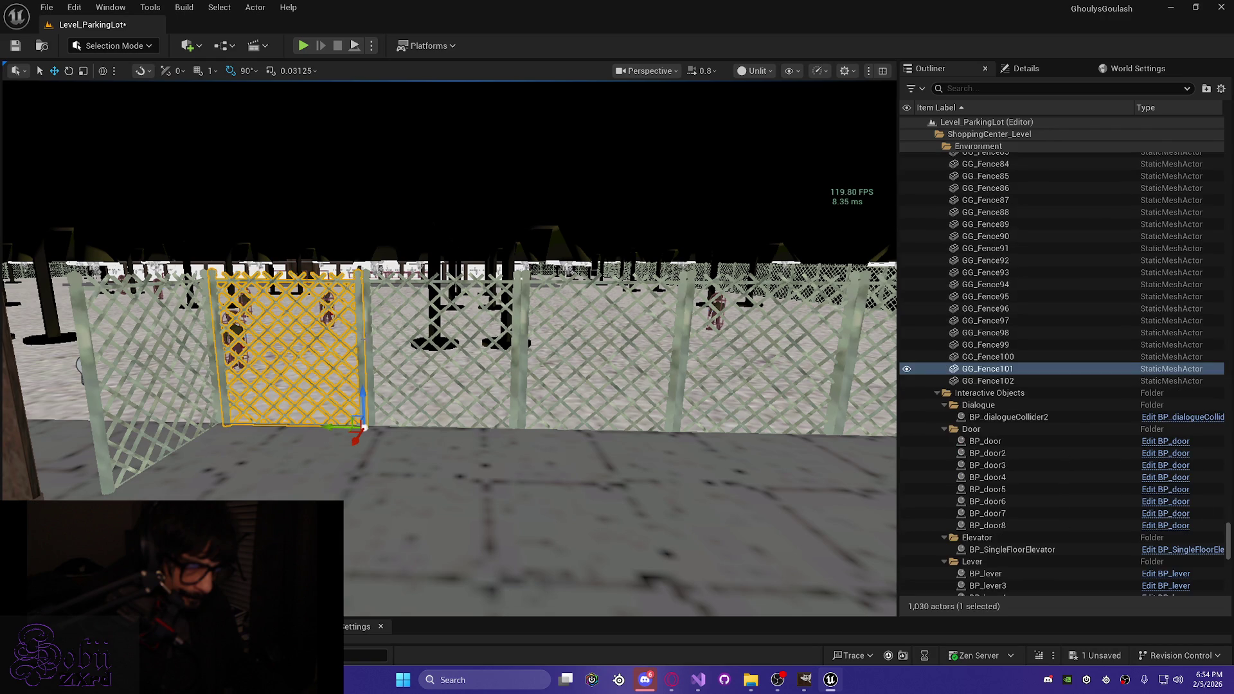
ctrl+click(372, 330)
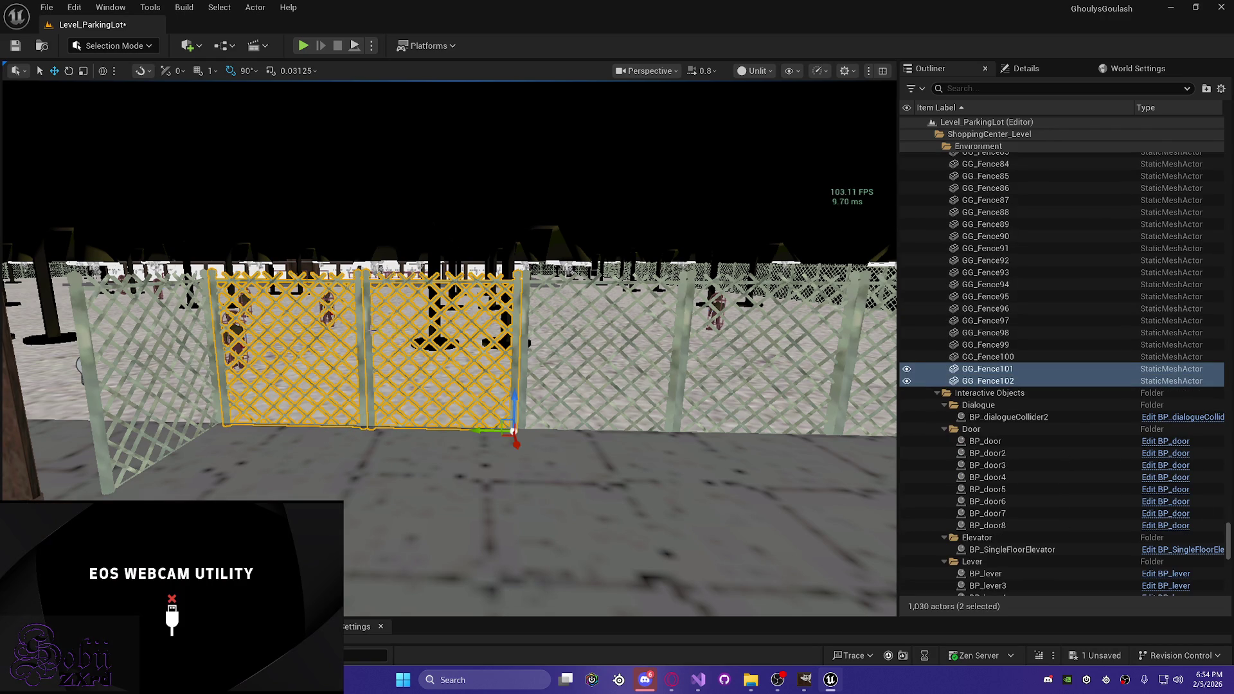
ctrl+click(525, 331)
ctrl+click(702, 332)
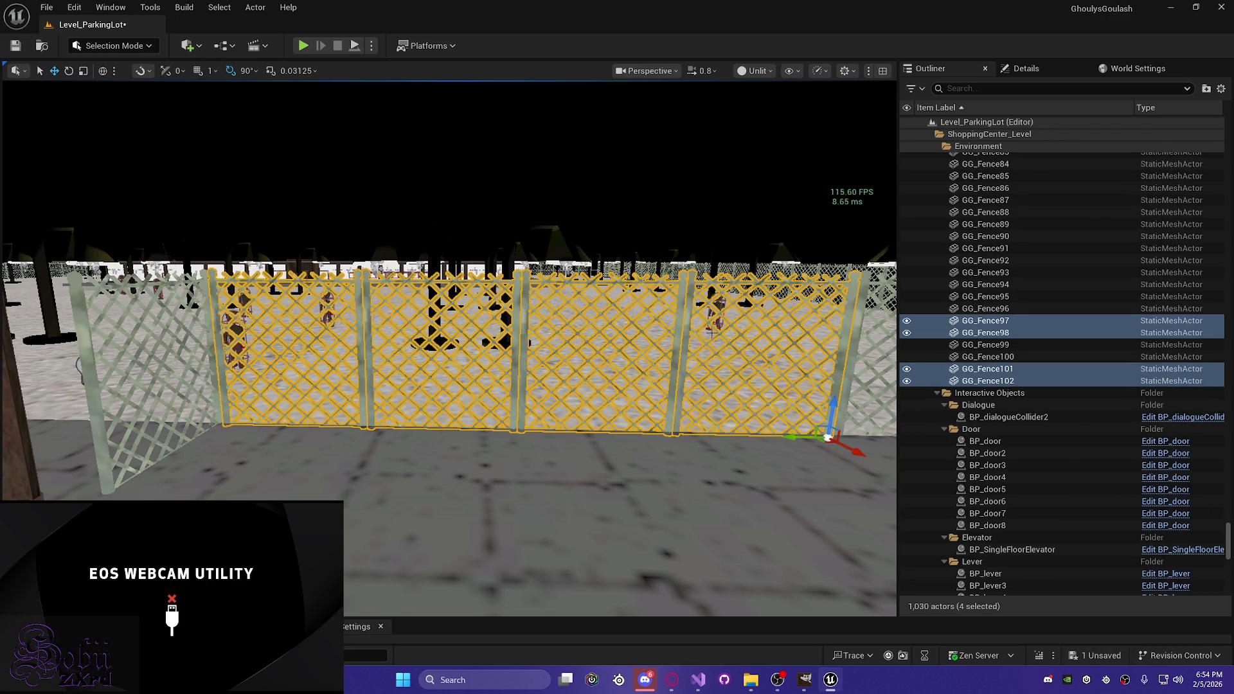
ctrl+click(876, 331)
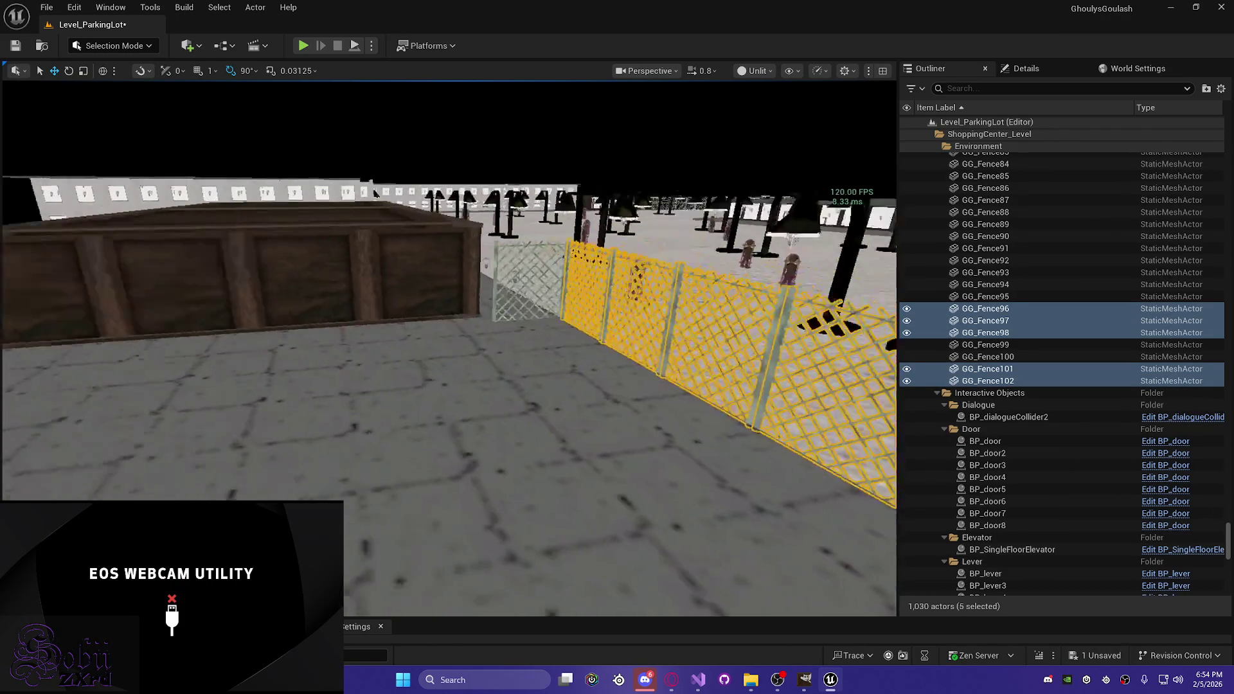
key(ctrl+d)
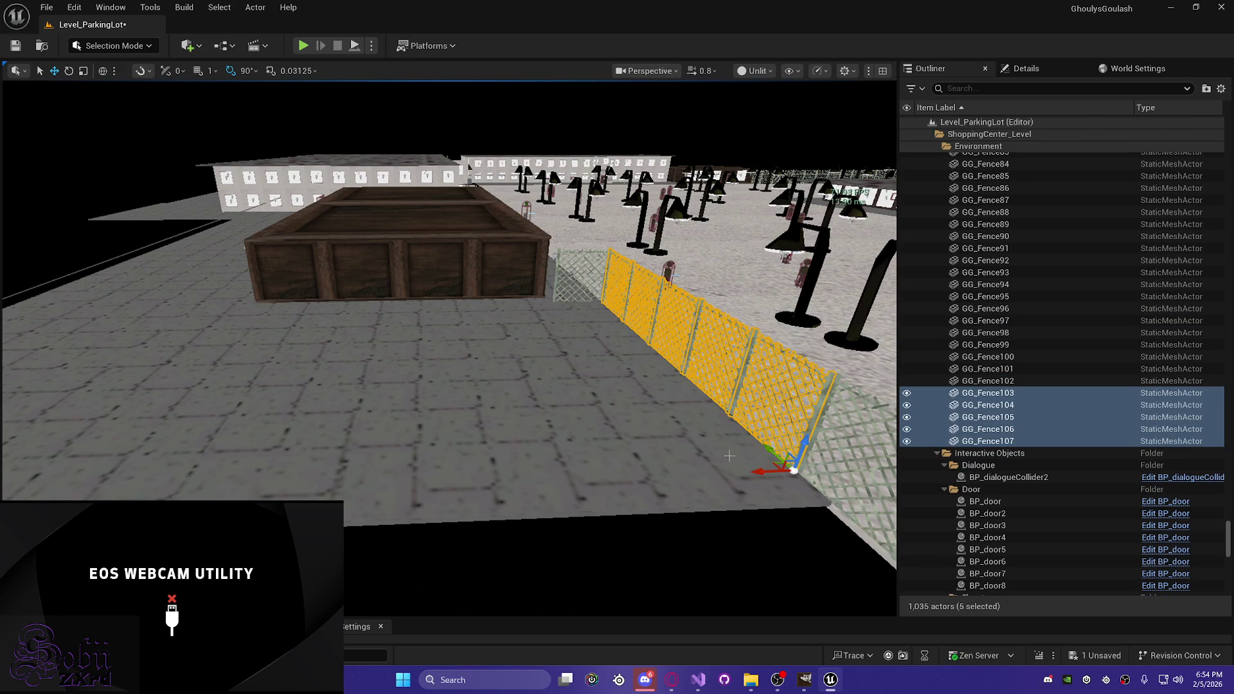
mouse_move(761, 476)
mouse_down()
mouse_move(597, 496)
mouse_move(645, 498)
mouse_move(591, 395)
mouse_move(516, 301)
mouse_move(455, 308)
mouse_up()
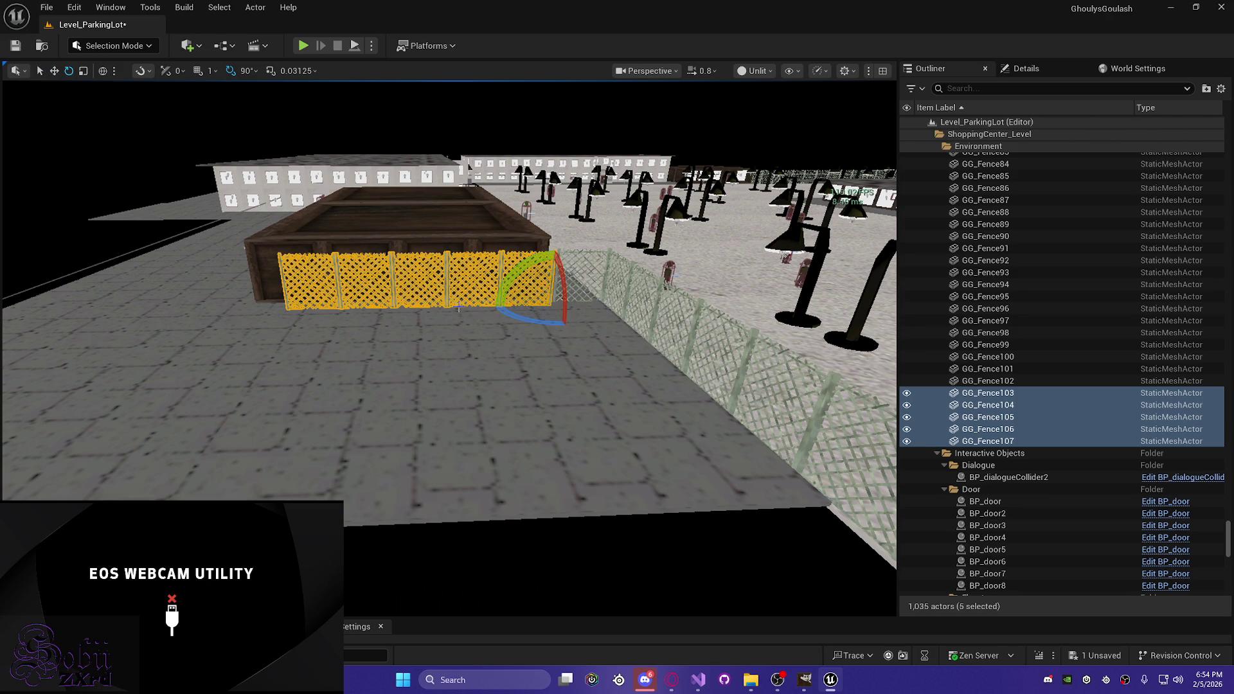
Step: Slide the five copied panels along the wooden box and save the level
scroll(450, 321, up, 3)
scroll(450, 347, up, 5)
key(w)
mouse_move(450, 347)
mouse_down()
mouse_move(398, 340)
mouse_move(424, 334)
mouse_move(379, 344)
mouse_move(447, 346)
mouse_up()
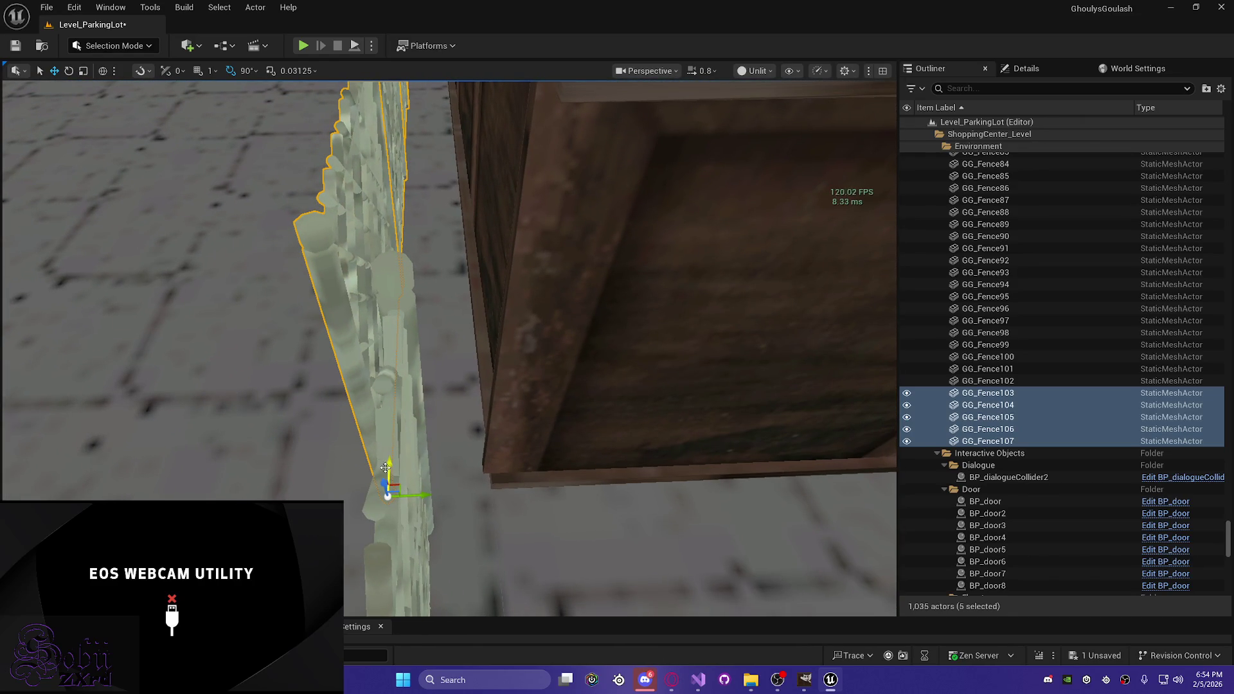
drag(416, 492, 455, 497)
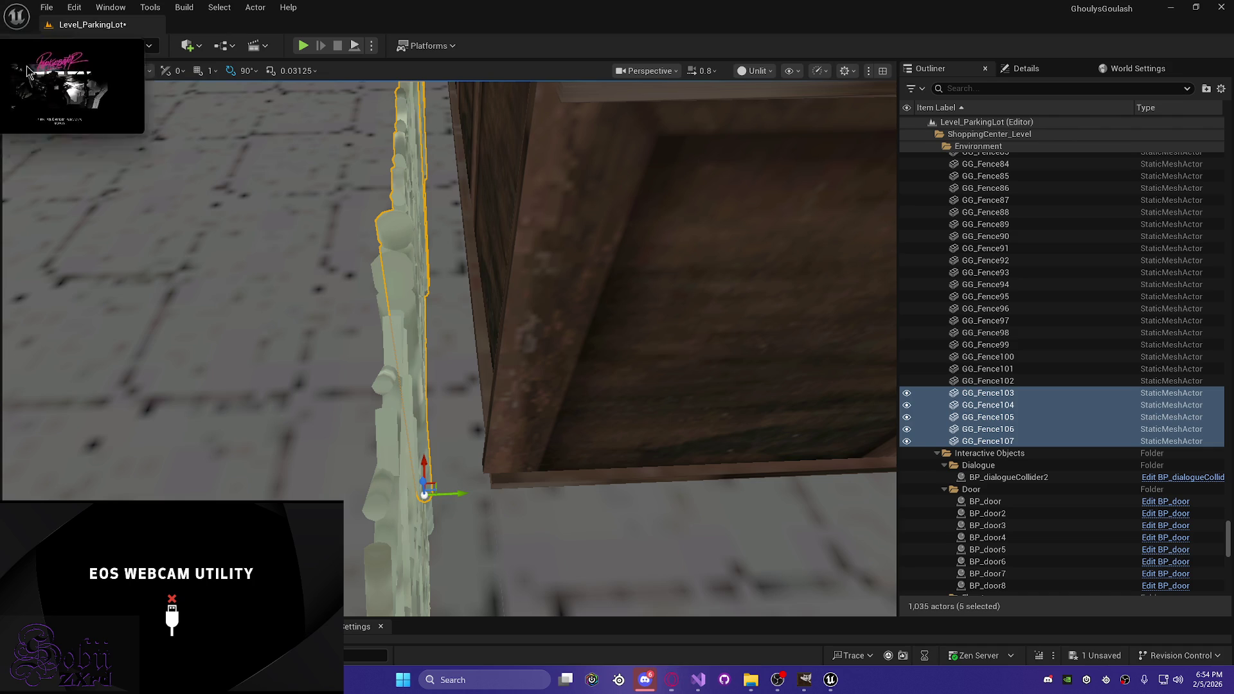
mouse_move(318, 379)
mouse_down()
mouse_move(318, 354)
mouse_move(321, 385)
mouse_move(321, 363)
mouse_move(355, 363)
mouse_up()
key(ctrl+s)
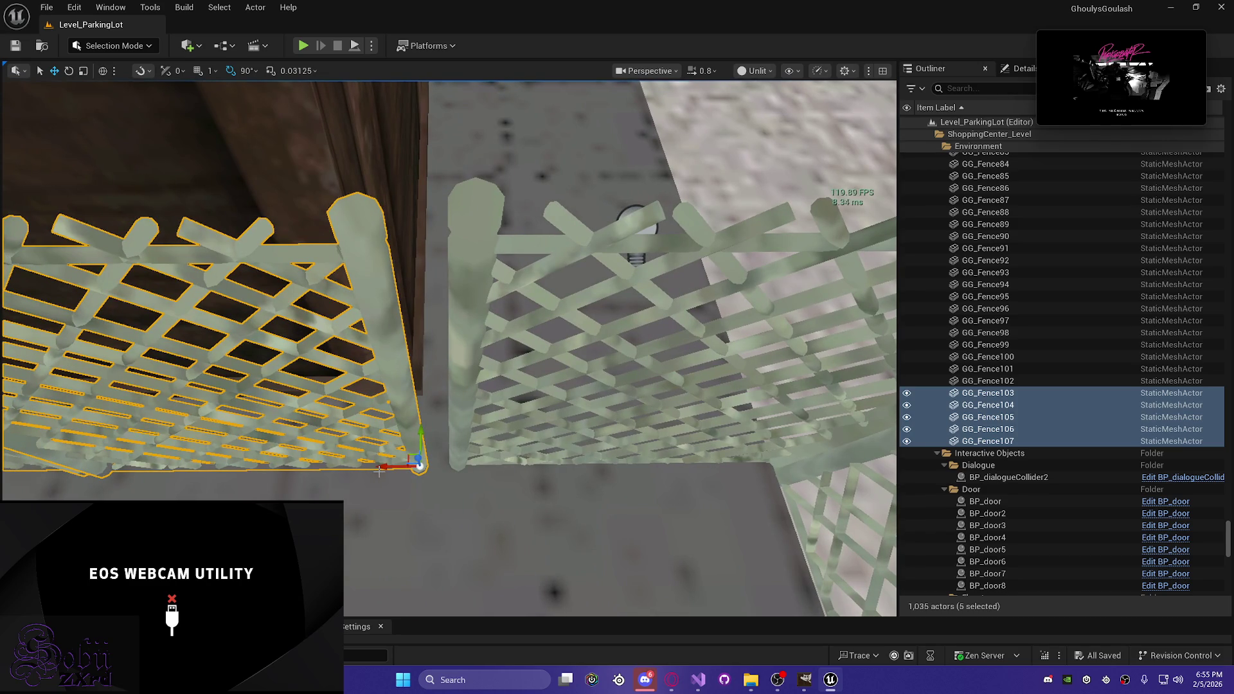
Step: Nudge the panels to close the gap at the post and raise them to match the neighbouring fence
drag(381, 467, 402, 464)
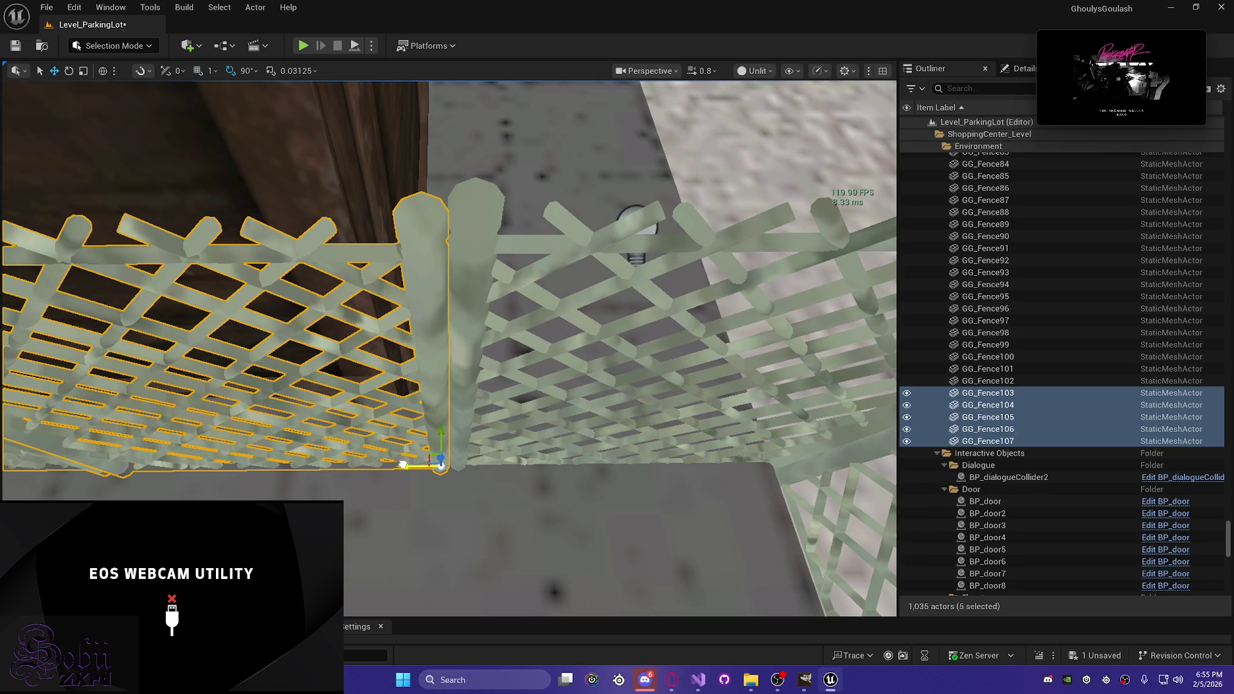
scroll(403, 463, down, 1)
key(w)
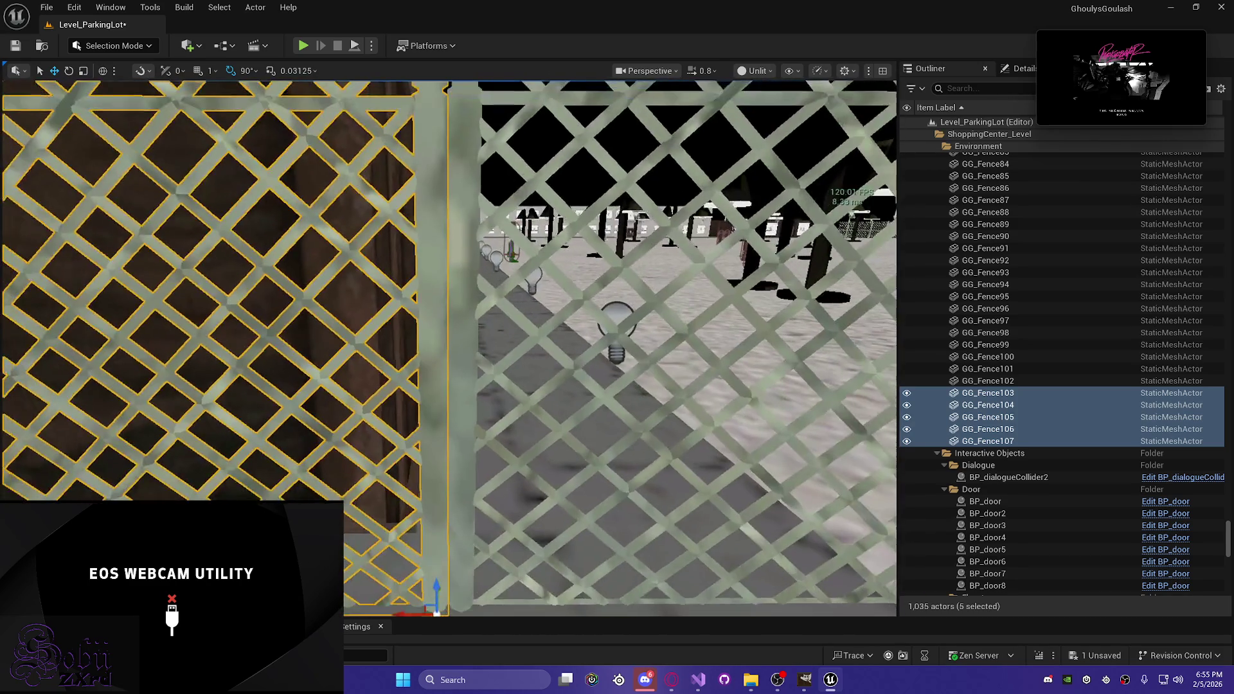
scroll(403, 464, down, 1)
key(s)
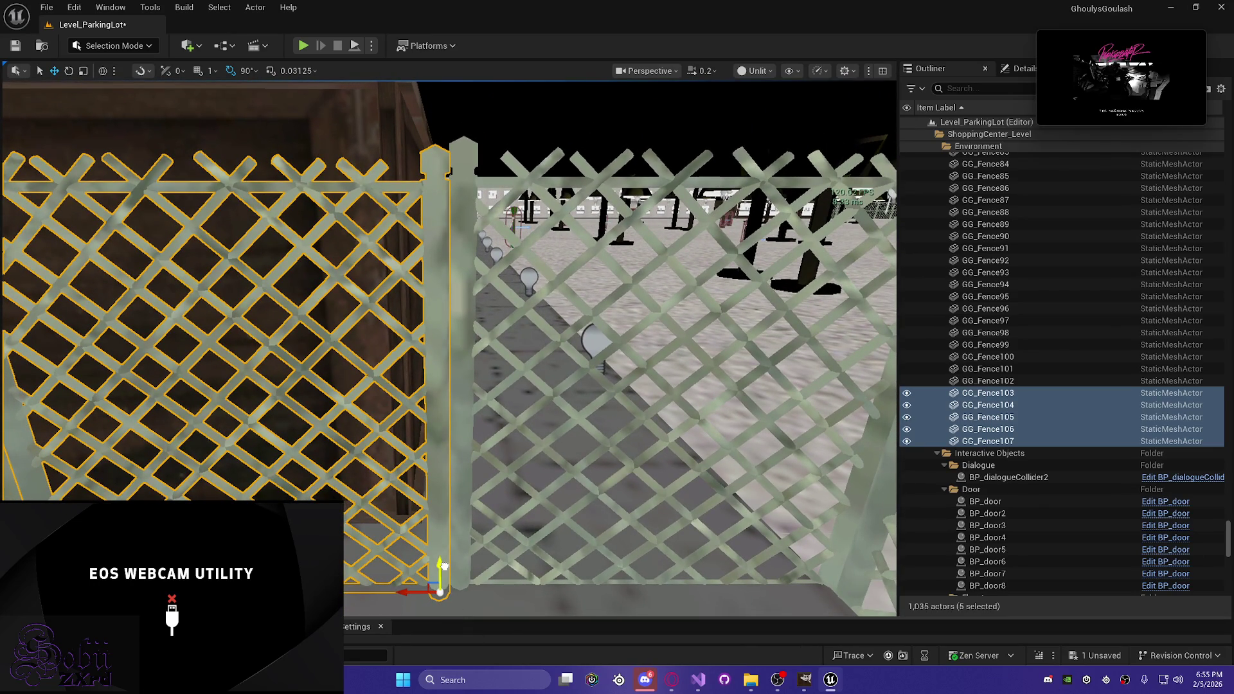
drag(445, 565, 445, 561)
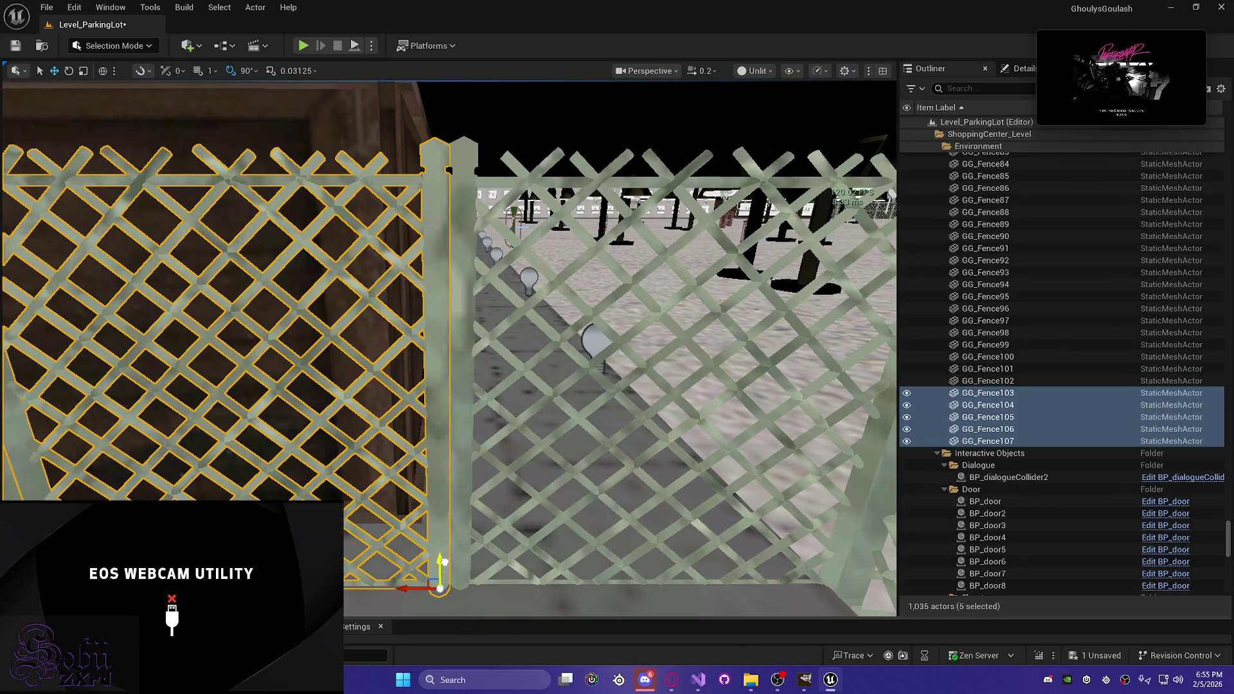
scroll(399, 530, up, 4)
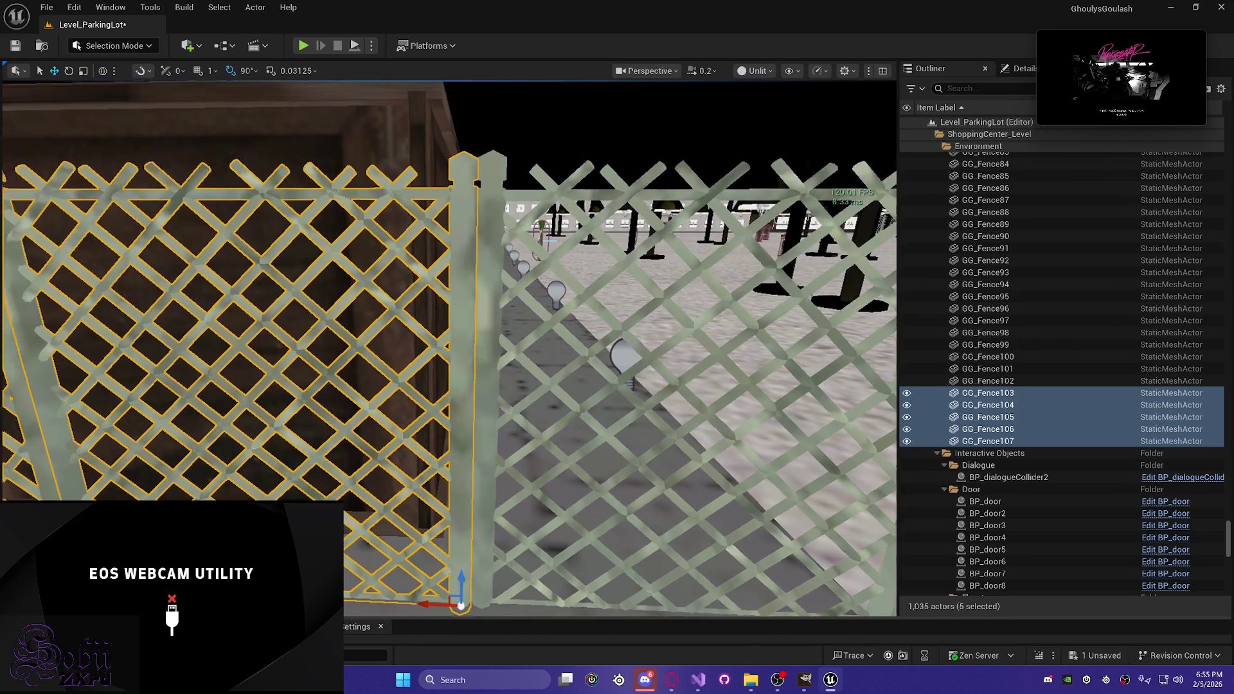
scroll(399, 530, down, 4)
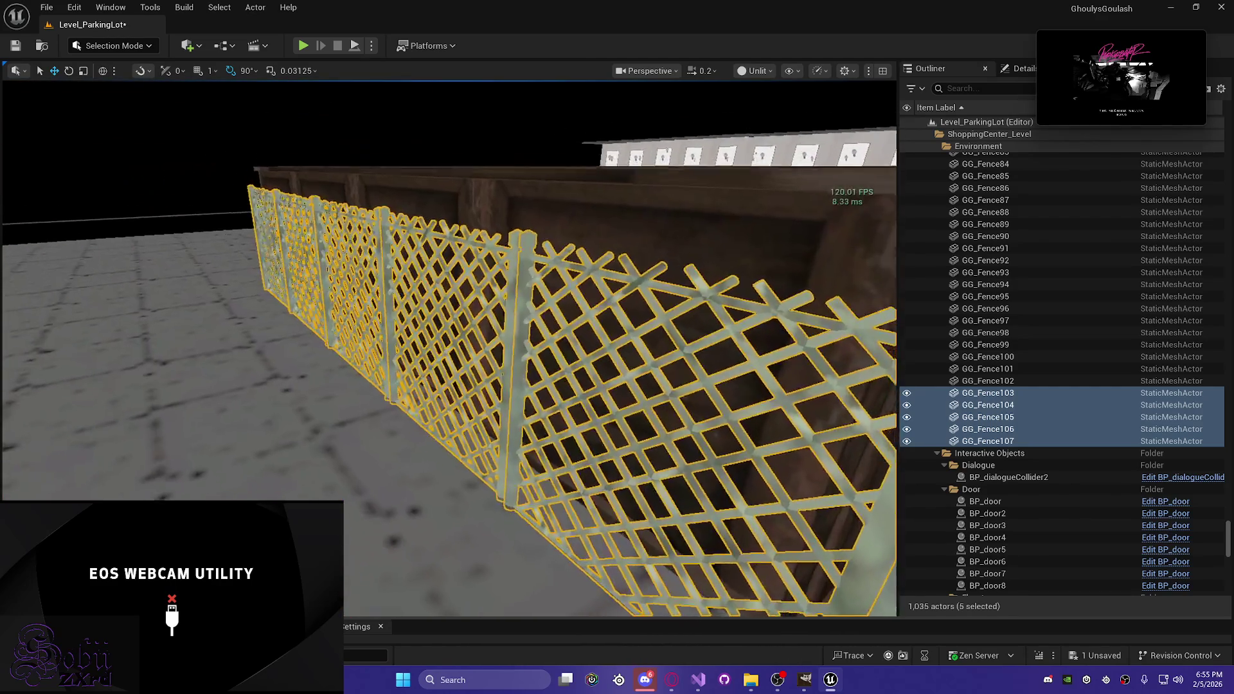
Step: Check the new panels in Lit view, save, then select panel GG_Fence106
key(alt+4)
key(f)
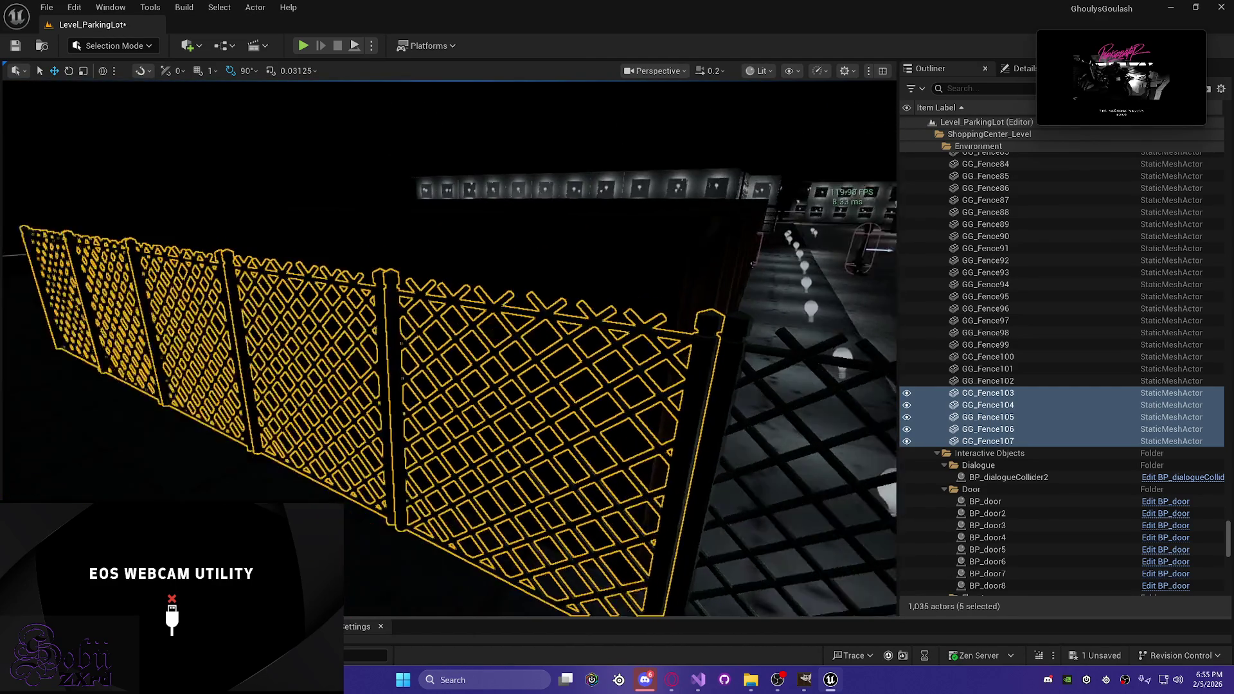
key(alt+3)
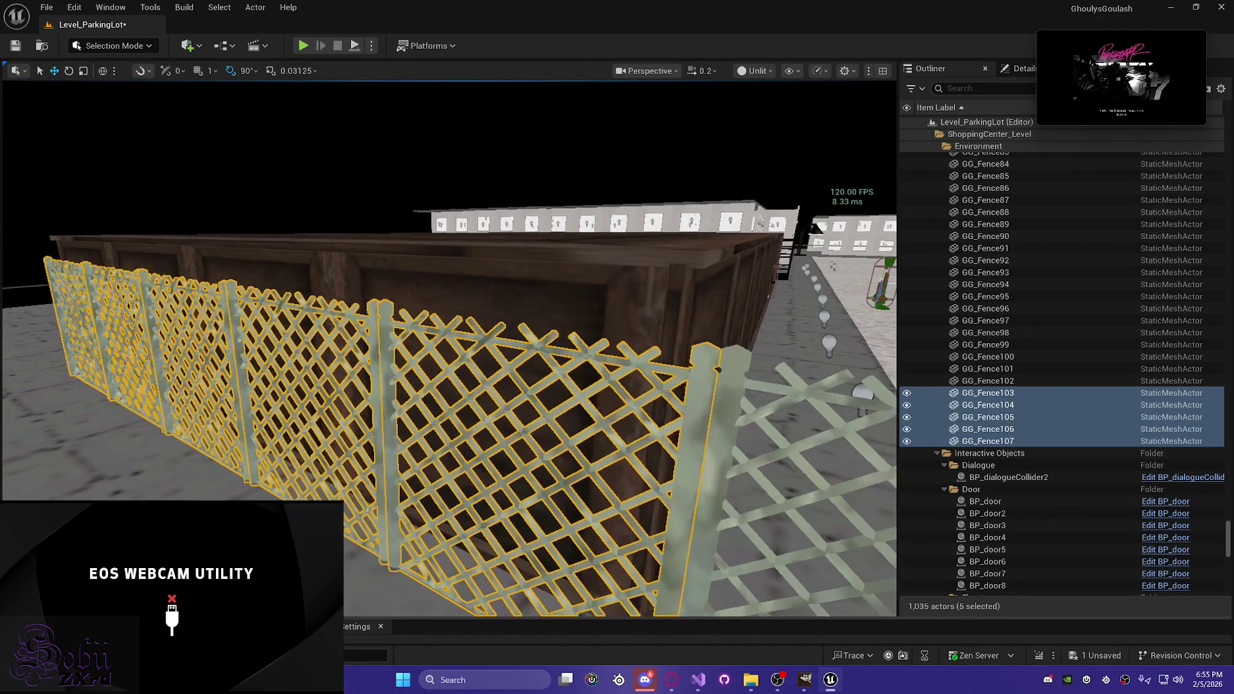
key(ctrl+s)
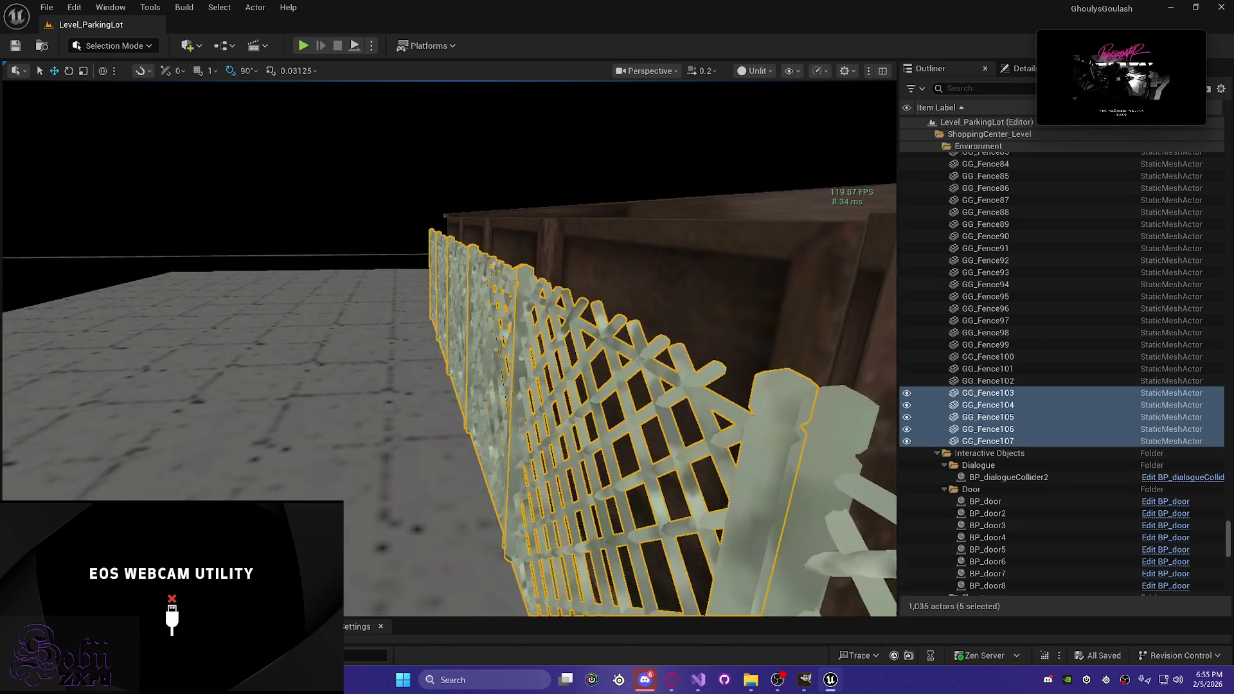
key(a)
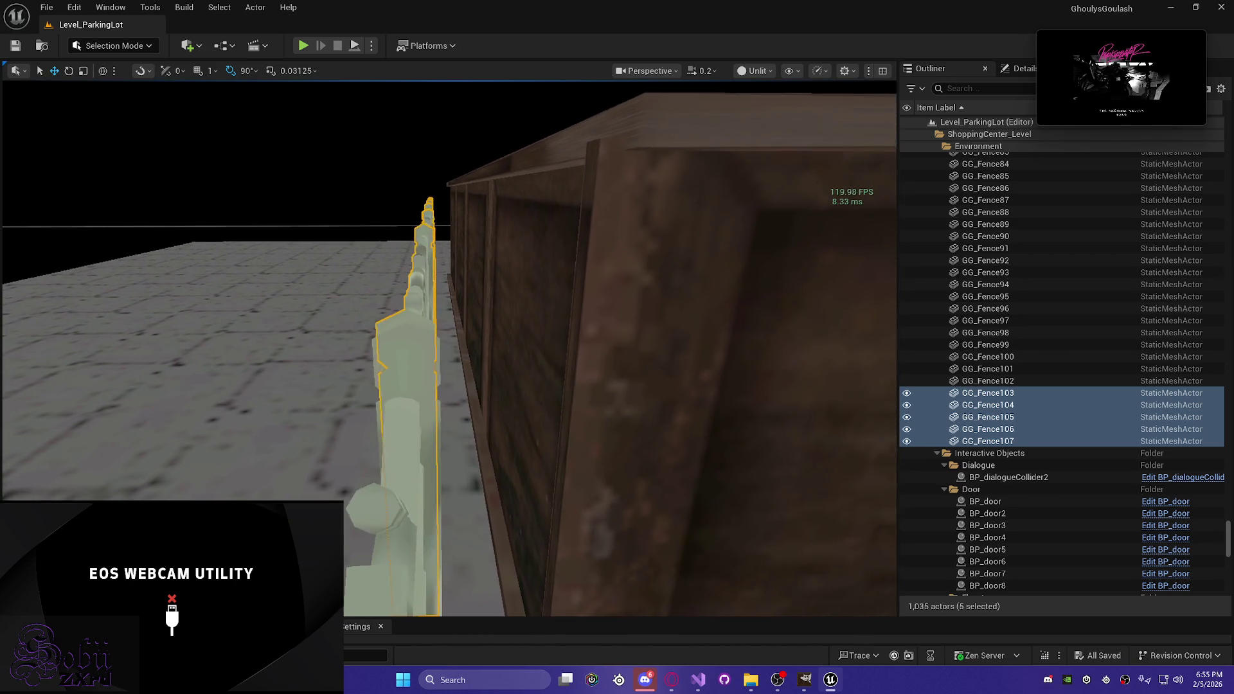
scroll(450, 347, up, 1)
key(Escape)
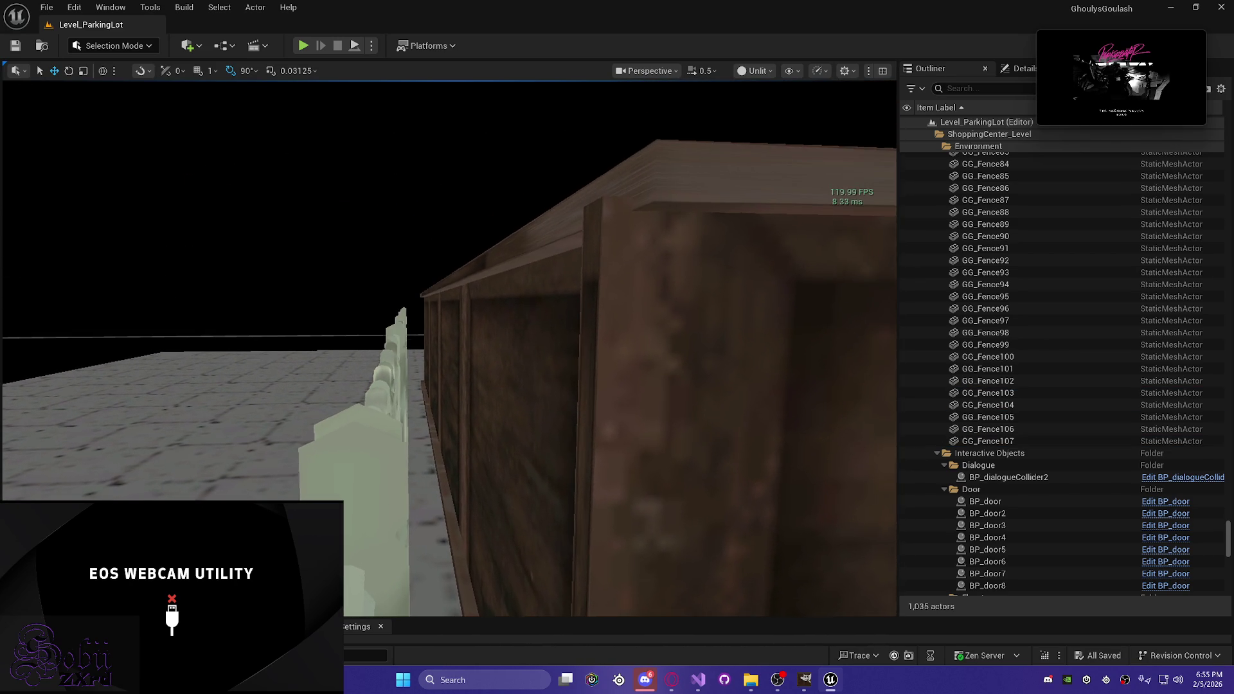
scroll(450, 347, up, 1)
key(a)
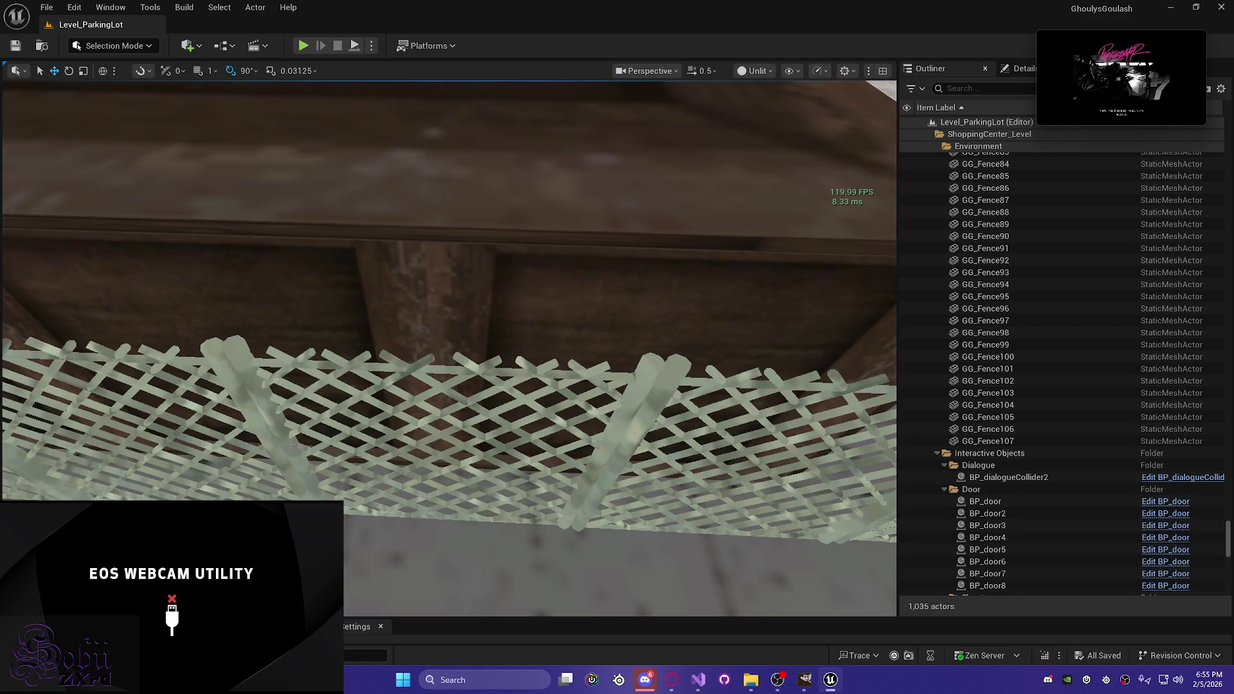
click(492, 471)
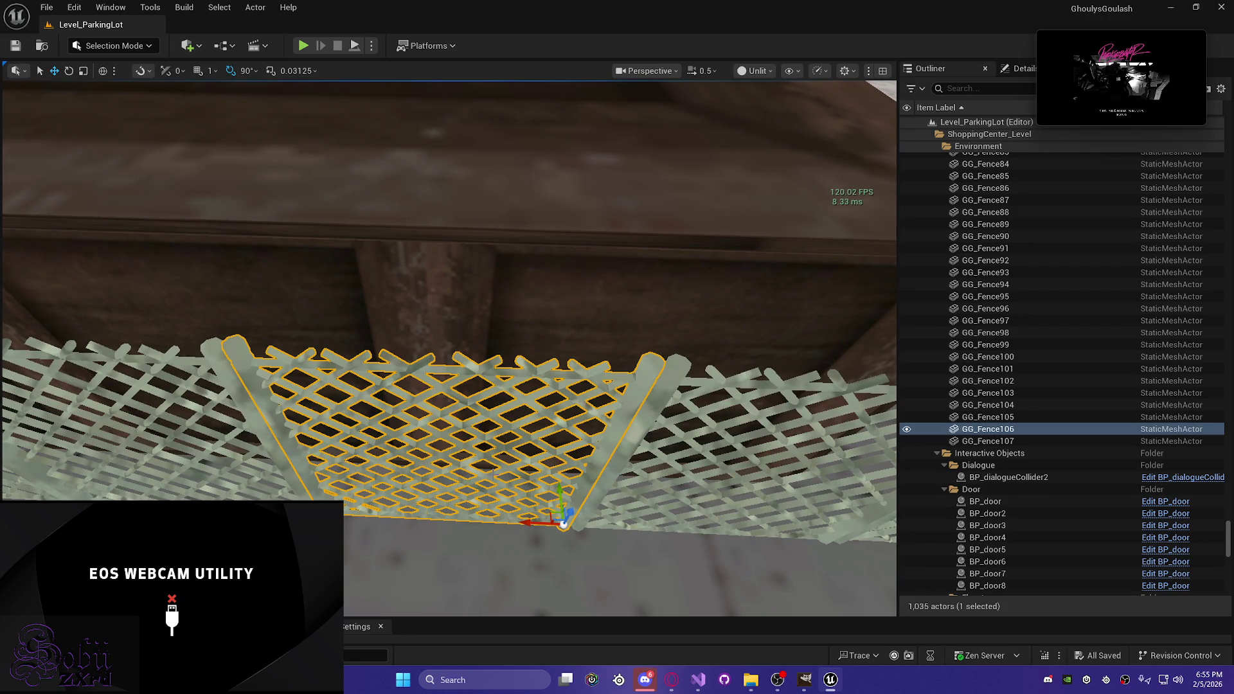
Step: Duplicate GG_Fence106, rotate the copy 90°, scale it shorter, and save
key(ctrl+d)
key(e)
drag(618, 536, 604, 482)
drag(509, 553, 509, 553)
key(r)
mouse_move(559, 493)
mouse_down()
mouse_move(560, 514)
mouse_move(549, 431)
mouse_move(527, 418)
mouse_move(430, 430)
mouse_move(561, 487)
mouse_move(473, 523)
mouse_up()
key(ctrl+s)
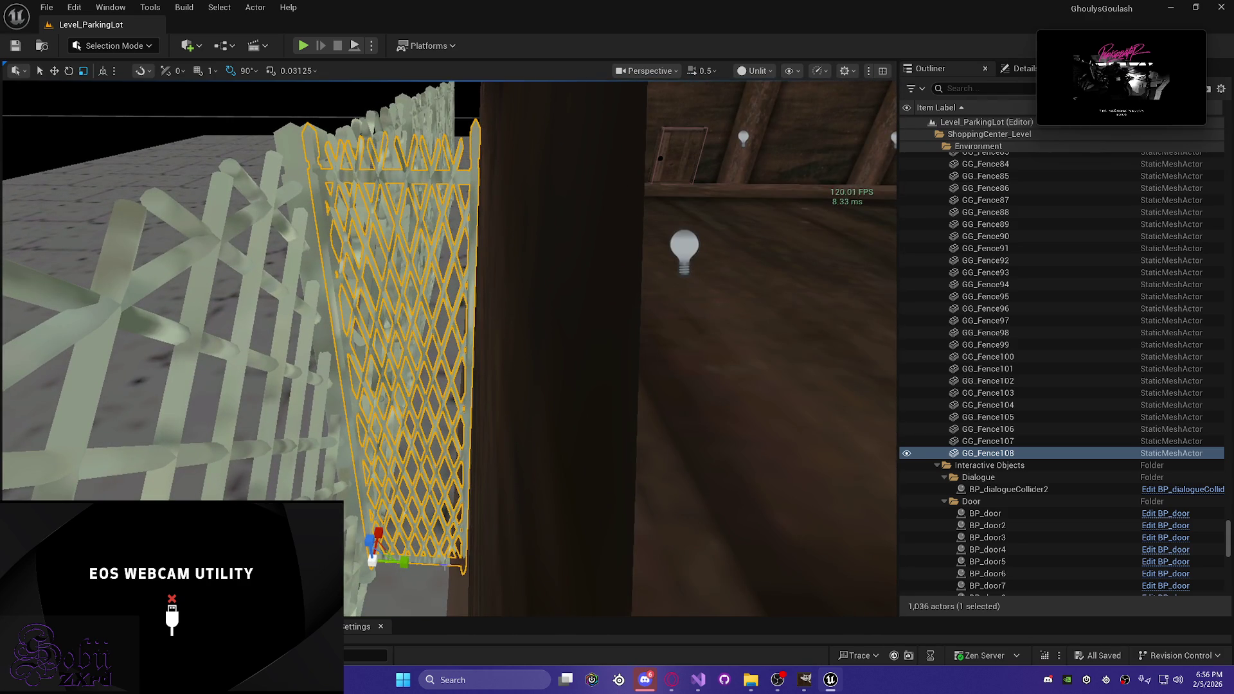
Step: Nudge the new panel GG_Fence108 into the gap and save the level
drag(407, 565, 406, 565)
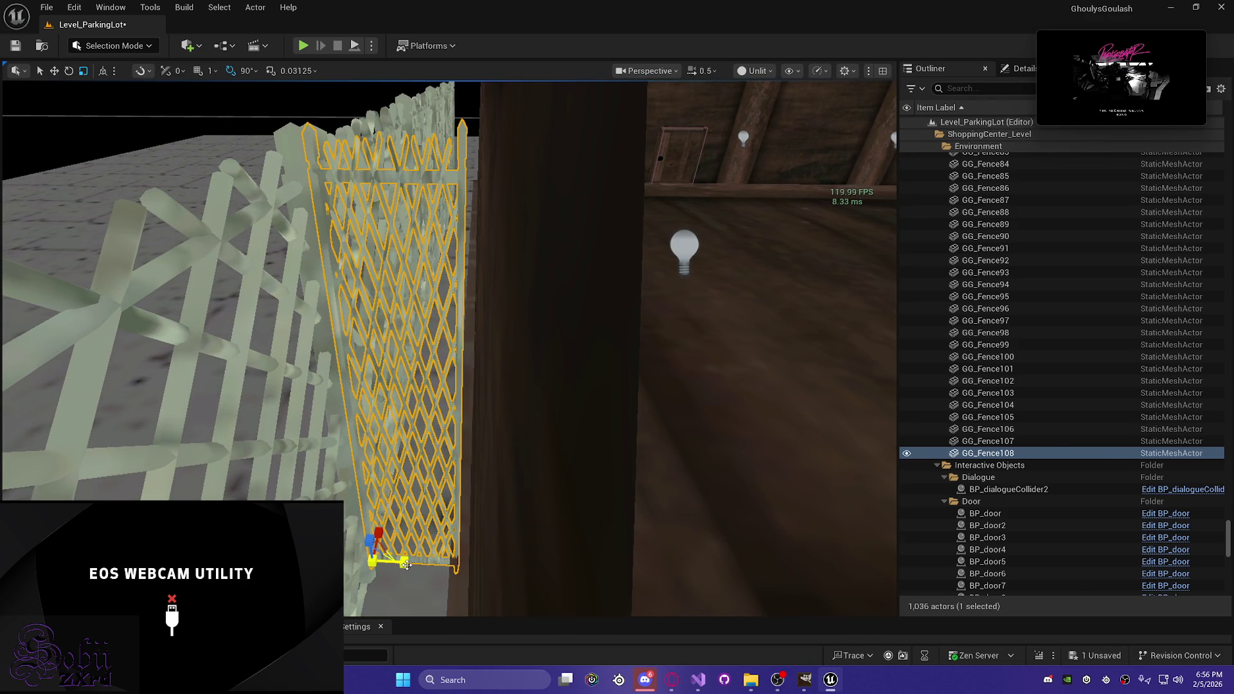
click(408, 565)
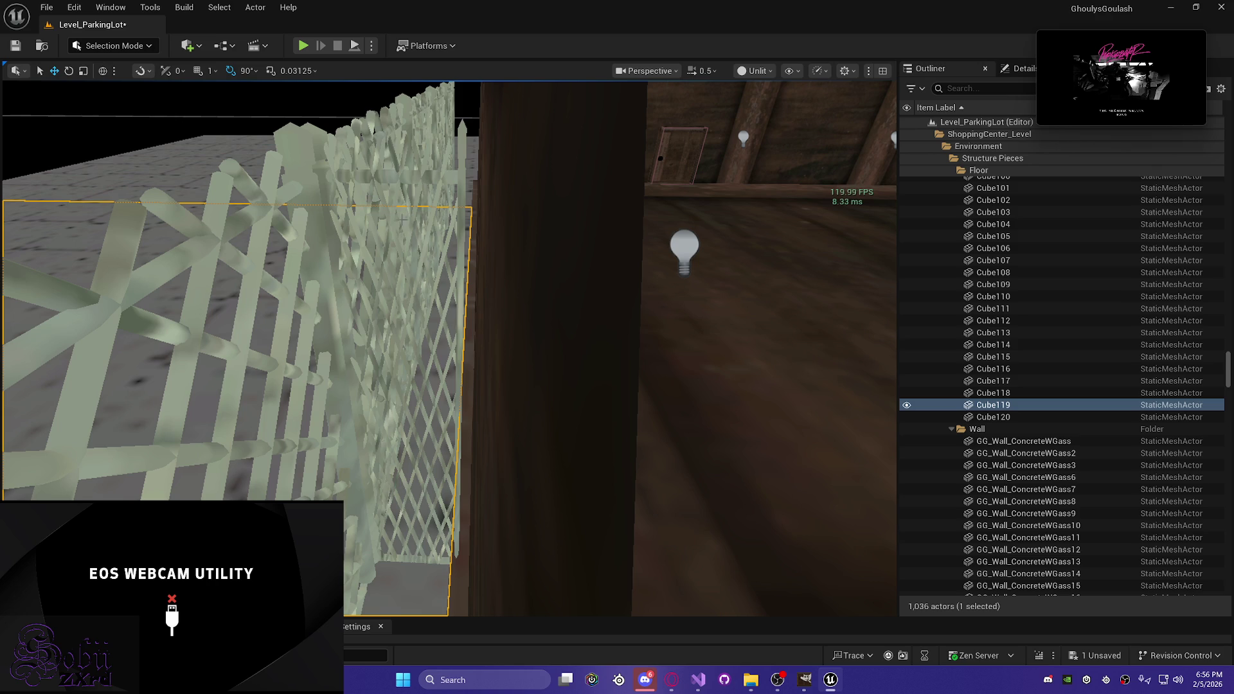
click(405, 174)
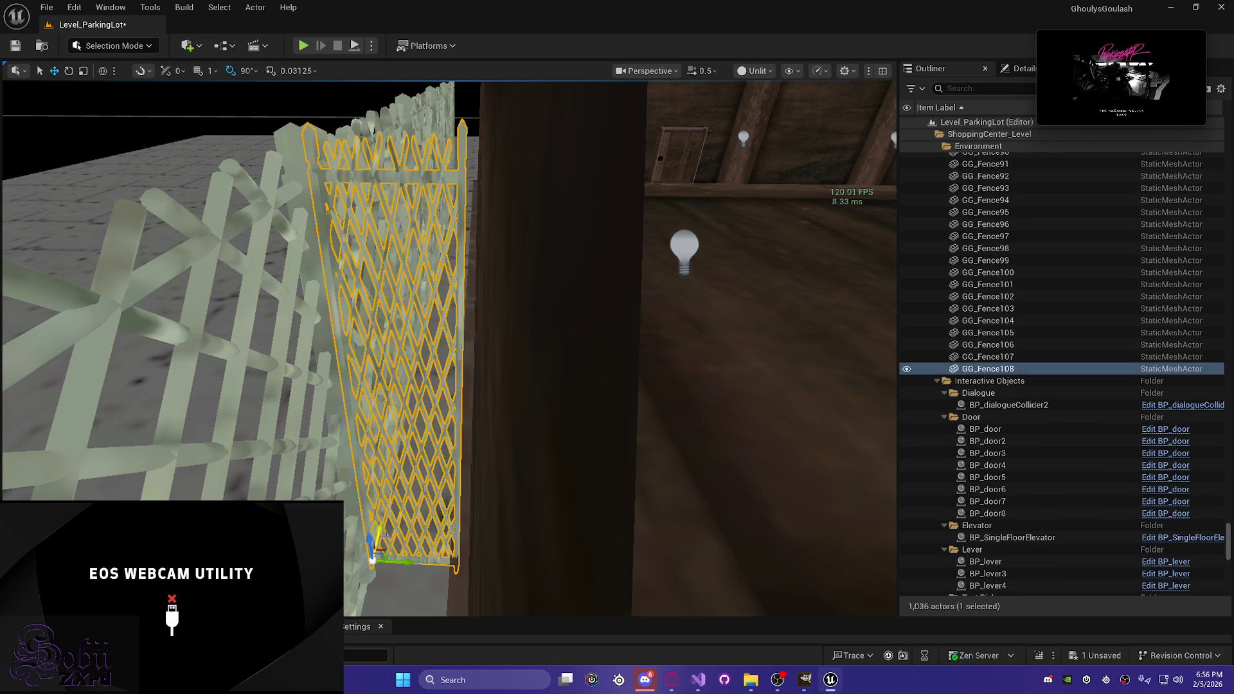
drag(412, 564, 419, 563)
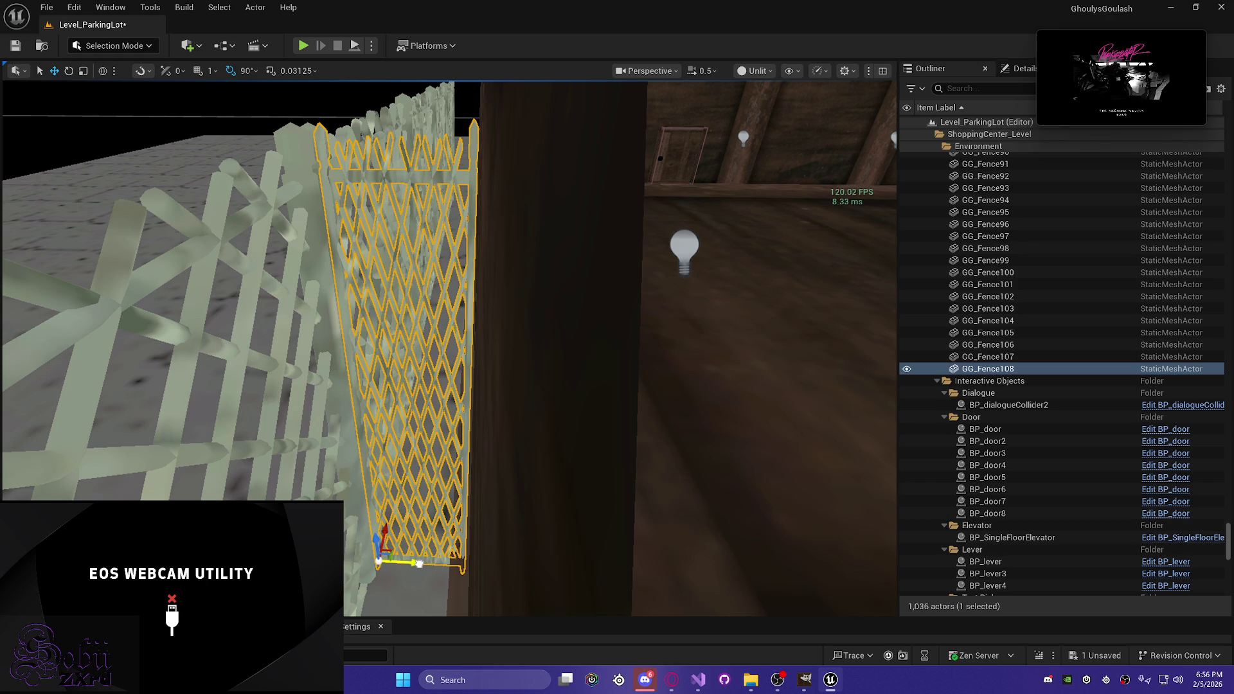
drag(411, 559, 408, 544)
key(ctrl+s)
Step: Fly up for an overhead view, switch to Lit, deselect, and start play-testing the level
mouse_move(403, 486)
mouse_down()
mouse_move(386, 450)
mouse_move(282, 462)
mouse_move(397, 494)
mouse_move(397, 507)
mouse_move(397, 482)
mouse_move(366, 501)
mouse_move(384, 500)
mouse_up()
scroll(360, 453, up, 2)
key(alt+4)
key(Escape)
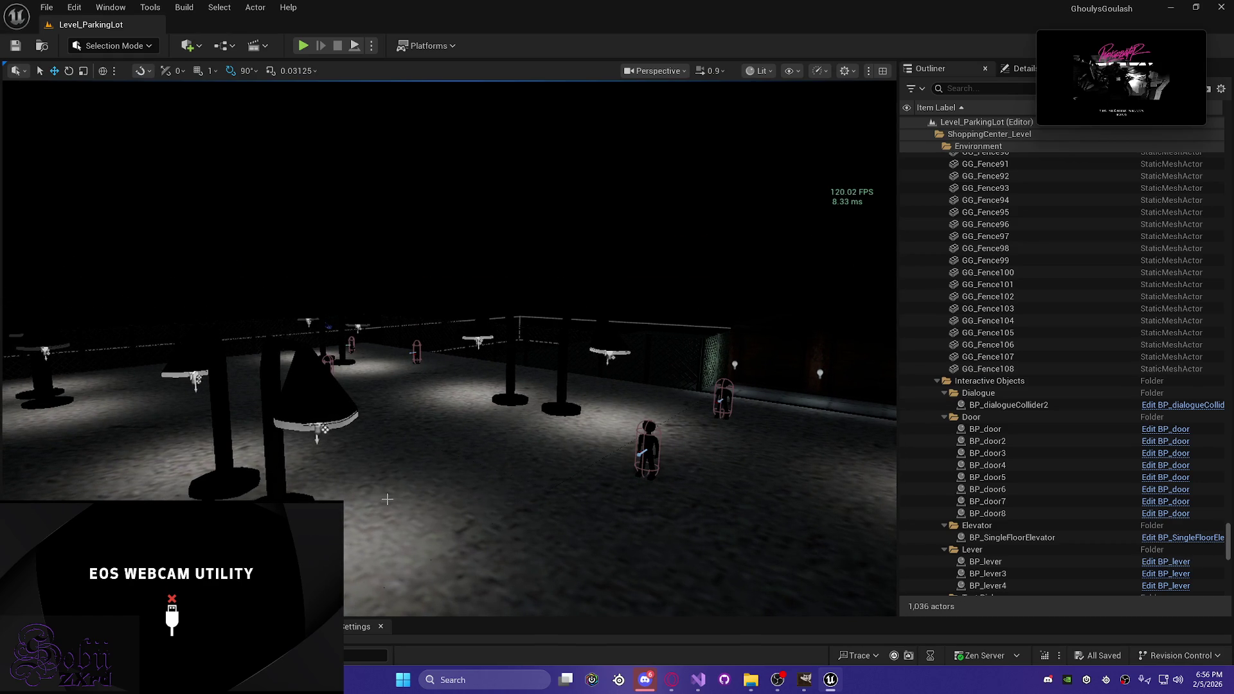
key(alt+p)
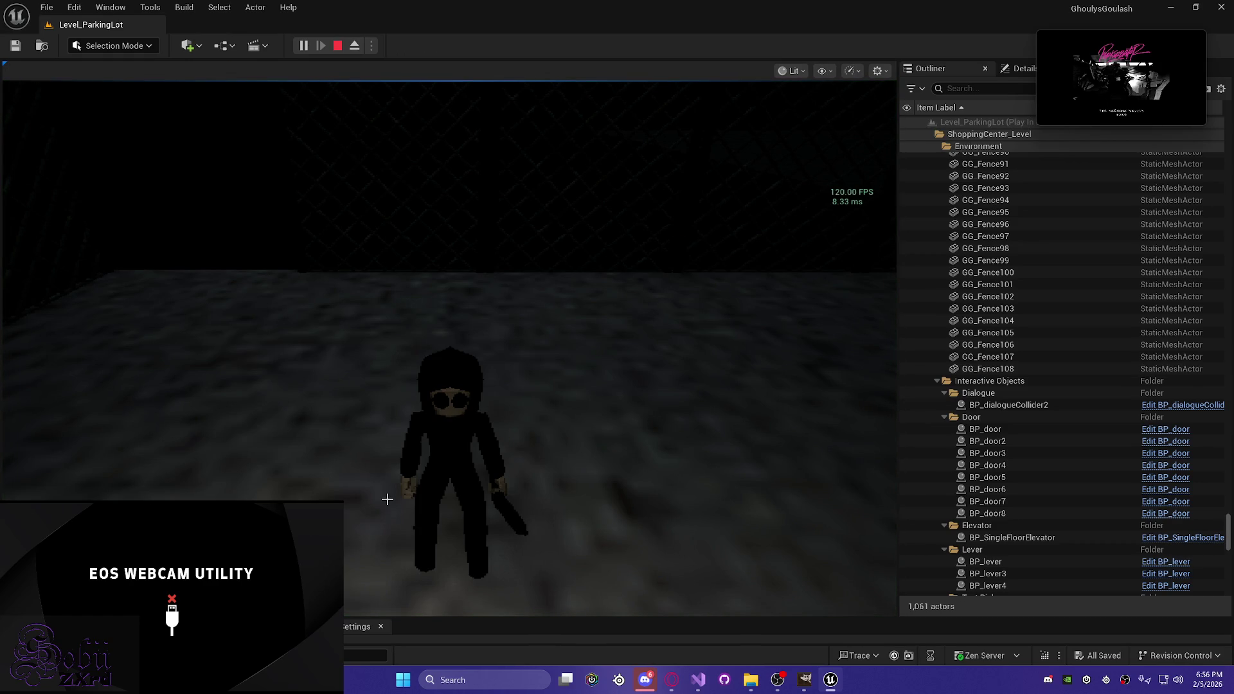
click(387, 499)
key(d)
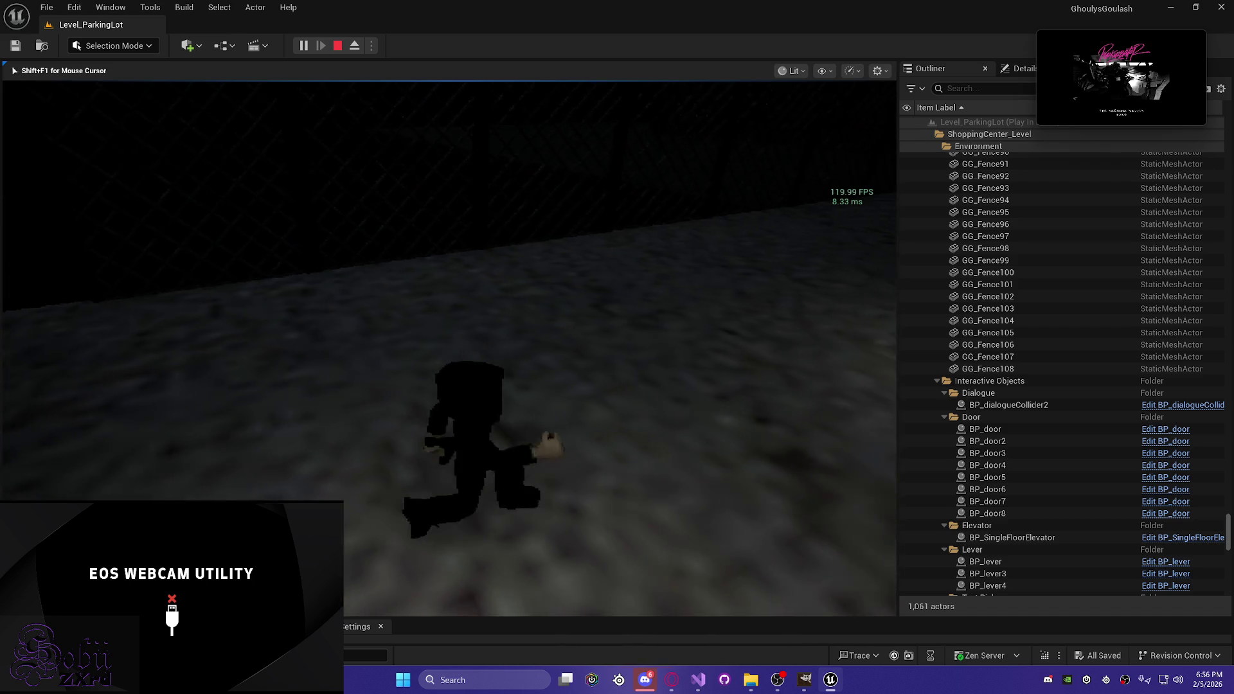
key(w)
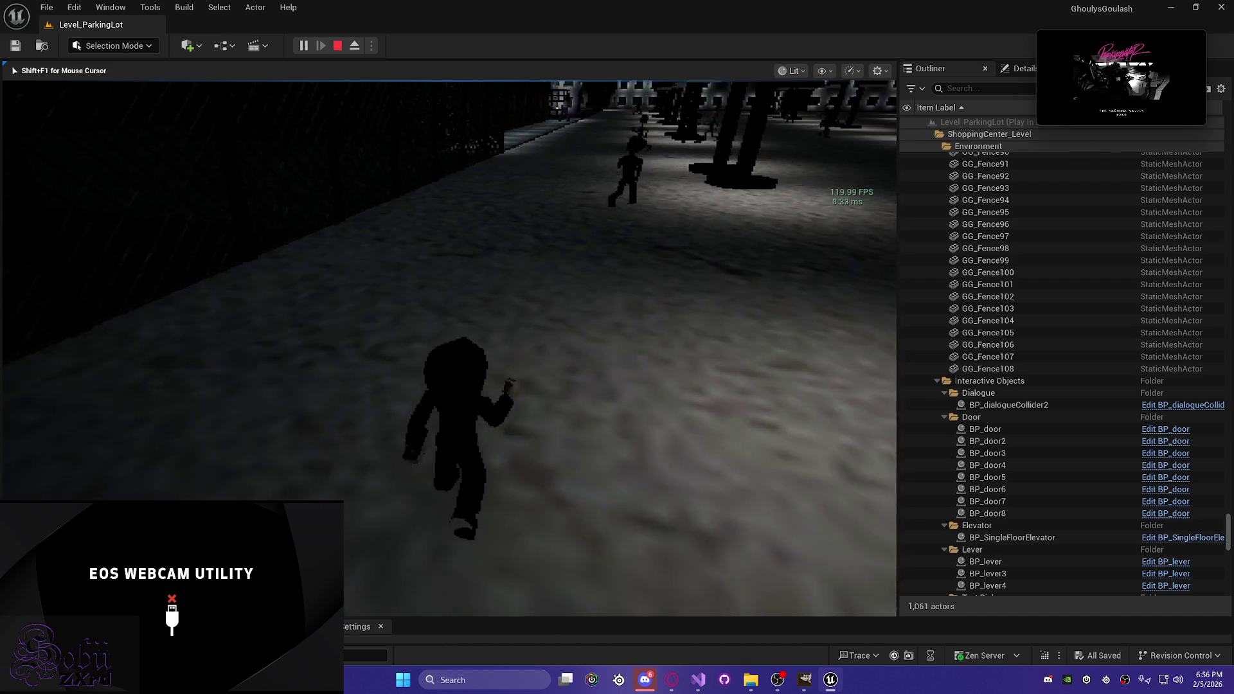
key(w)
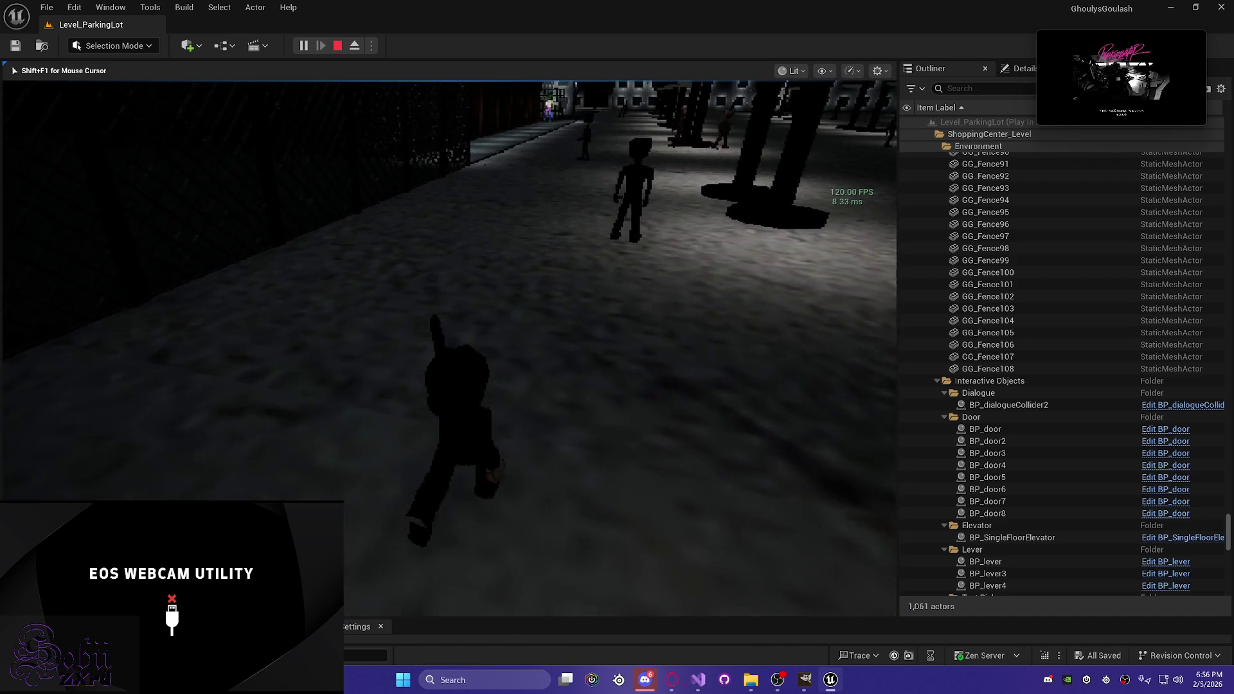
key(f)
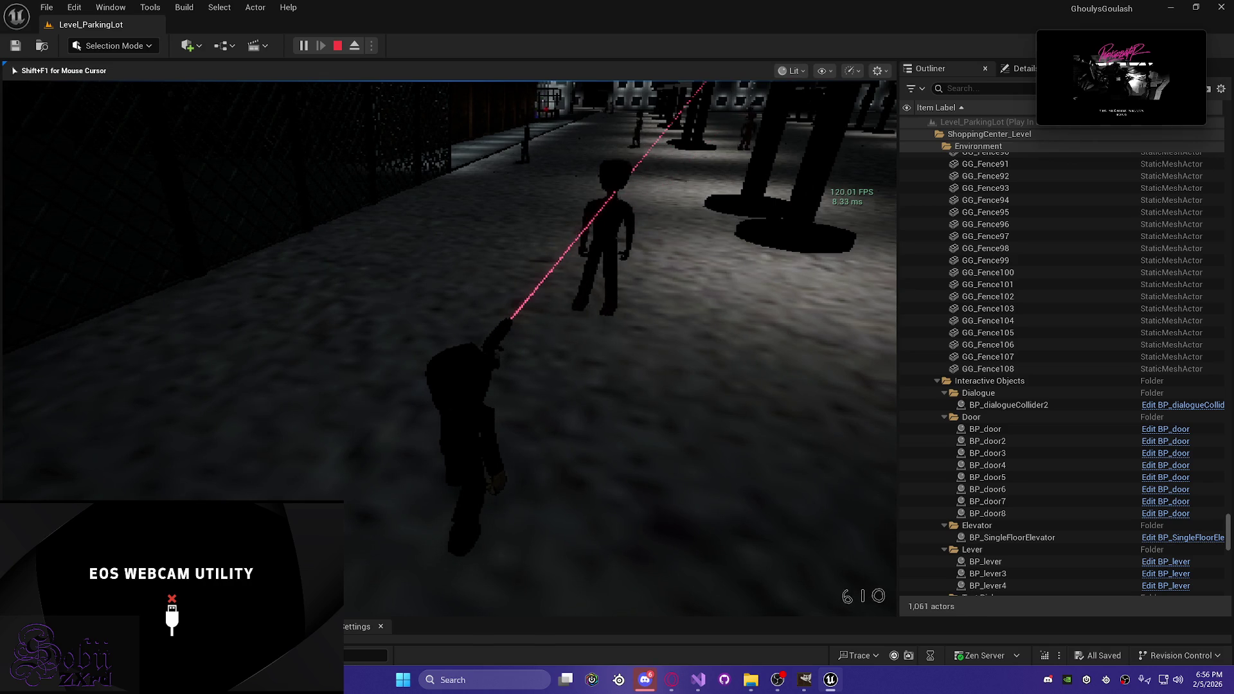
key(w)
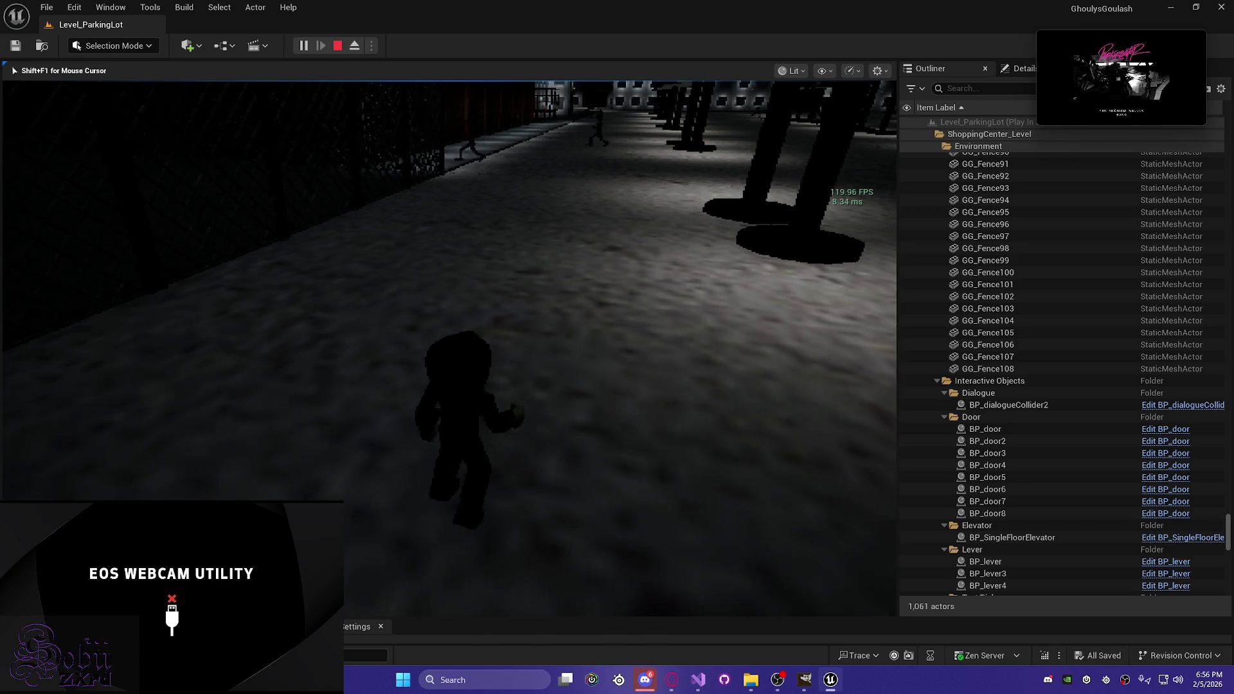
key(a)
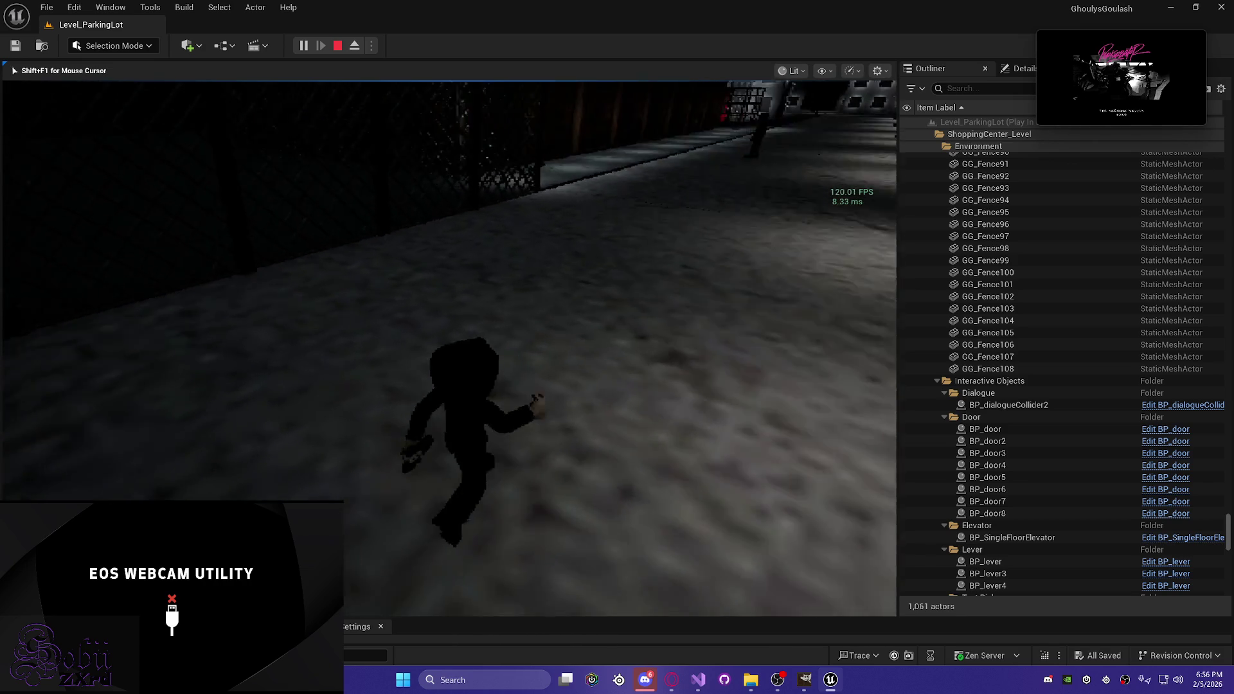
key(d)
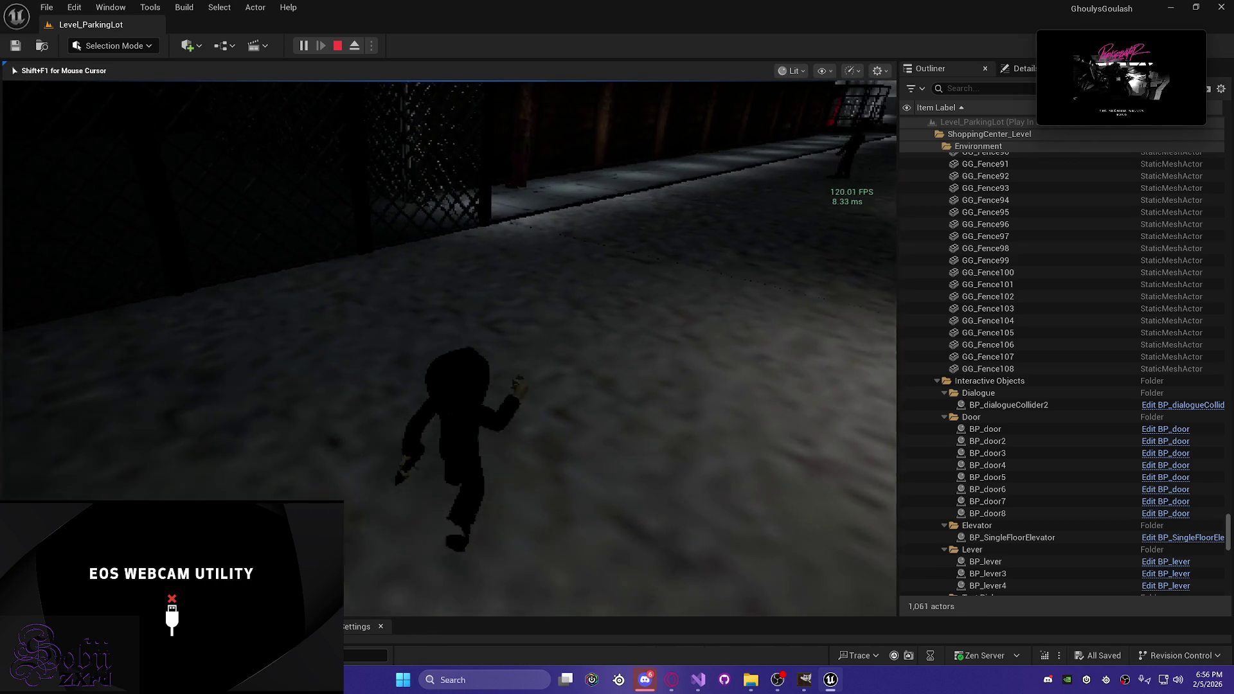
key(w)
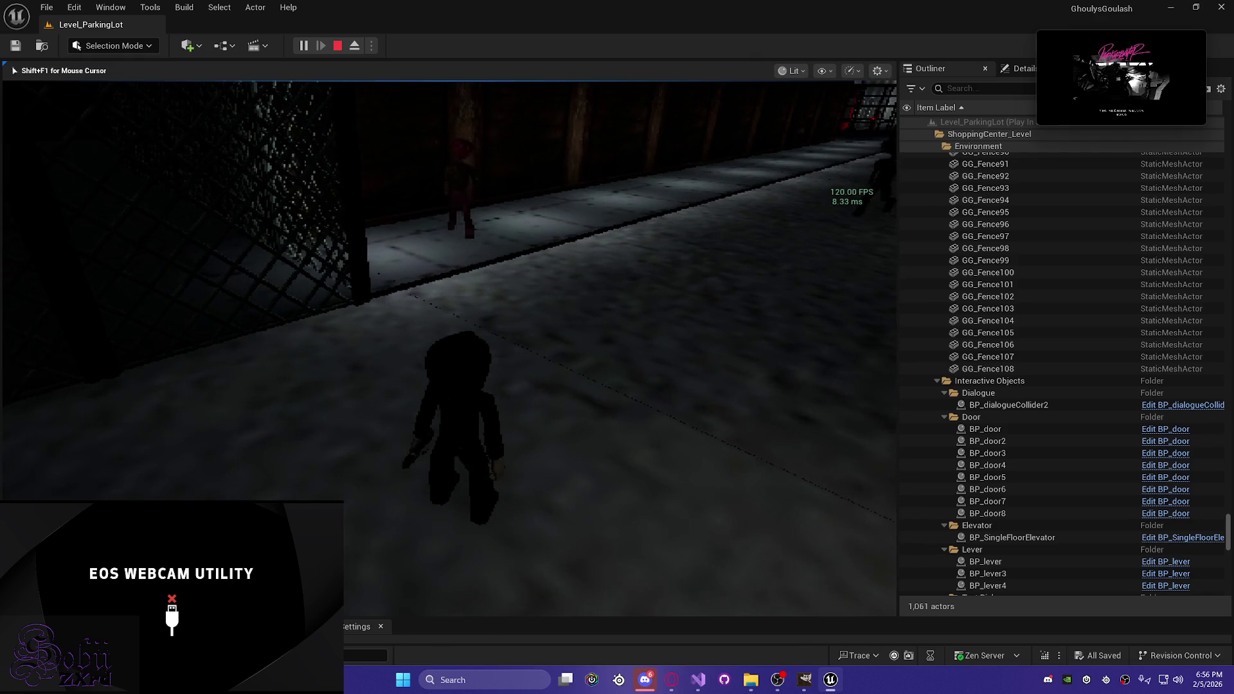
key(q)
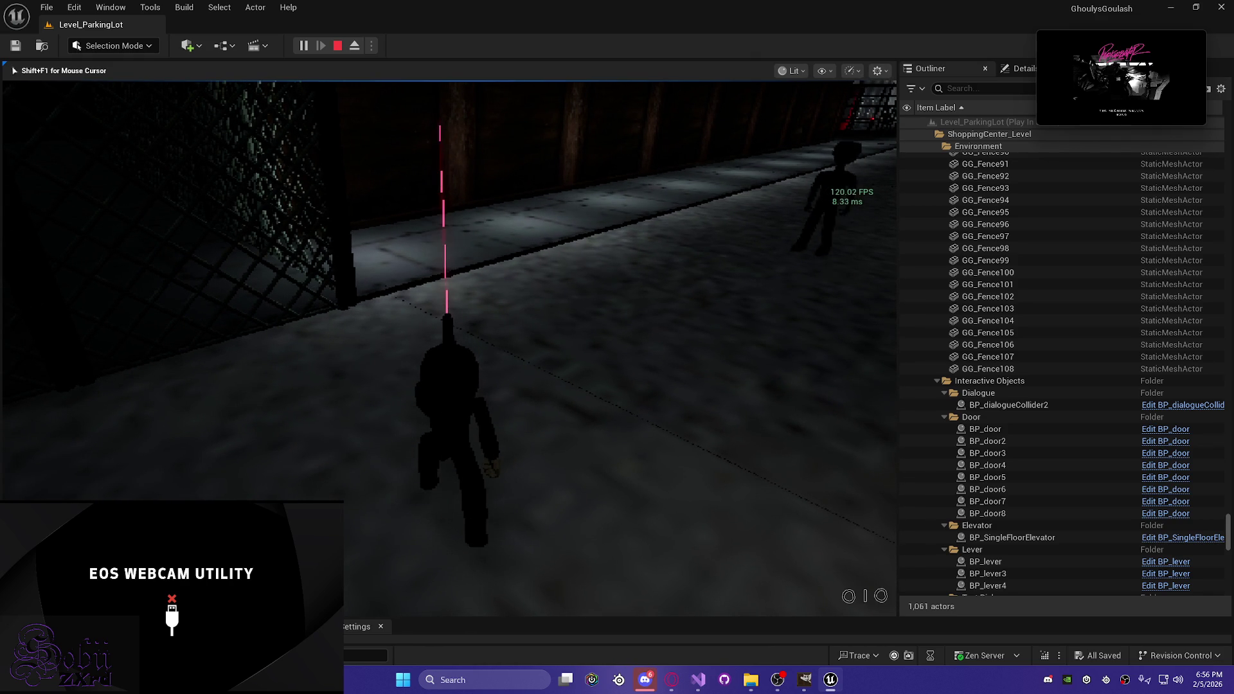
key(q)
key(q)
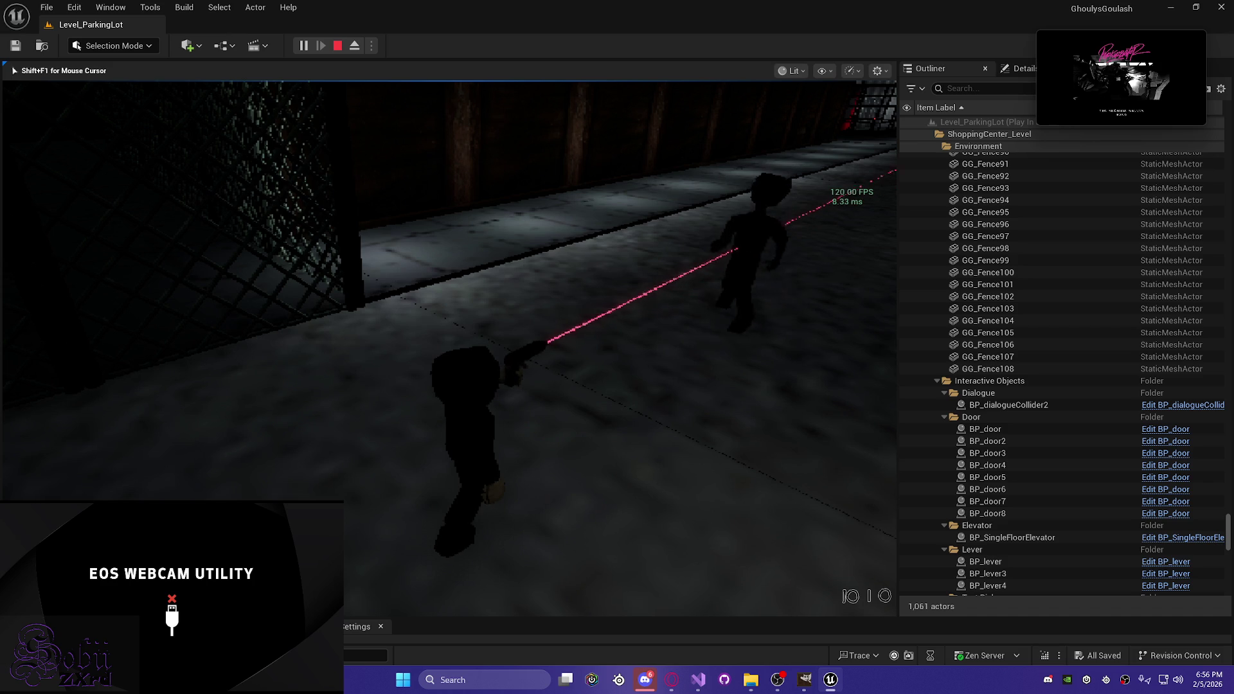
key(q)
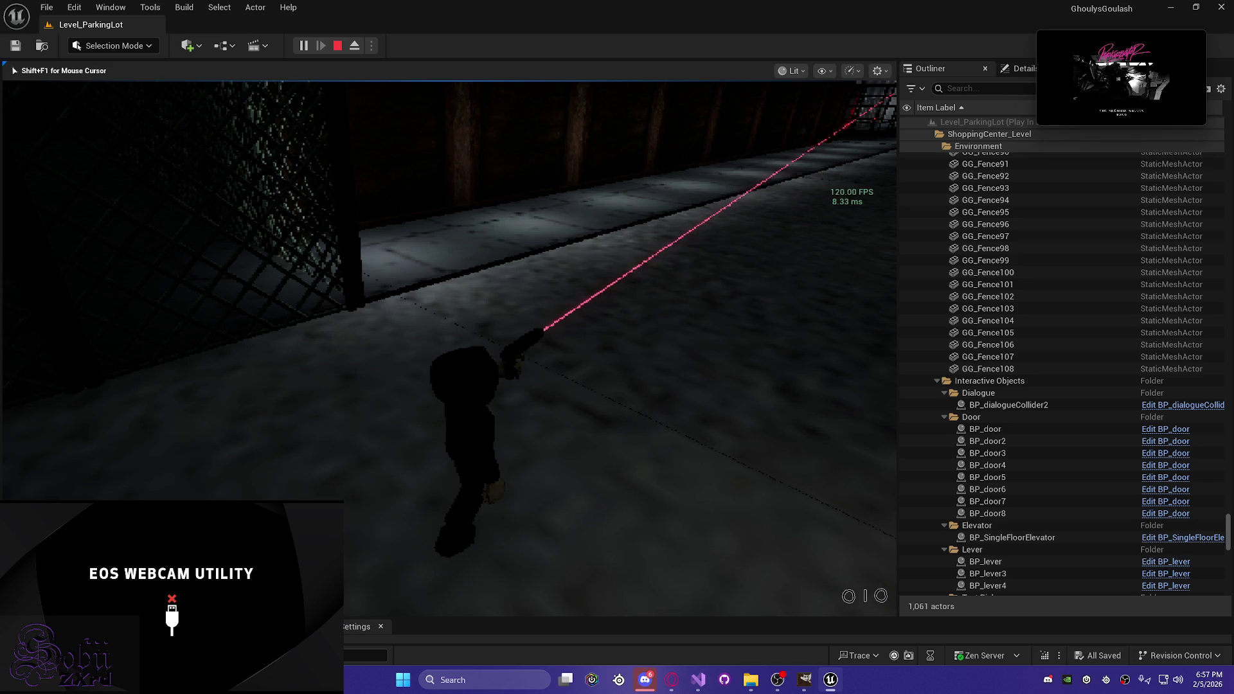
key(w)
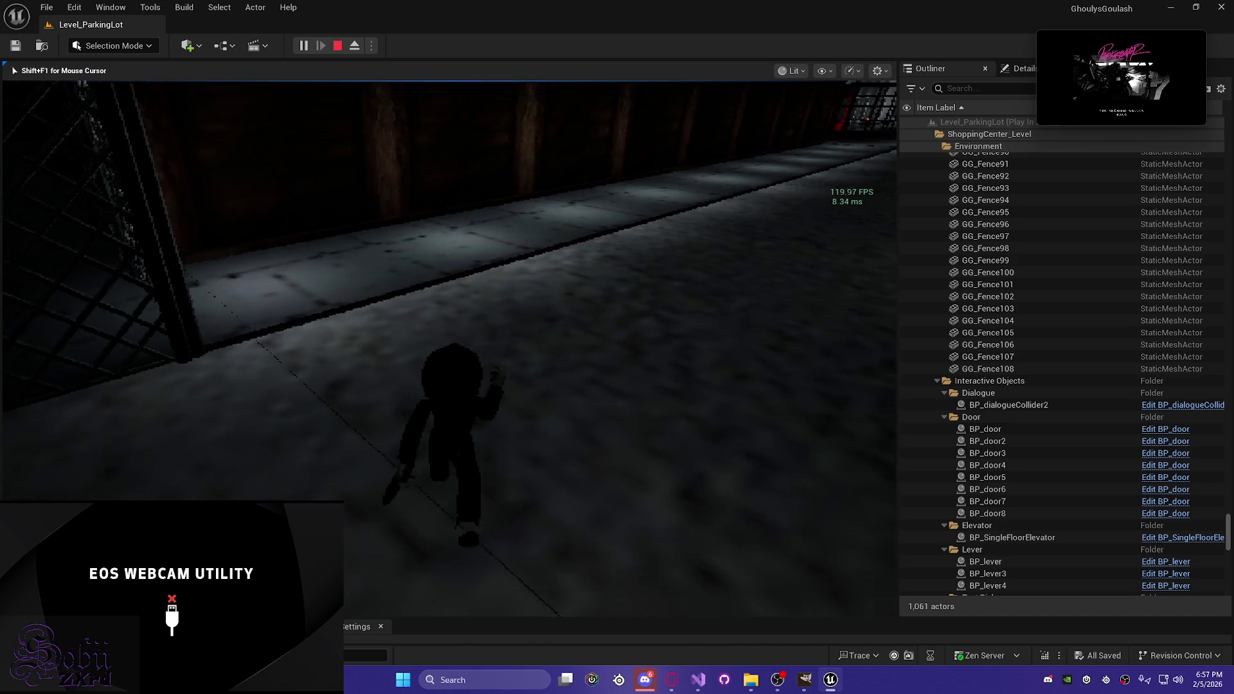
key(a)
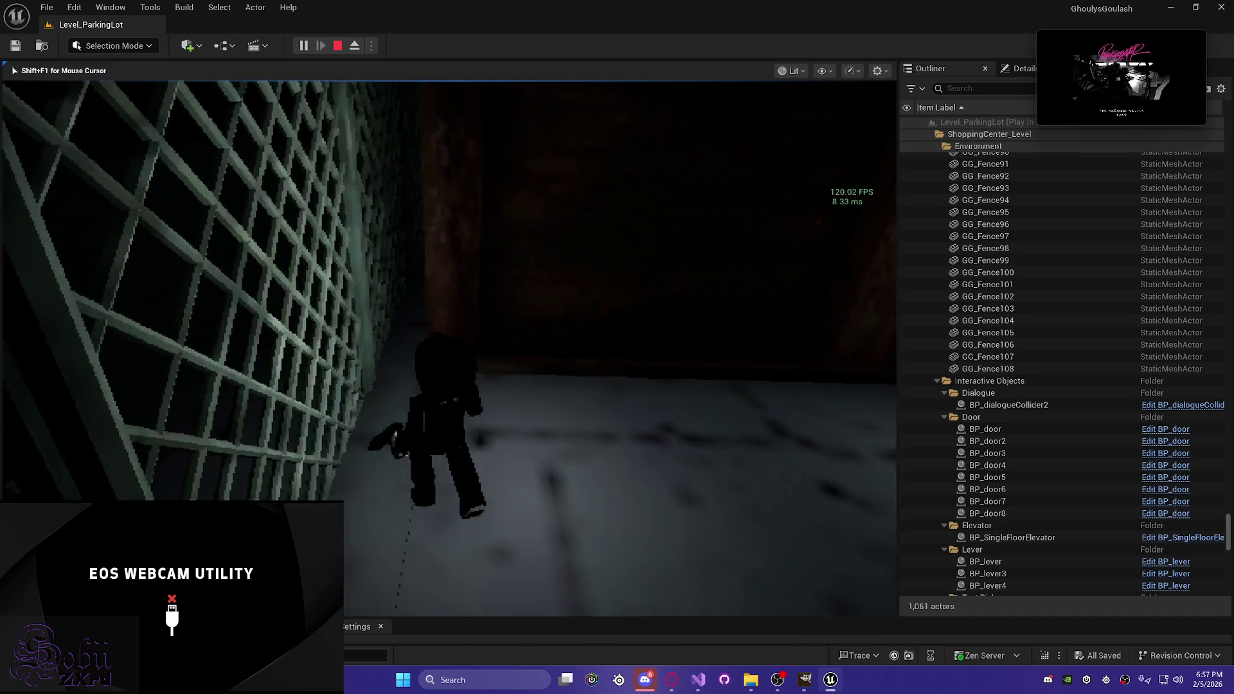
key(w)
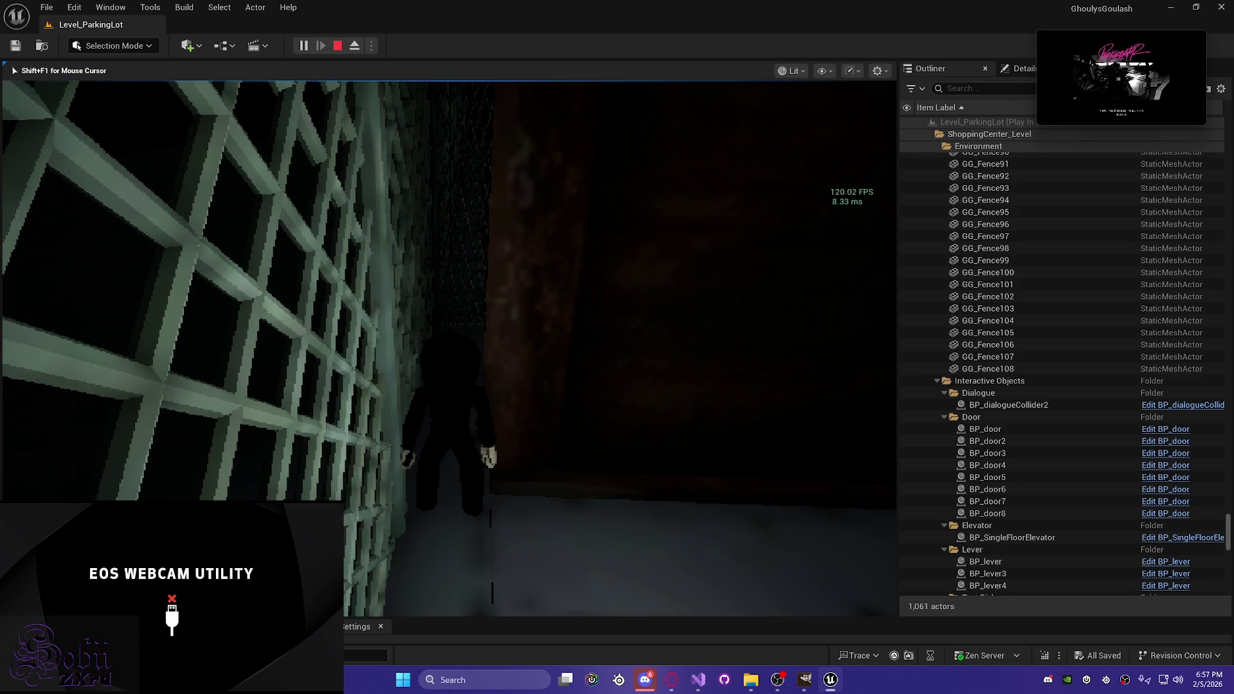
key(Escape)
mouse_move(351, 470)
mouse_down()
mouse_move(584, 451)
mouse_move(584, 418)
mouse_move(350, 468)
mouse_up()
drag(430, 490, 430, 475)
drag(349, 434, 348, 434)
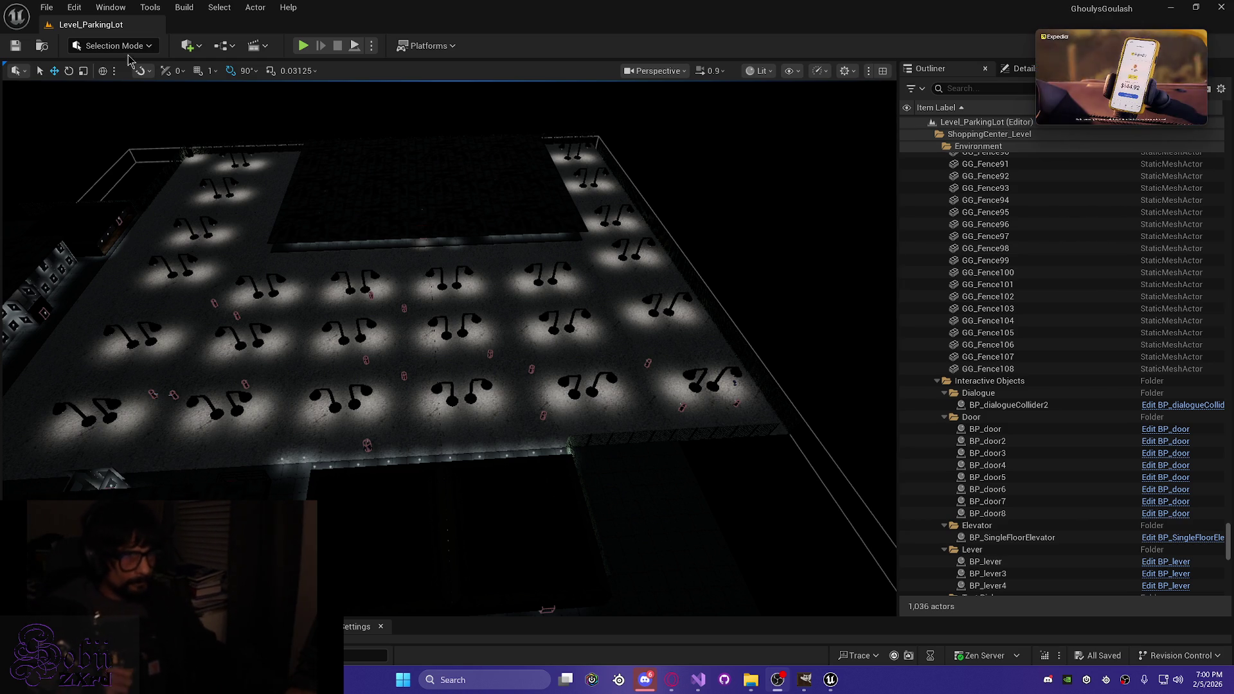
mouse_move(523, 309)
mouse_down()
mouse_move(385, 308)
mouse_move(547, 425)
mouse_move(726, 583)
mouse_move(739, 543)
mouse_move(514, 543)
mouse_move(578, 540)
mouse_move(540, 540)
mouse_move(520, 309)
mouse_move(466, 323)
mouse_up()
scroll(514, 543, down, 2)
scroll(524, 543, down, 1)
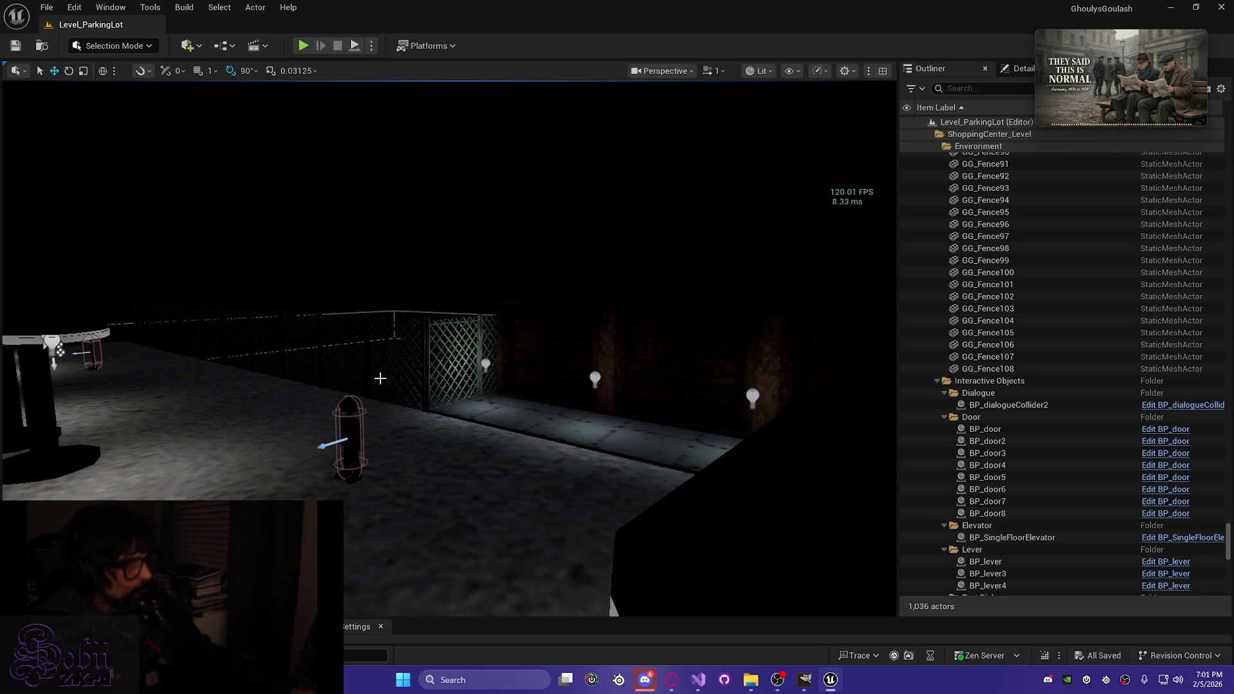
Step: Look around the door BP_door6, then fly to the lattice fence by the crate in Unlit view
mouse_move(441, 446)
mouse_down()
mouse_move(578, 434)
mouse_move(527, 386)
mouse_up()
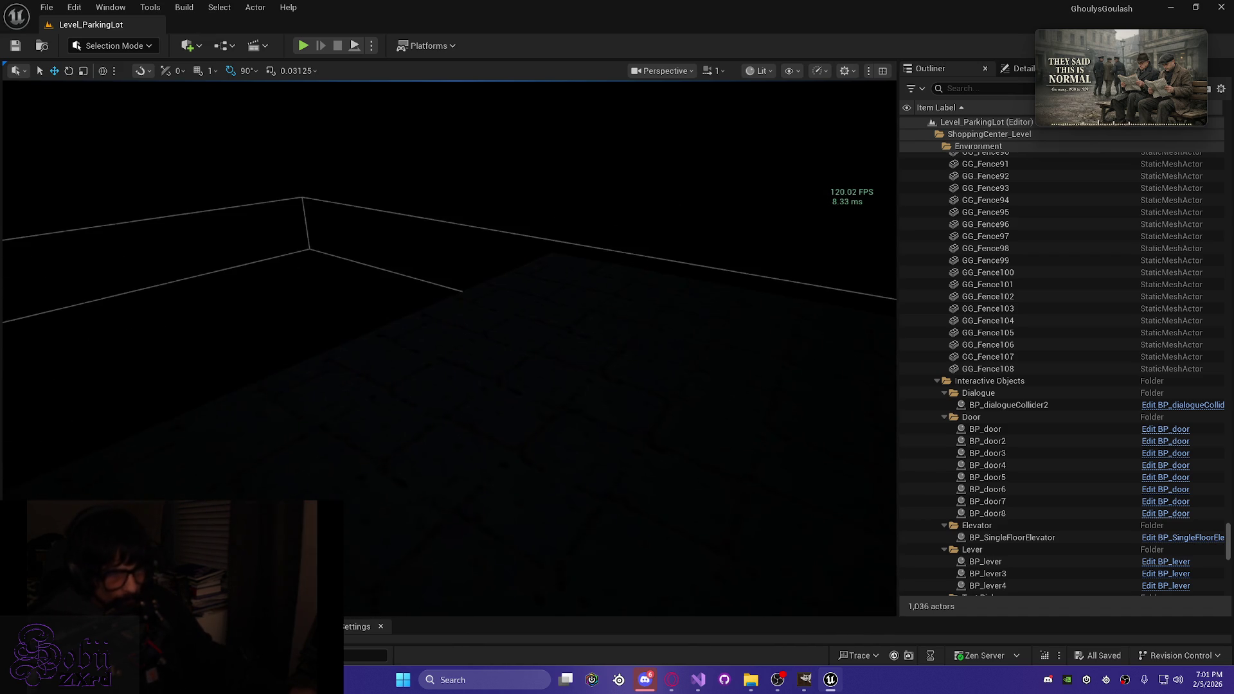
mouse_move(556, 289)
mouse_down()
mouse_move(536, 276)
mouse_move(565, 311)
mouse_up()
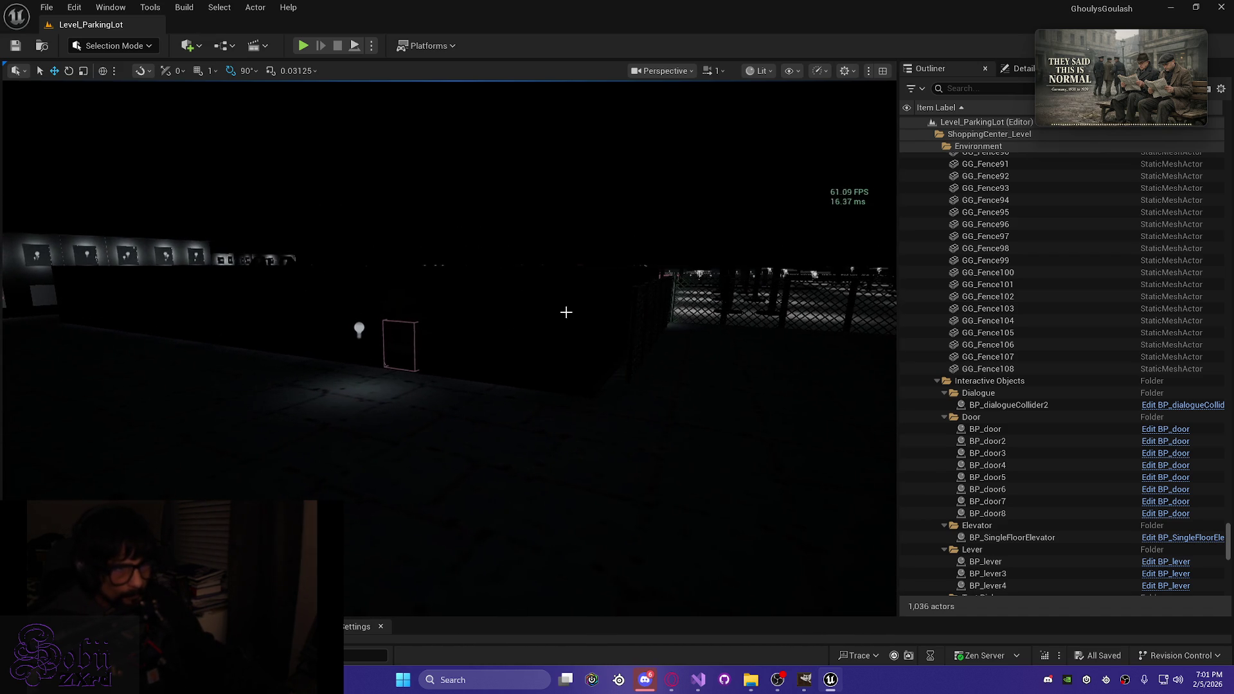
click(409, 343)
mouse_move(409, 343)
mouse_down()
mouse_move(437, 327)
mouse_move(273, 450)
mouse_up()
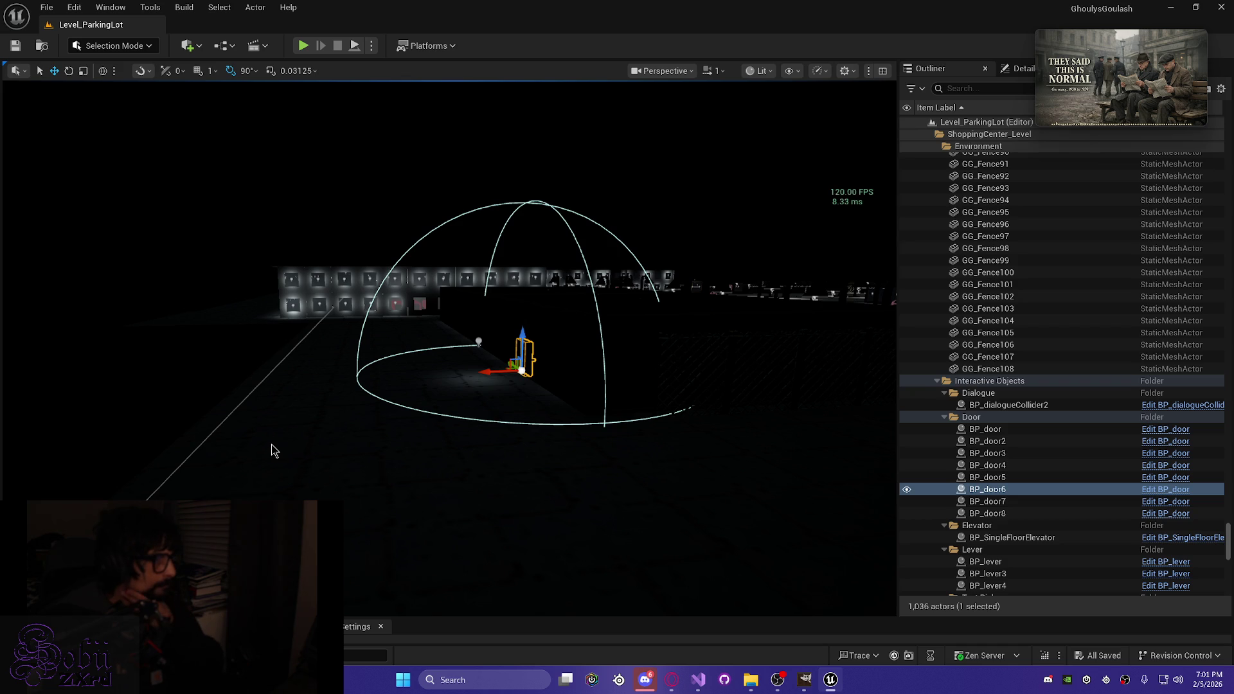
key(Escape)
drag(559, 435, 588, 289)
key(alt+3)
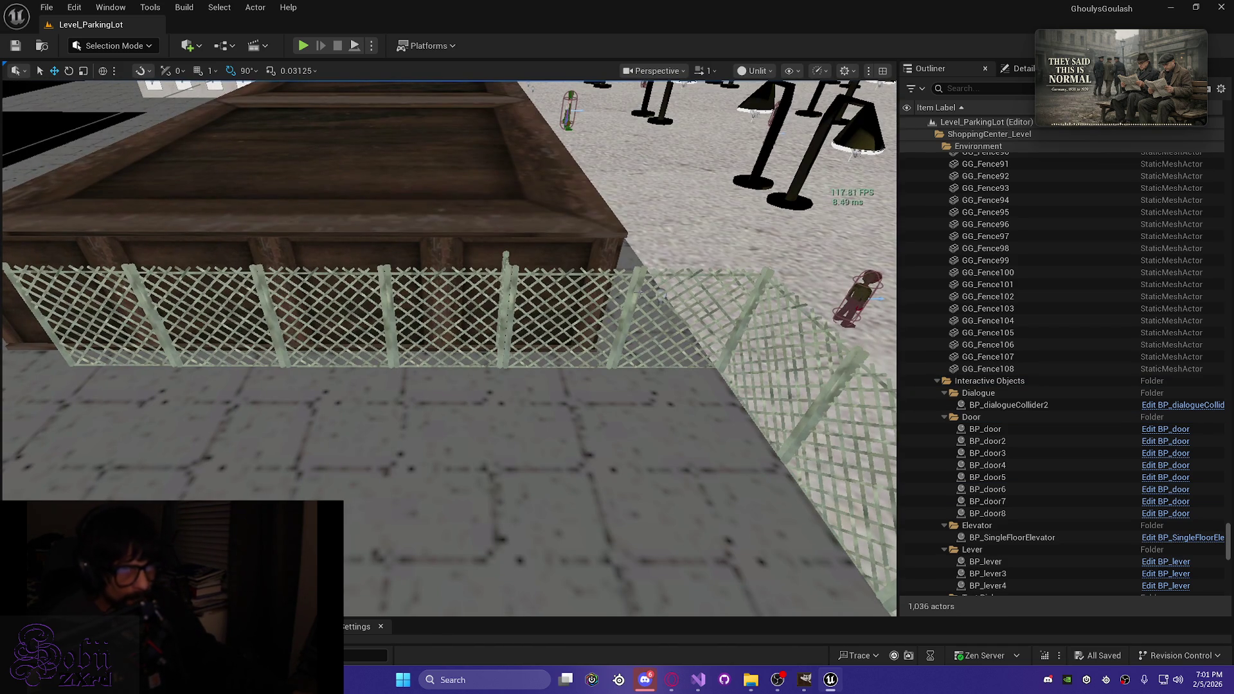
Step: Select fence panel GG_Fence100, clearing an accidental Cube78 pick
click(680, 328)
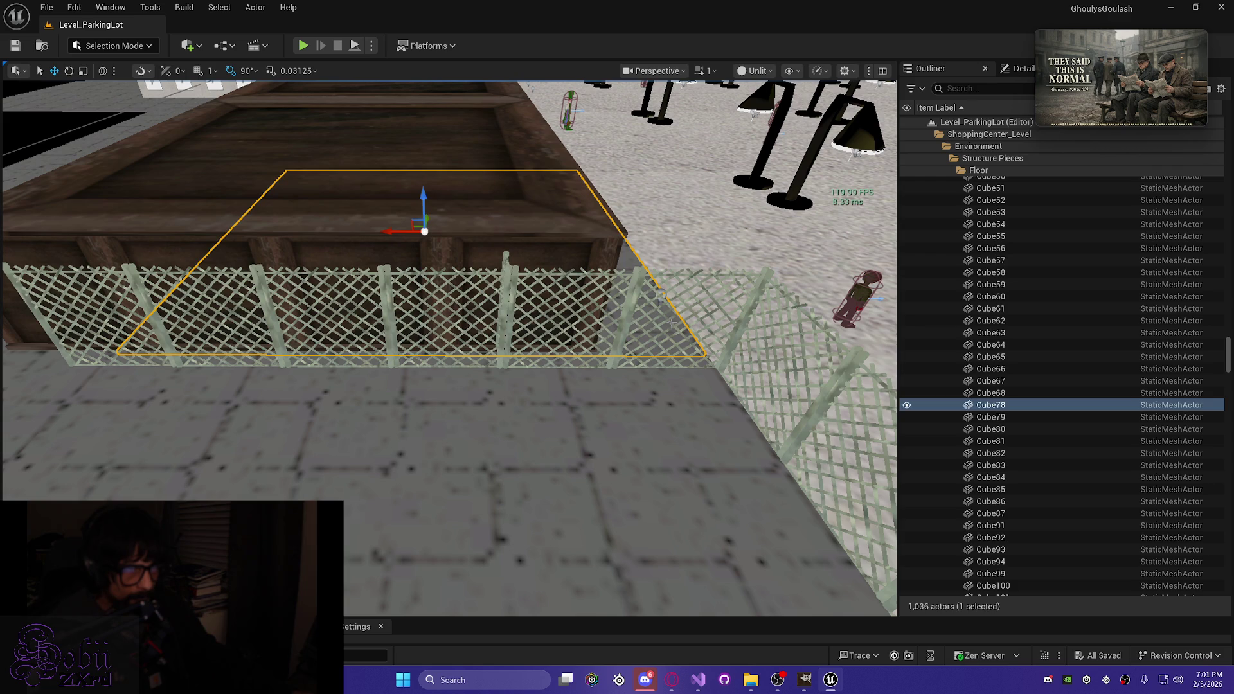
key(Escape)
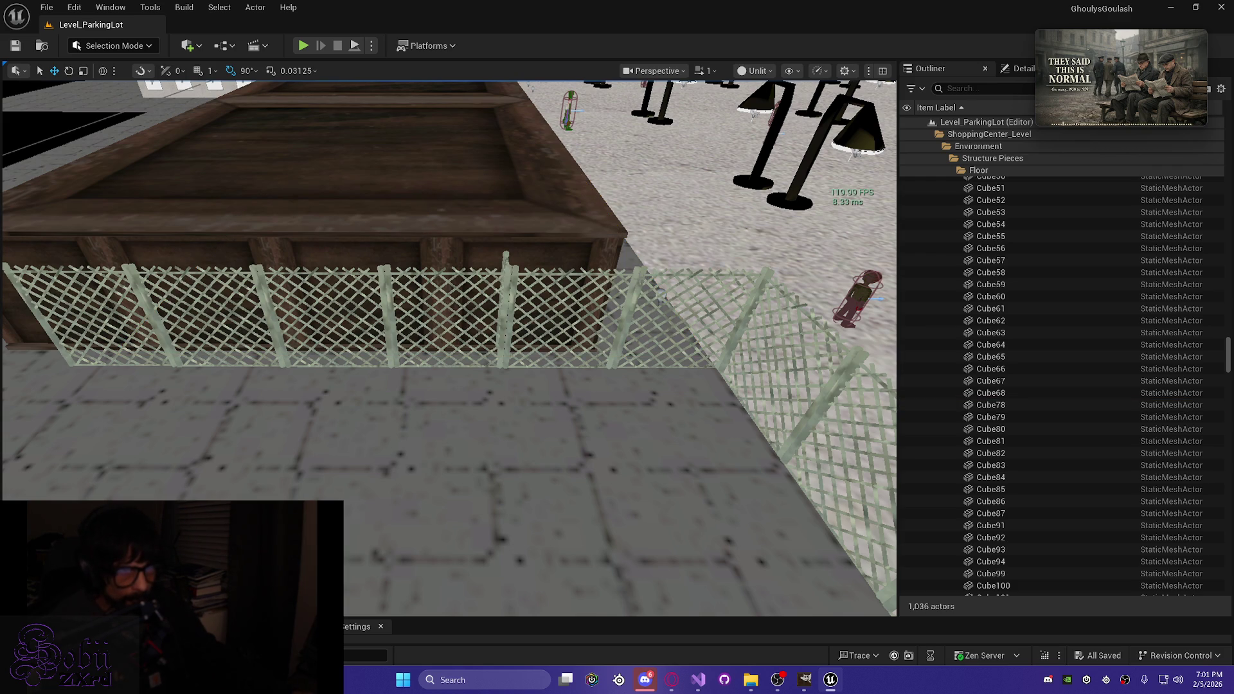
click(691, 318)
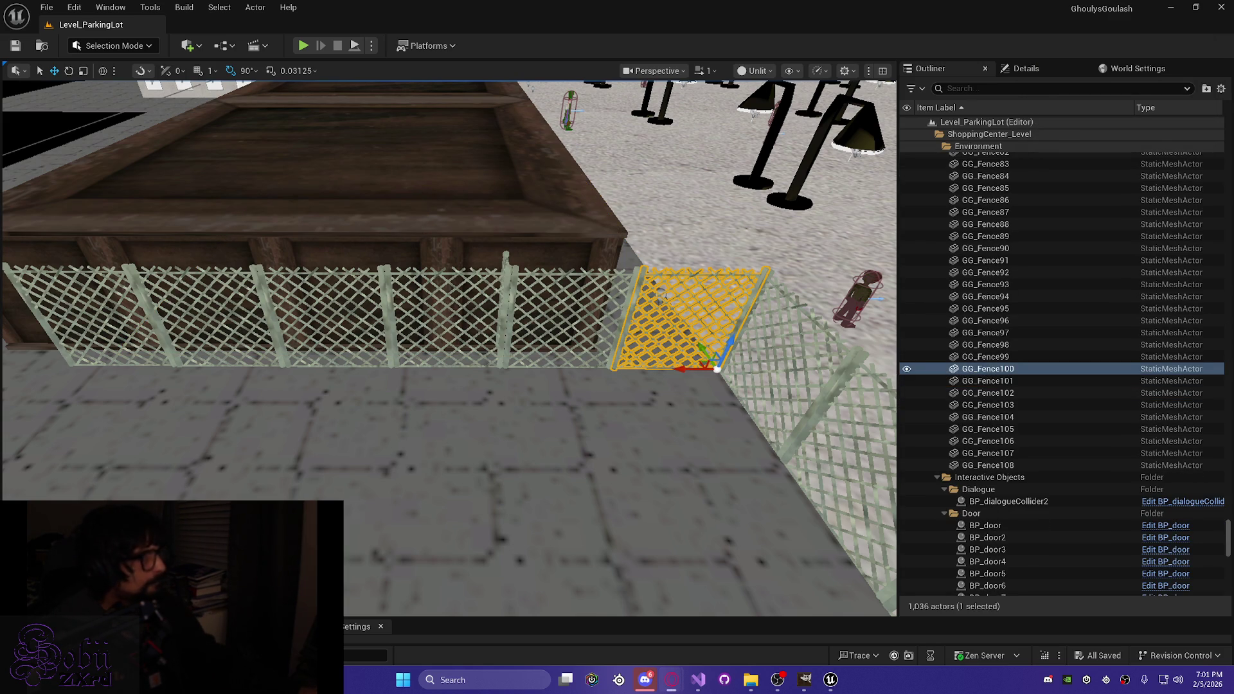
drag(450, 347, 450, 295)
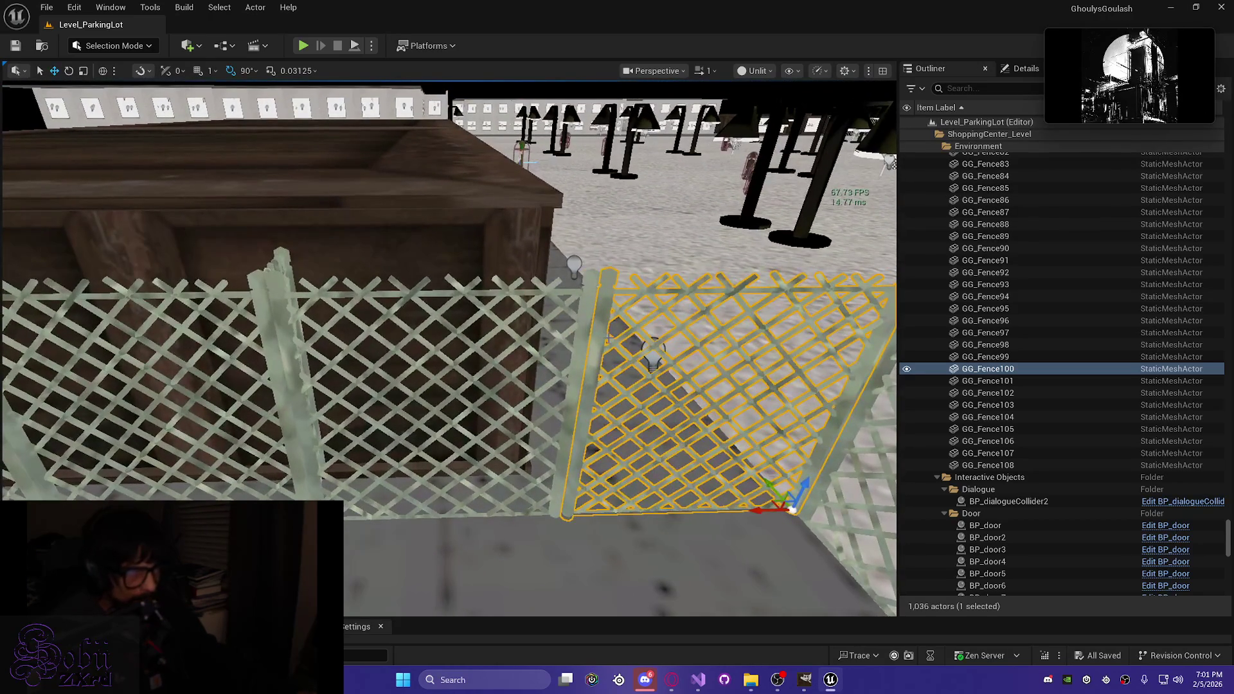
Step: Add GG_Fence103 through GG_Fence108 to the selection and slide the panels sideways along the fence
ctrl+click(266, 363)
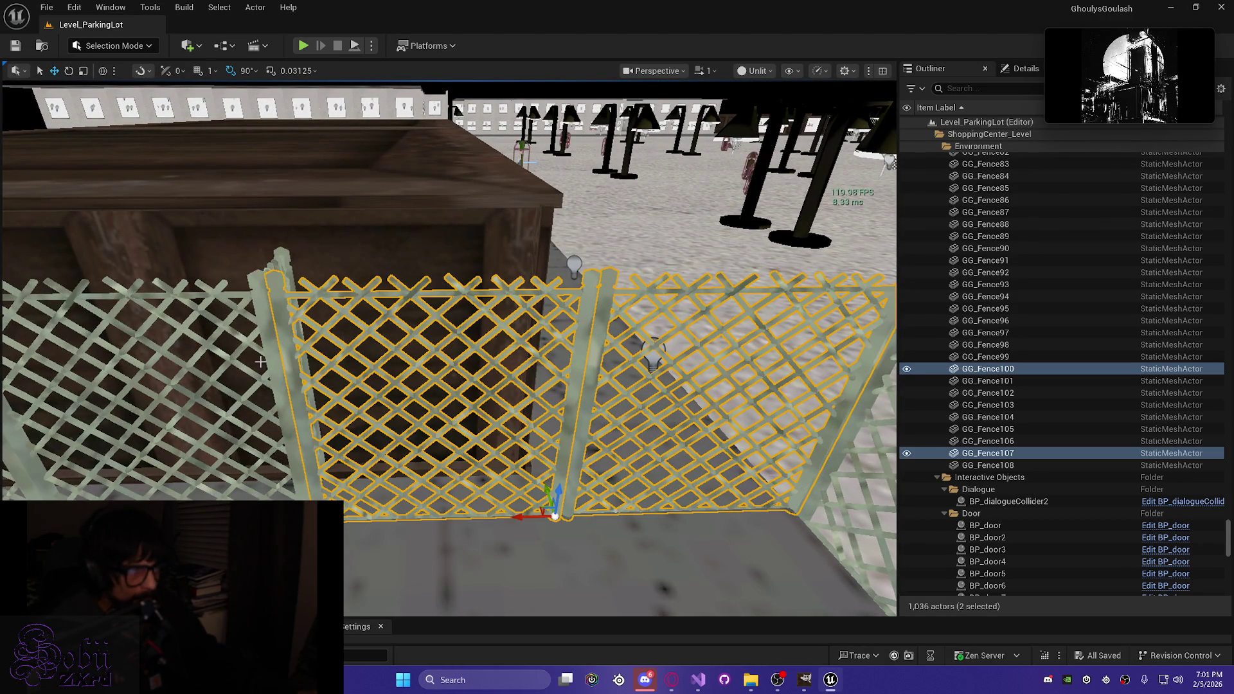
ctrl+click(23, 424)
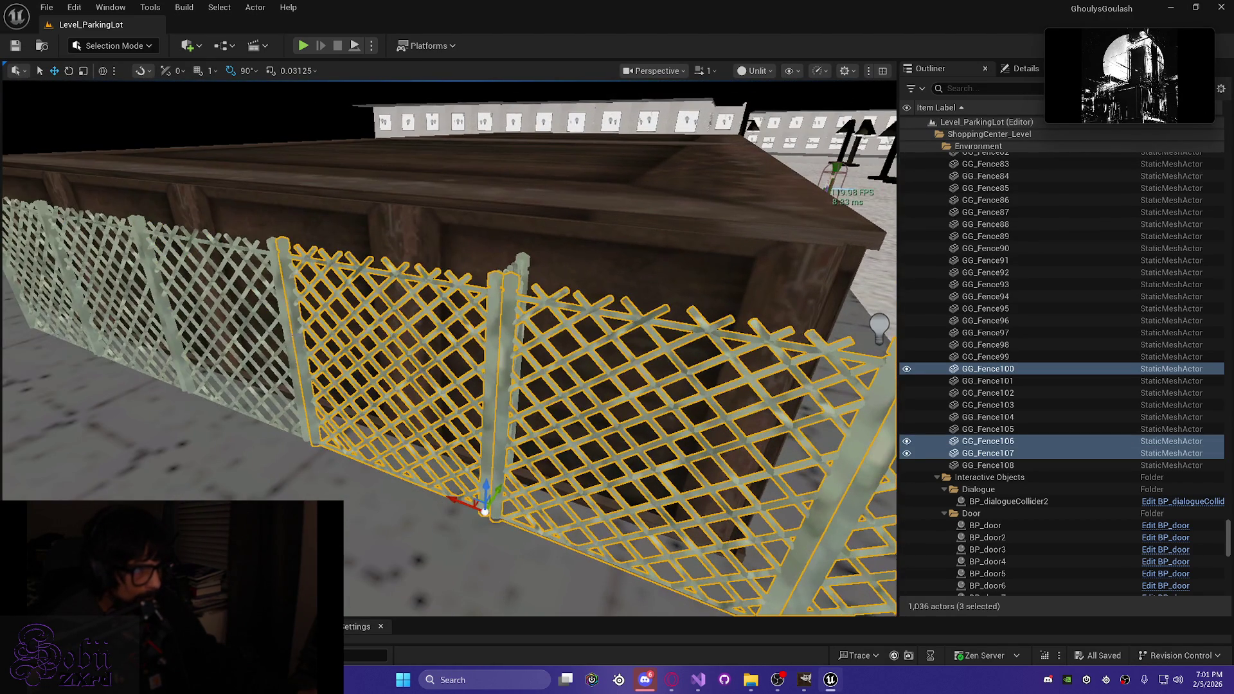
ctrl+click(165, 285)
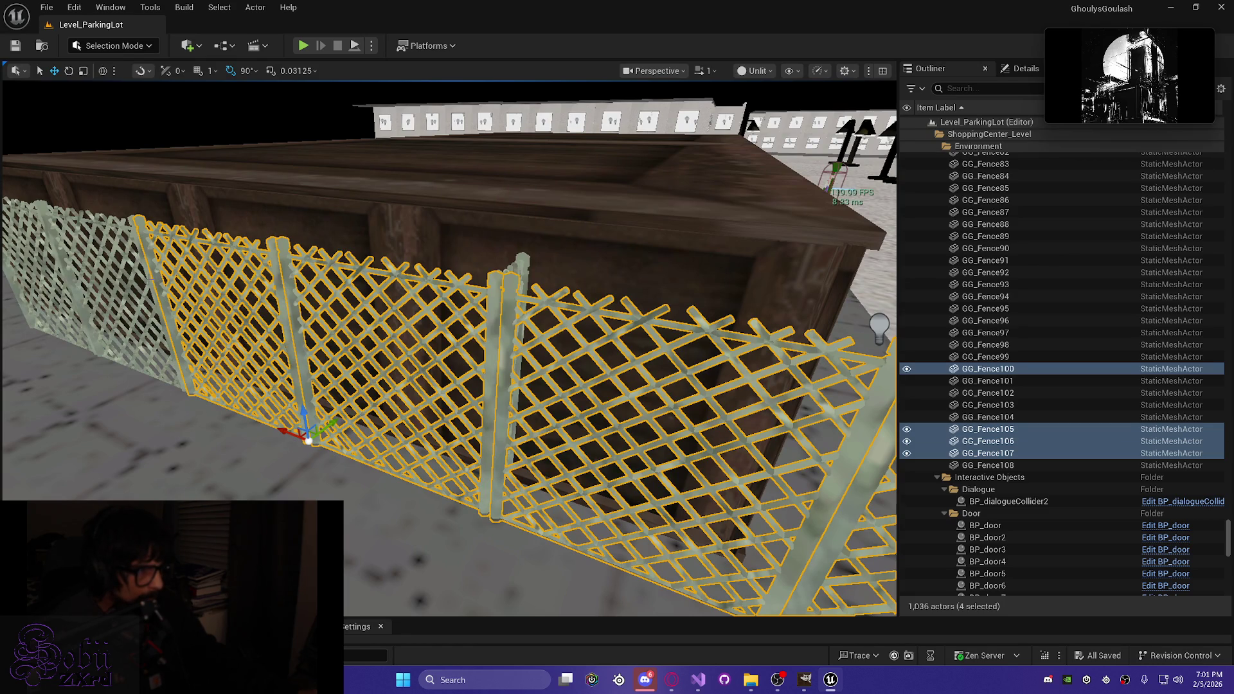
ctrl+click(131, 327)
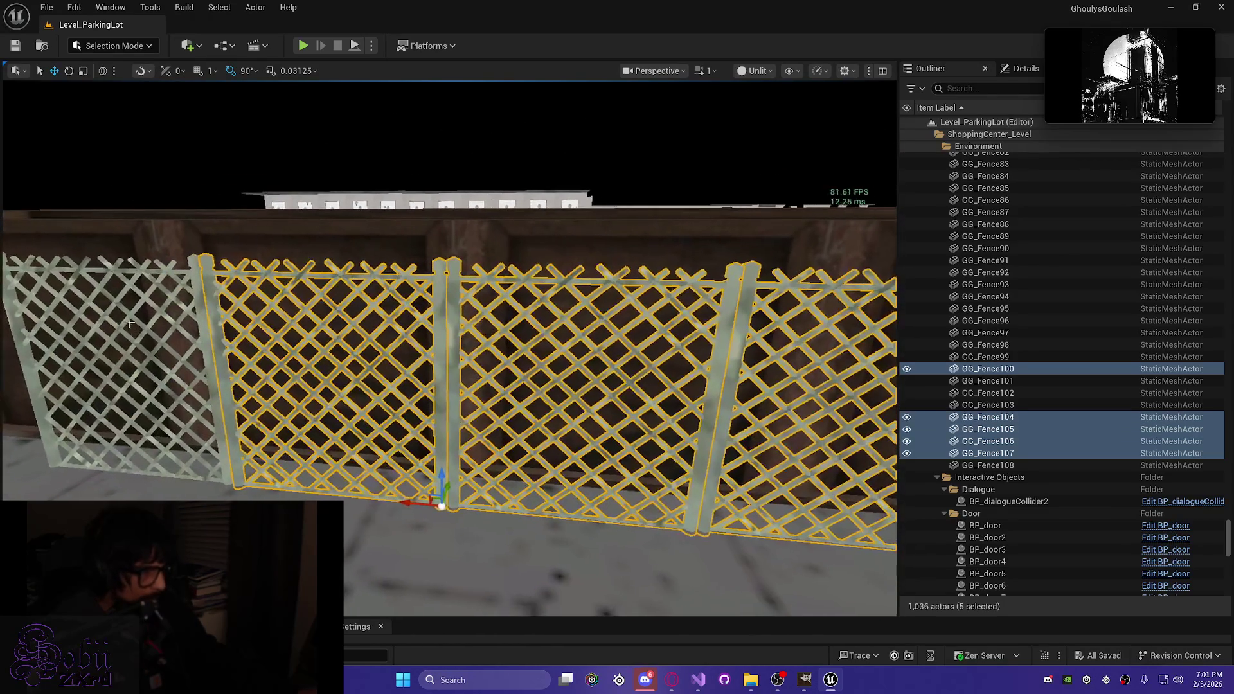
ctrl+click(205, 332)
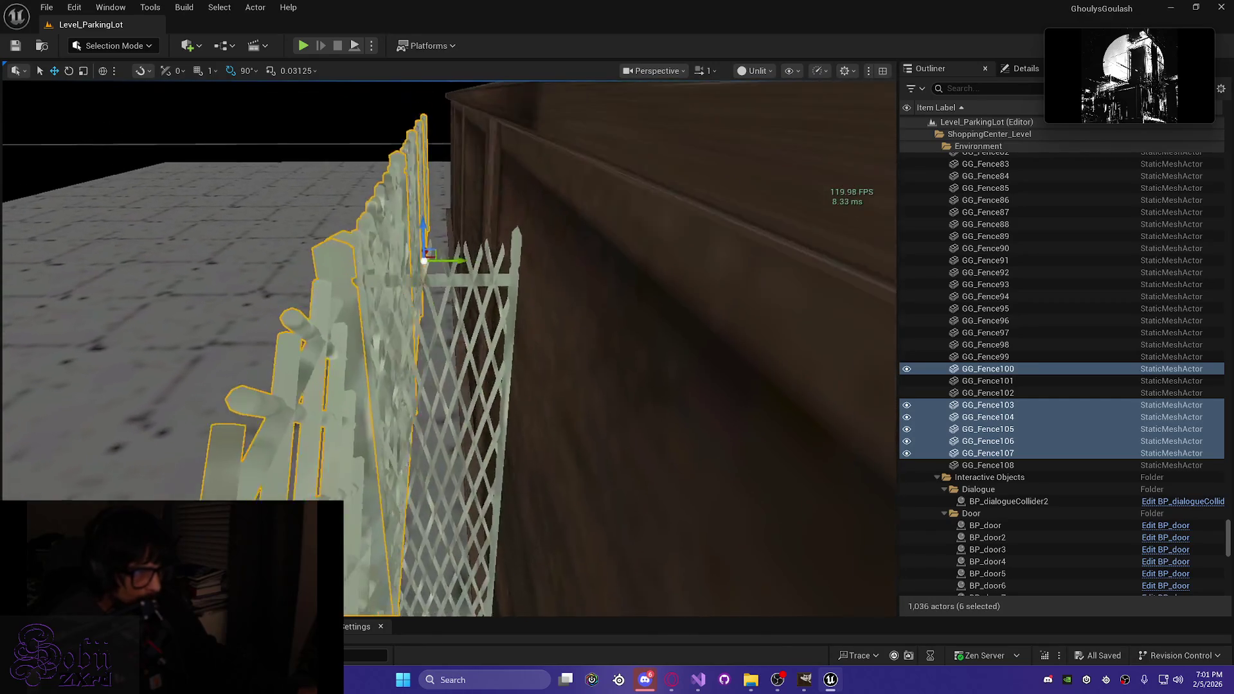
ctrl+click(347, 287)
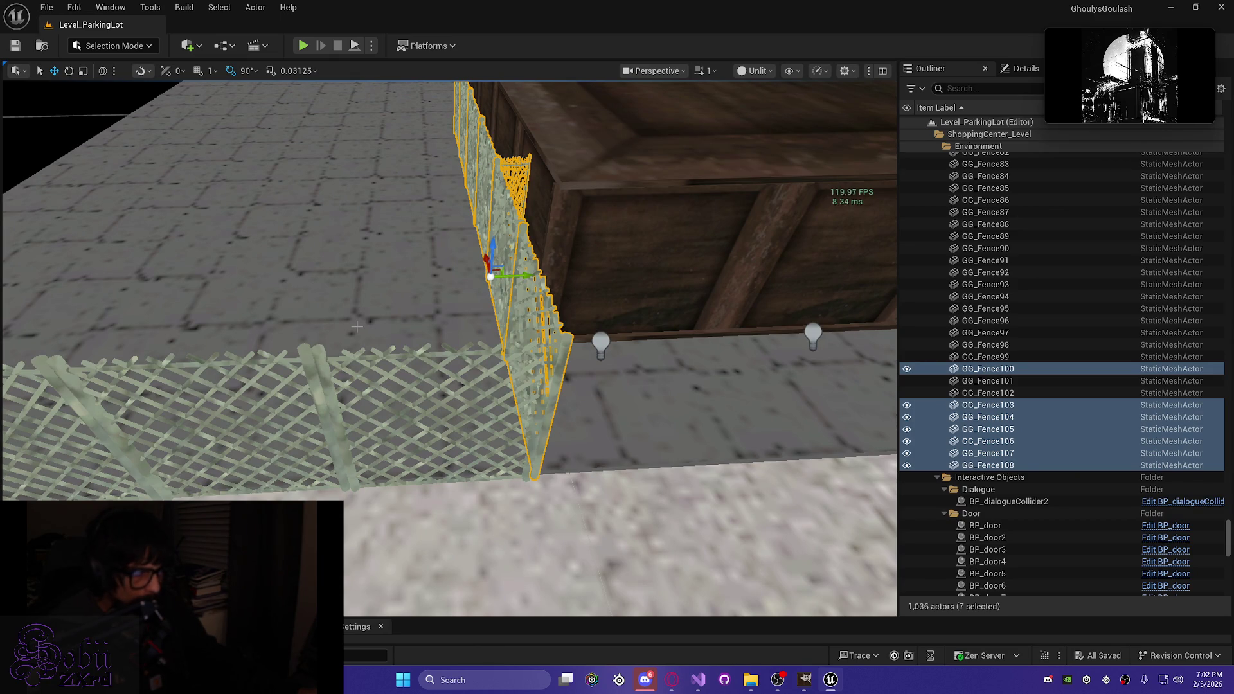
mouse_move(525, 277)
mouse_down()
mouse_move(402, 285)
mouse_move(392, 301)
mouse_up()
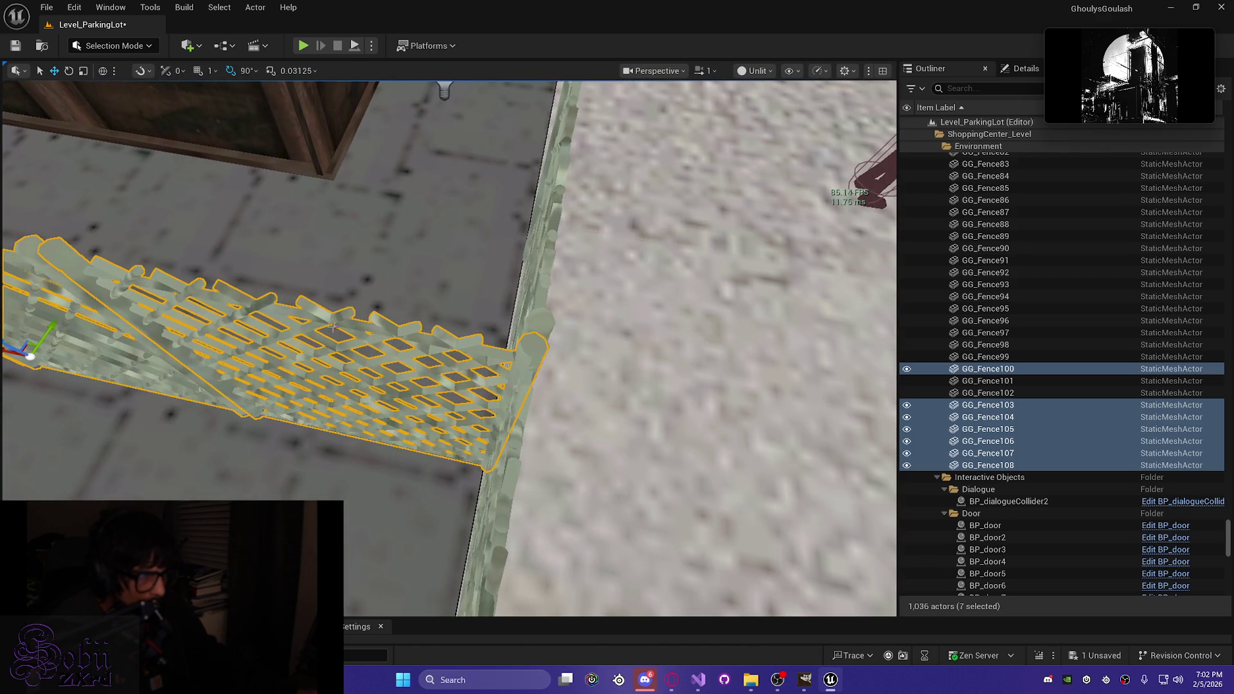
Step: Use GG_Fence100 as the group pivot and shift the selected fence panels a little further left
ctrl+click(469, 343)
ctrl+click(469, 344)
mouse_move(460, 461)
mouse_down()
mouse_move(448, 460)
mouse_move(494, 429)
mouse_up()
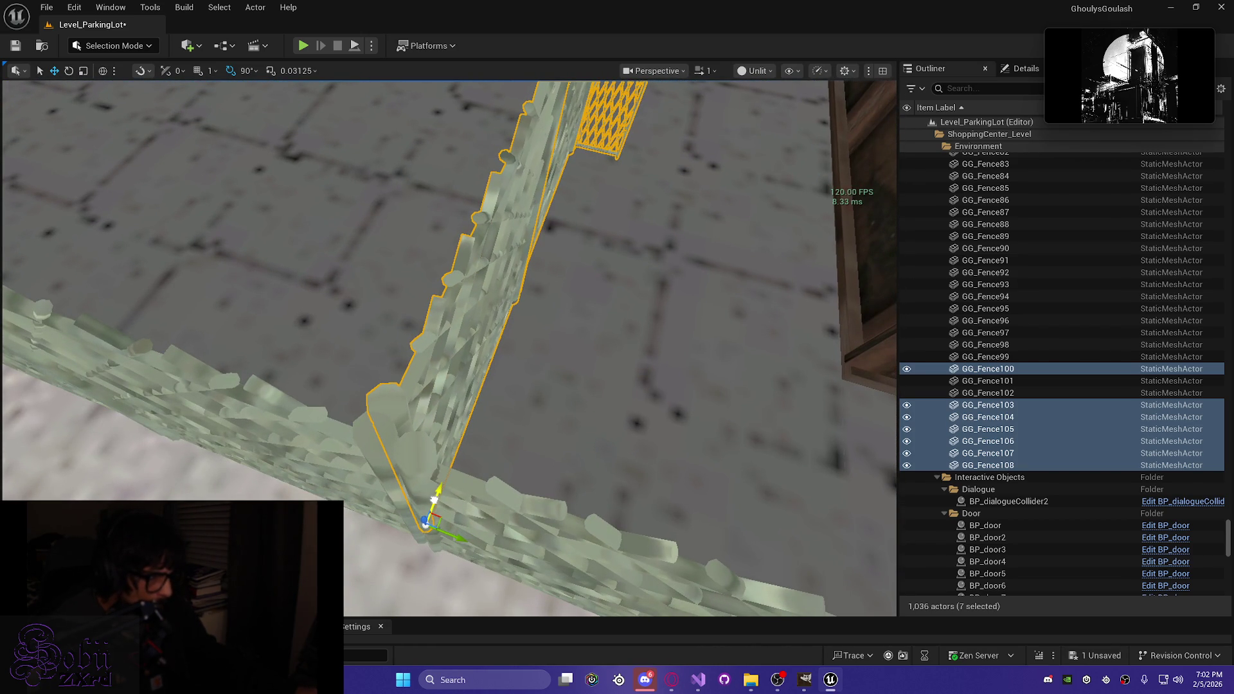
Step: Select end panel GG_Fence108 on its own and swing it around its left post toward the wall
drag(436, 485, 403, 317)
click(403, 317)
drag(447, 272, 447, 272)
click(469, 360)
drag(469, 360, 431, 425)
drag(368, 482, 377, 482)
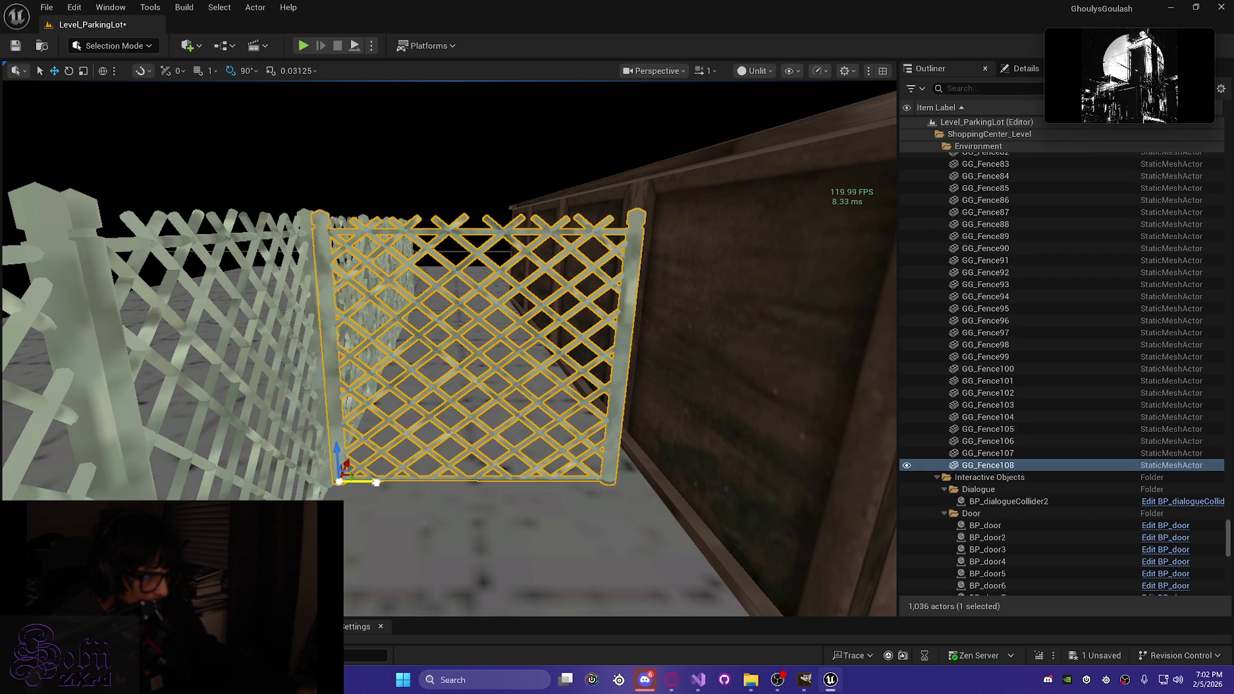
Step: Finish turning GG_Fence108 to meet the wall, save, and nudge it until its post lines up
mouse_move(378, 482)
mouse_down()
mouse_move(440, 482)
mouse_move(347, 474)
mouse_move(354, 511)
mouse_move(399, 499)
mouse_up()
key(ctrl+s)
mouse_move(498, 484)
mouse_down()
mouse_move(480, 478)
mouse_move(460, 524)
mouse_up()
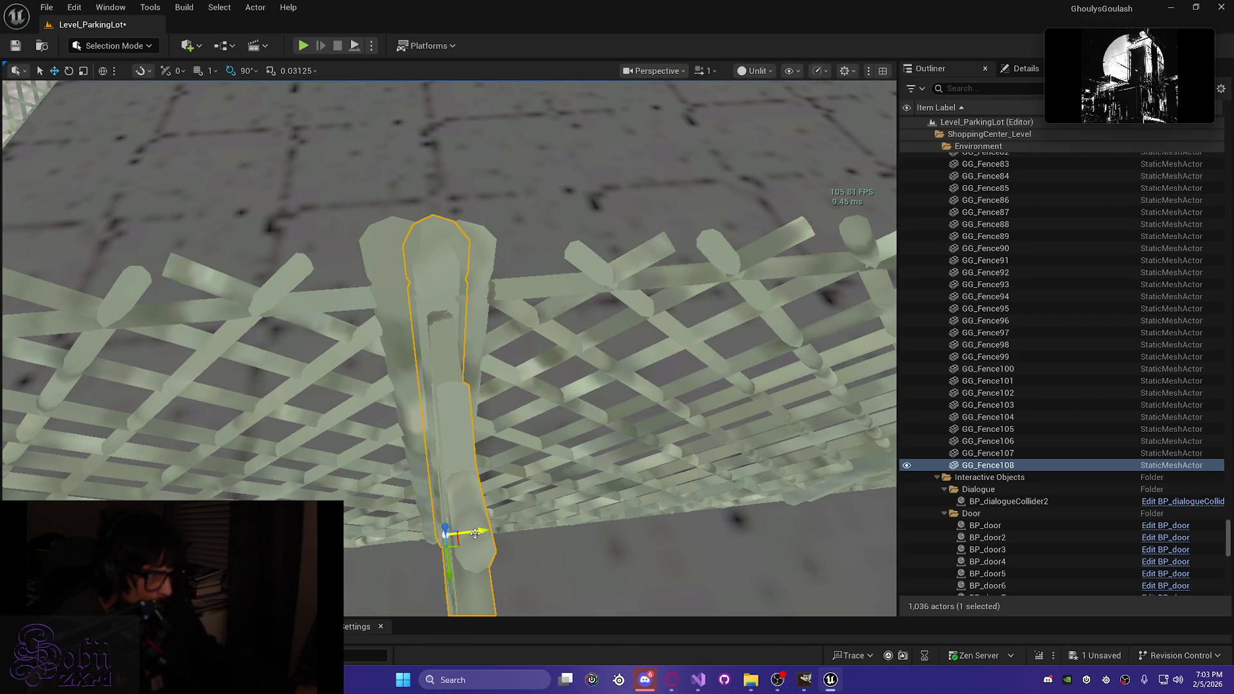
drag(450, 577, 443, 599)
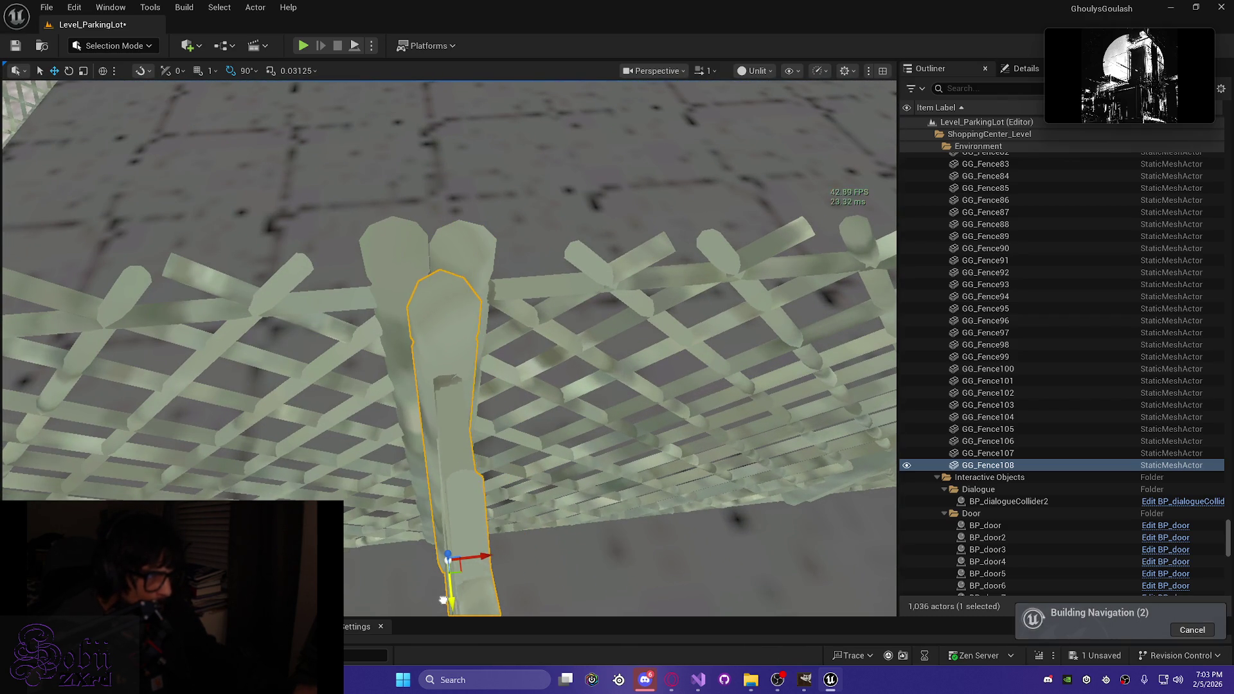
drag(481, 550, 545, 462)
Step: Save the level again, pull back to see the whole fence, and select floor piece Cube119
scroll(479, 547, down, 3)
key(ctrl+s)
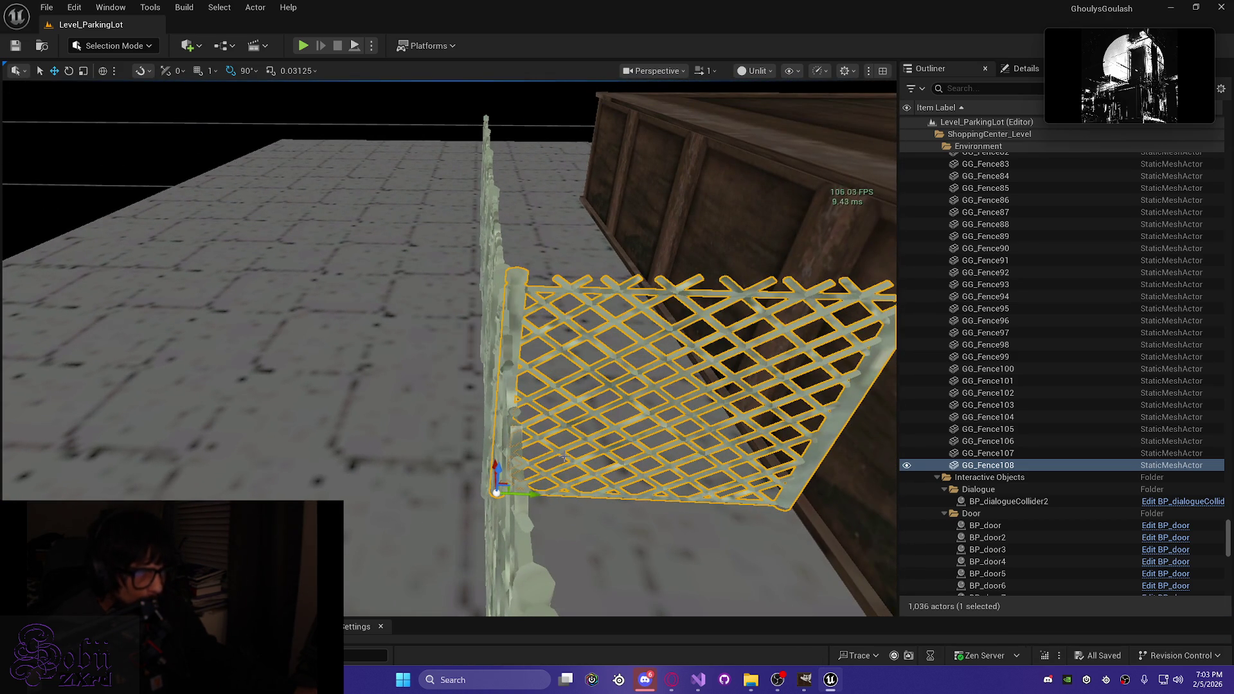
mouse_move(462, 461)
mouse_down()
mouse_move(469, 492)
mouse_move(385, 488)
mouse_move(437, 482)
mouse_up()
scroll(437, 482, down, 5)
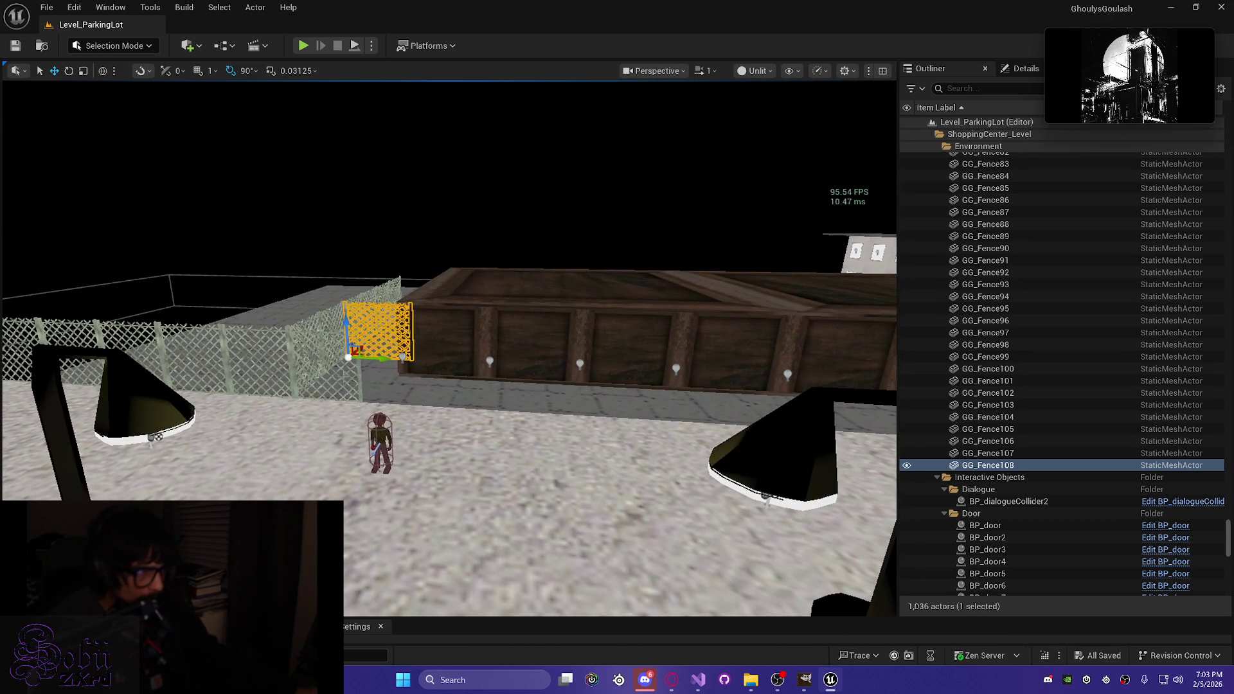
click(364, 391)
Step: Delete Cube119, turn the view toward the lamps and fence, and launch Play in Editor with Alt+P
key(Delete)
scroll(450, 385, up, 3)
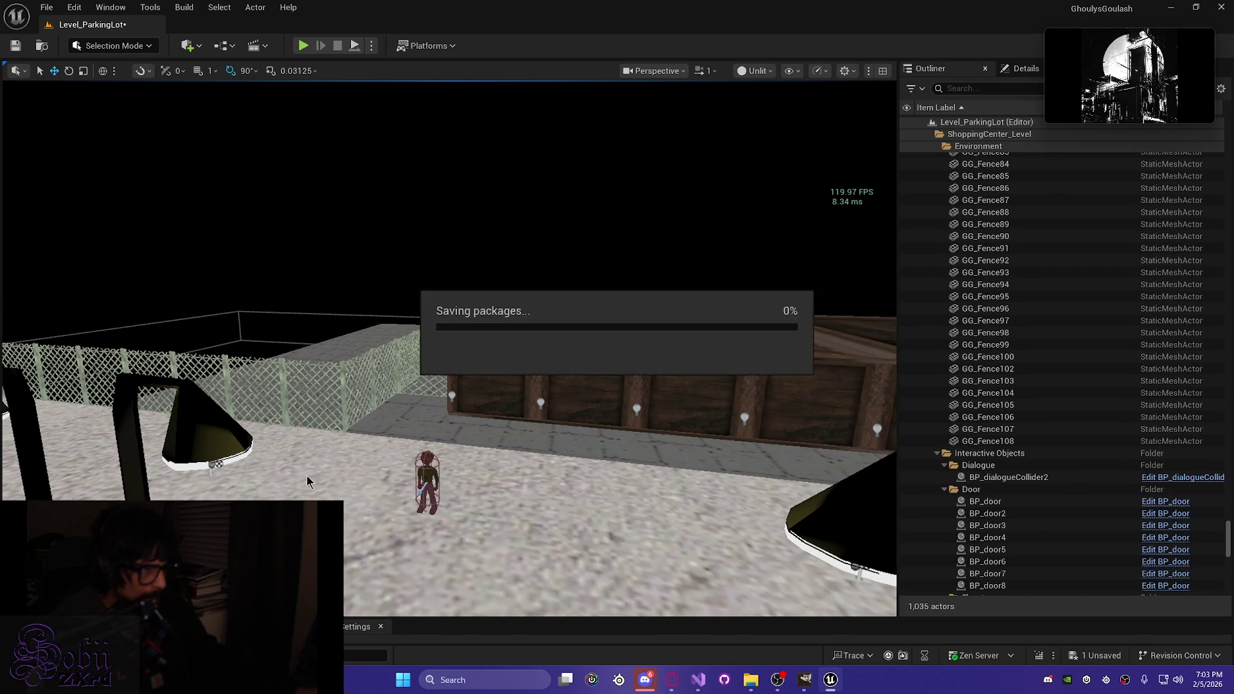
drag(314, 475, 257, 514)
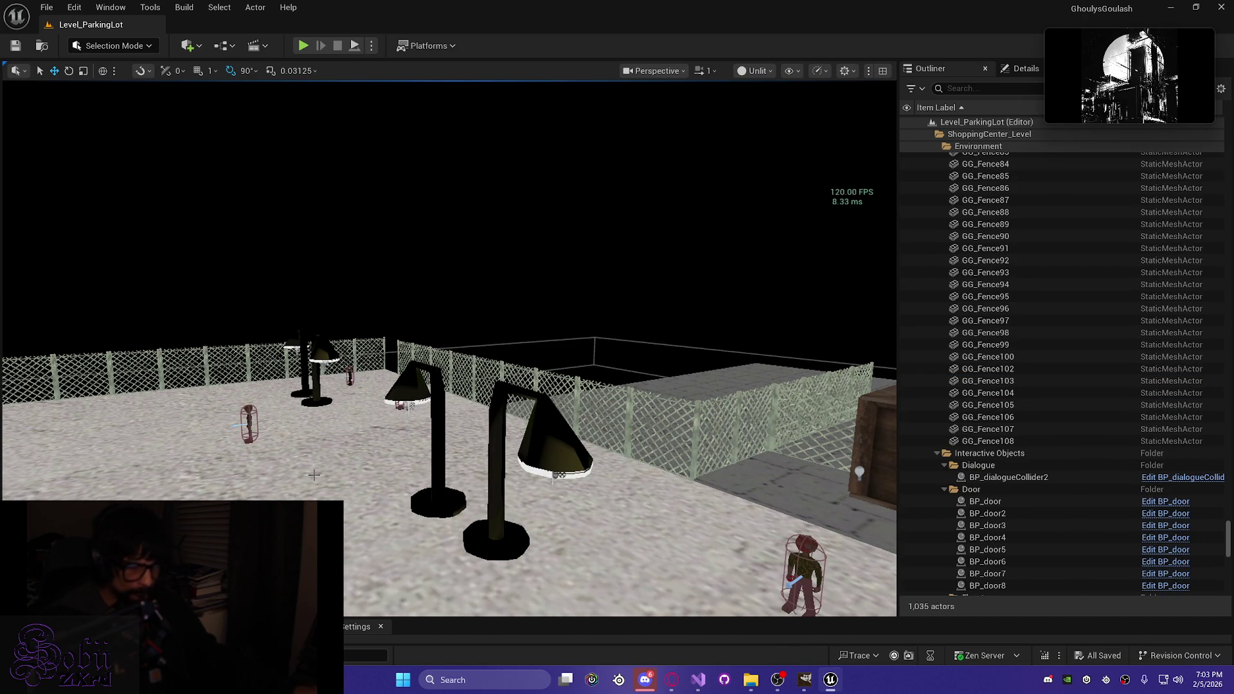
key(alt+p)
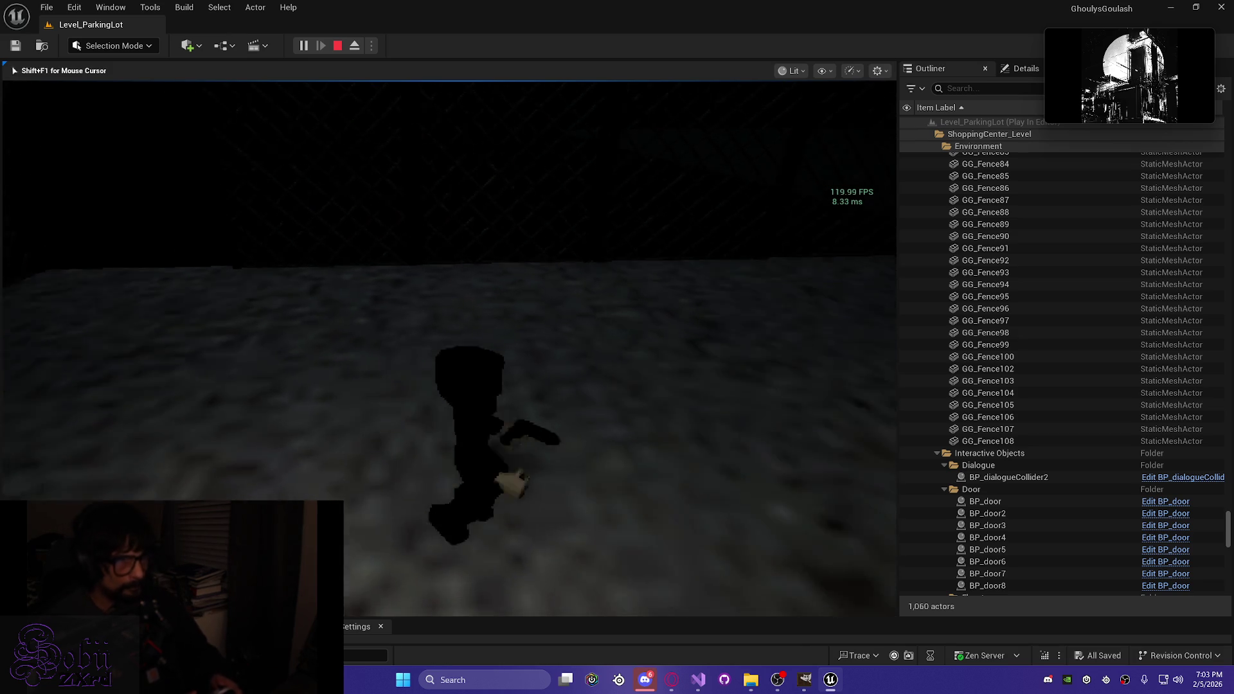
Step: Run the character along the lit walkway toward the fence corner
key(w)
key(w)
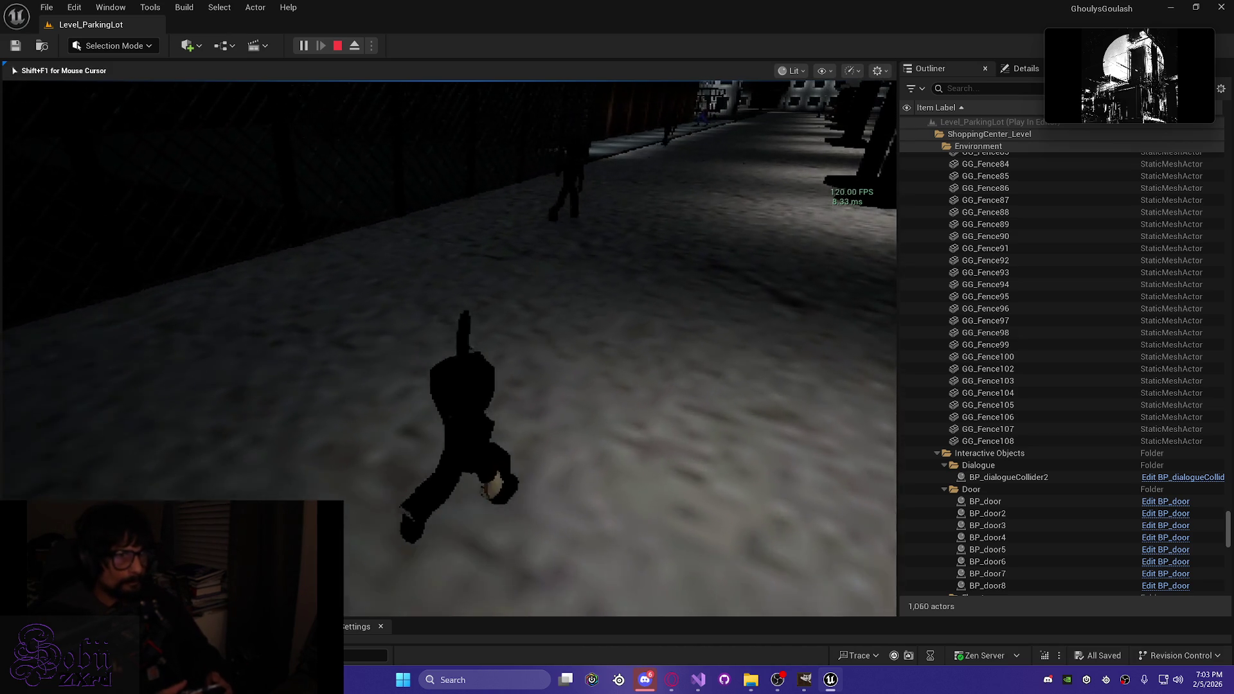
key(w)
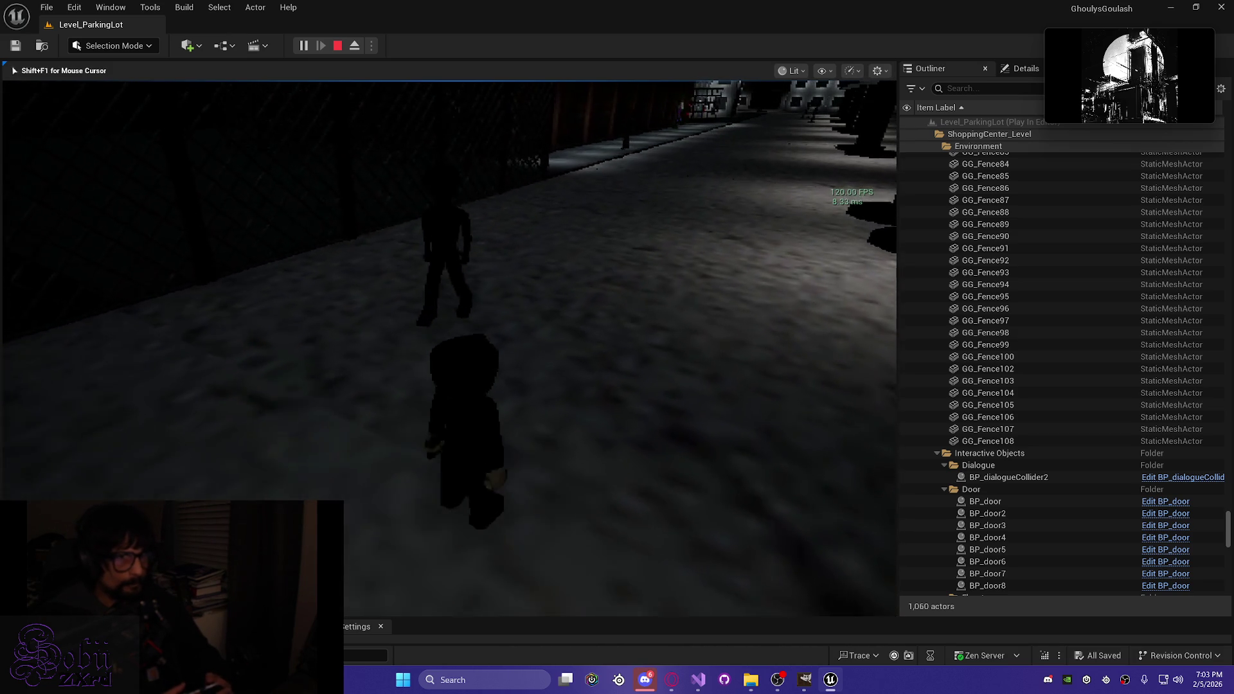
key(w)
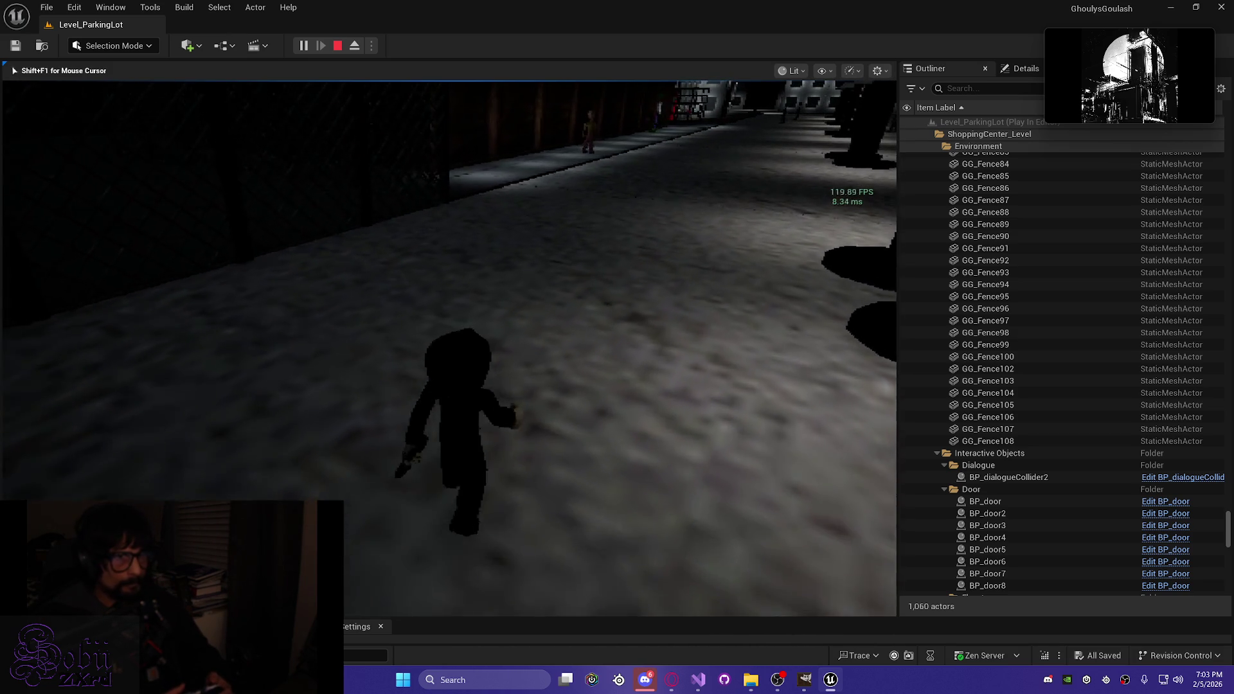
key(w)
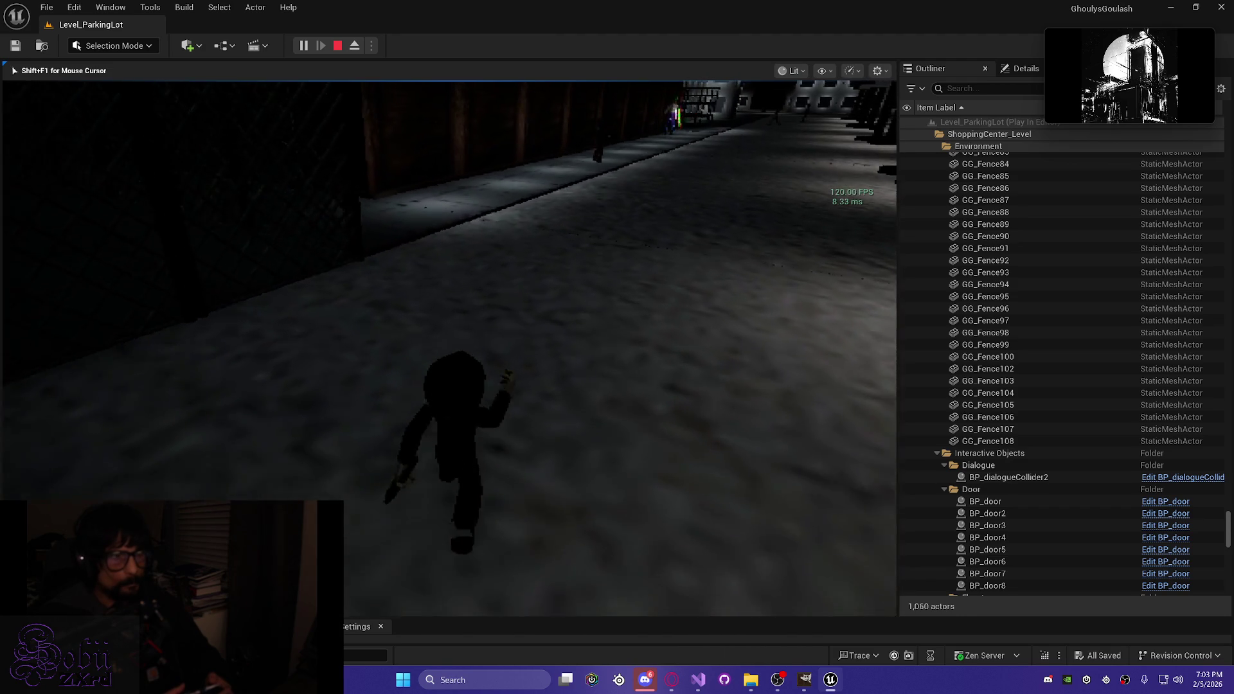
key(w)
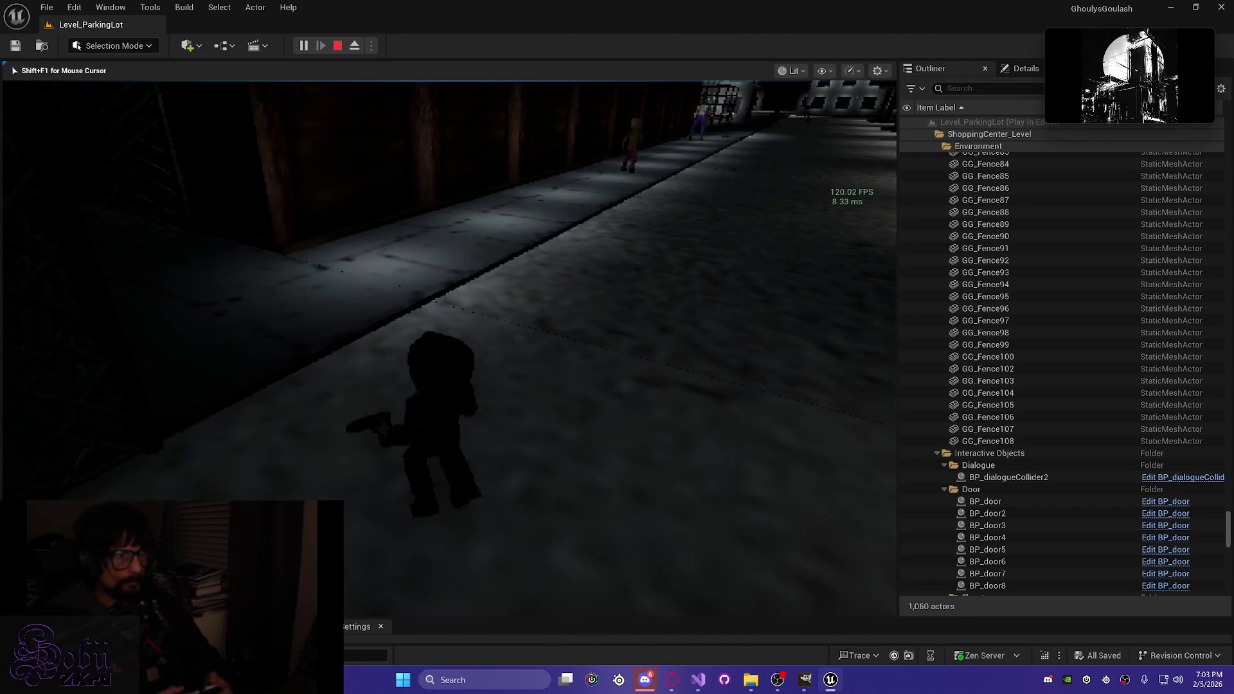
key(w)
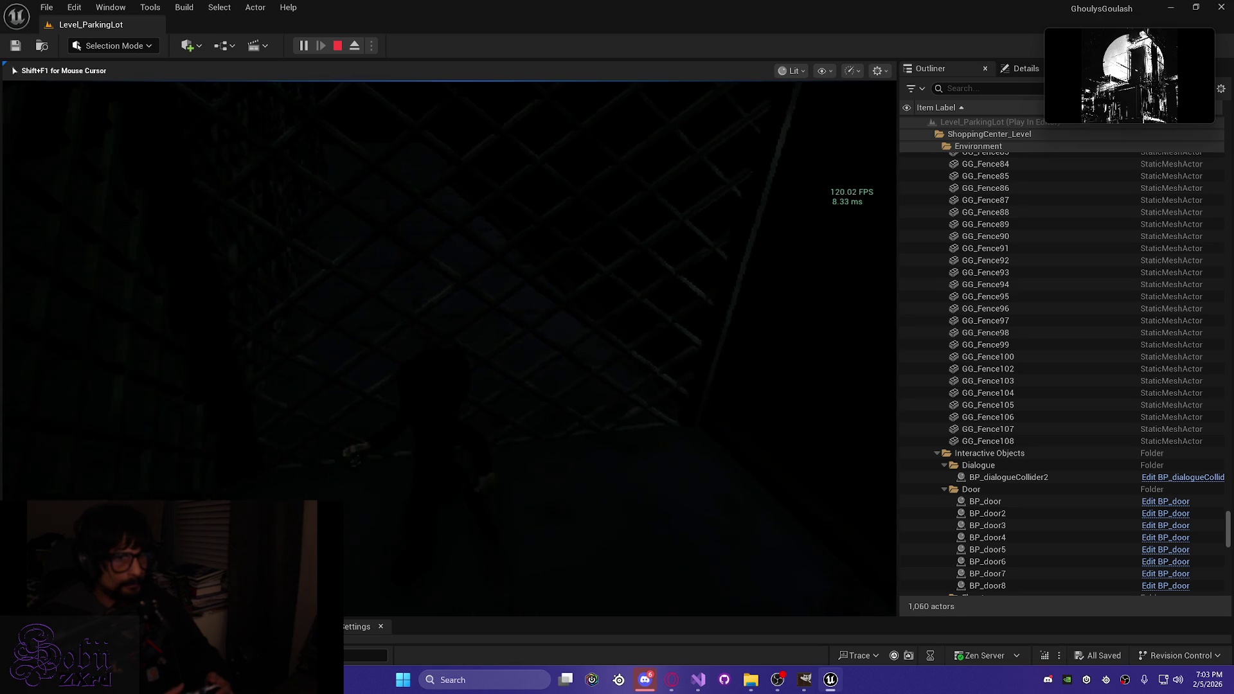
Step: Walk across the pillared lot along the fence and show the AI debug overlay for BP_tweaker0
key(w)
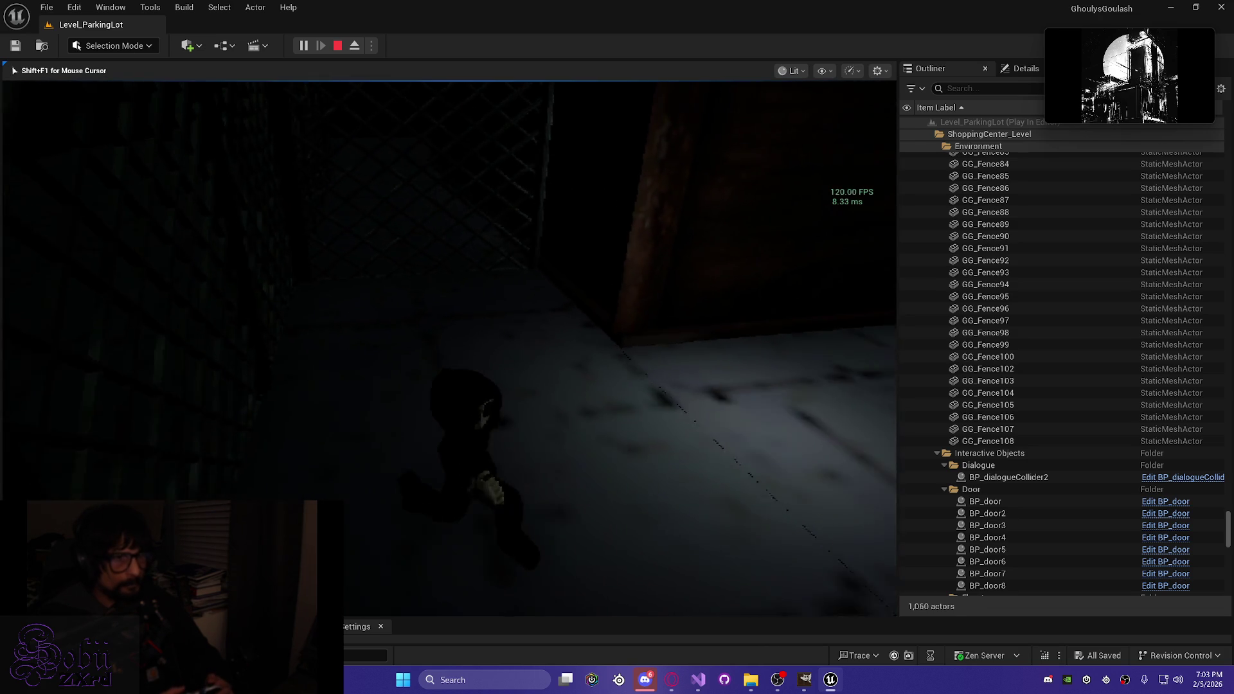
key(w)
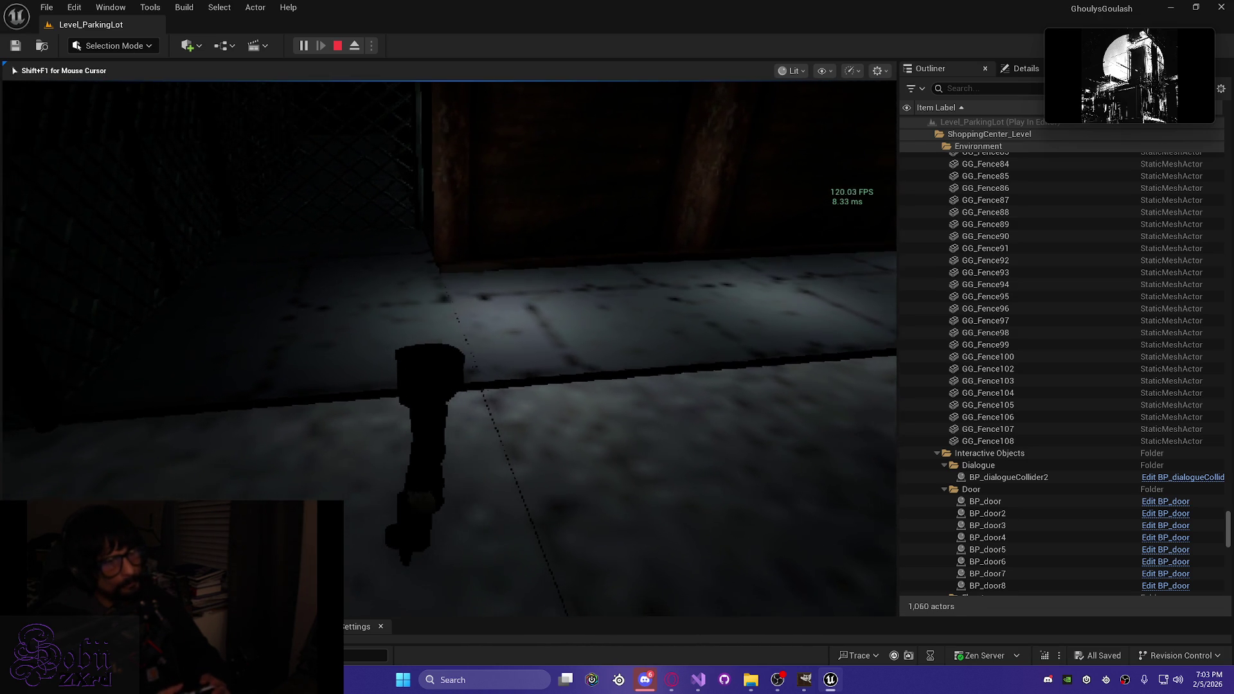
key(w)
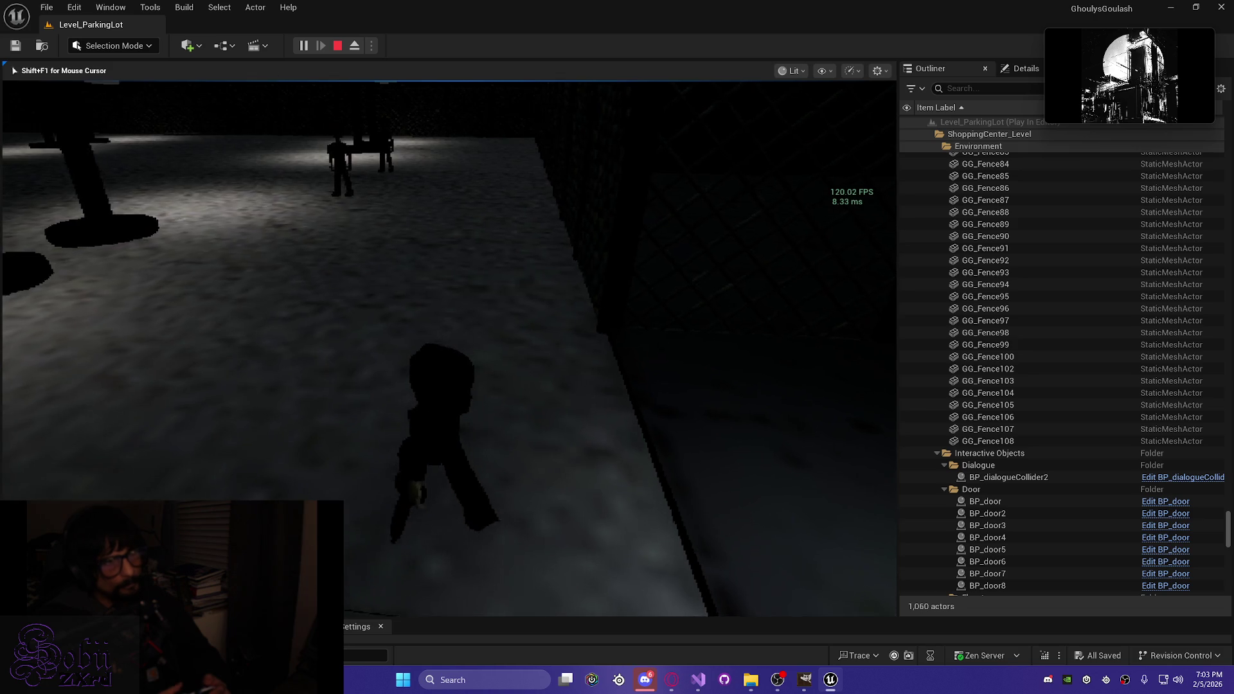
key(w)
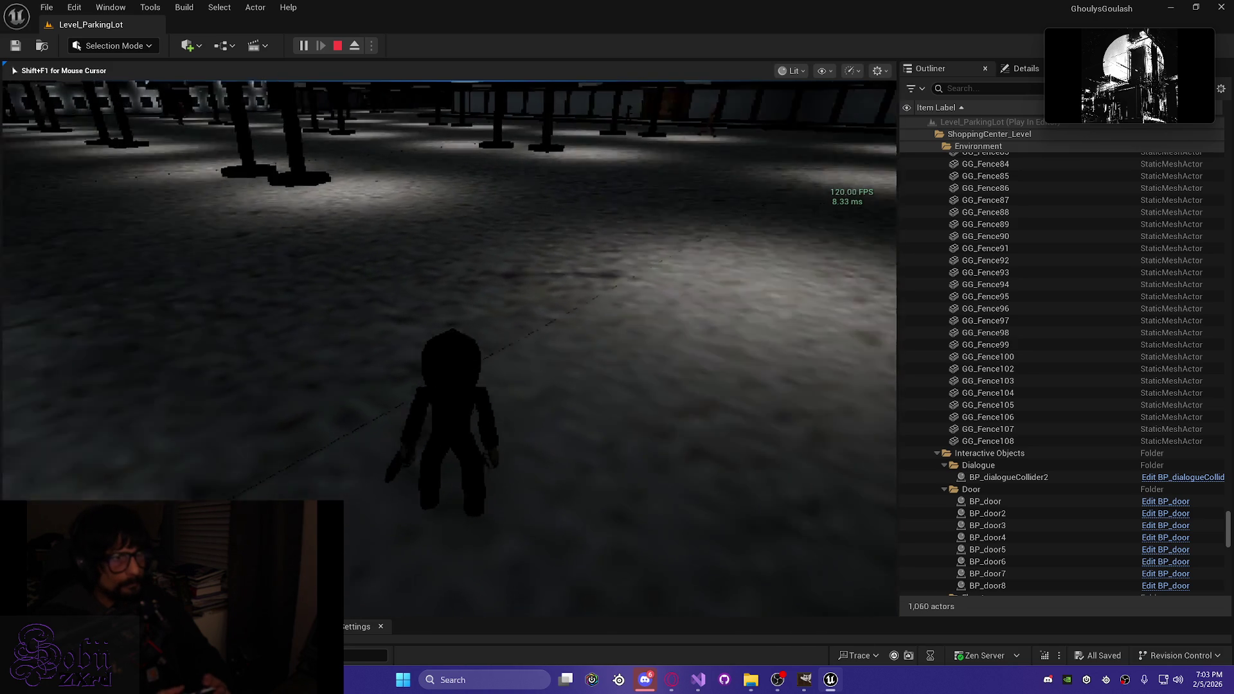
key(w)
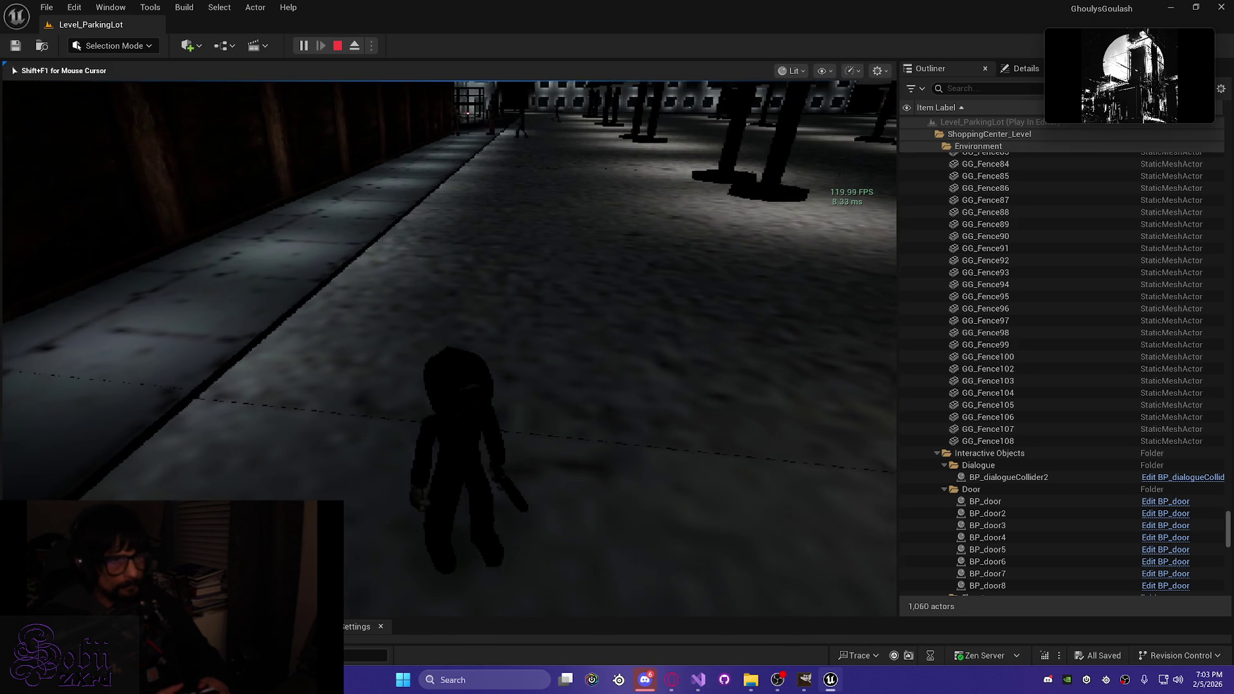
key(w)
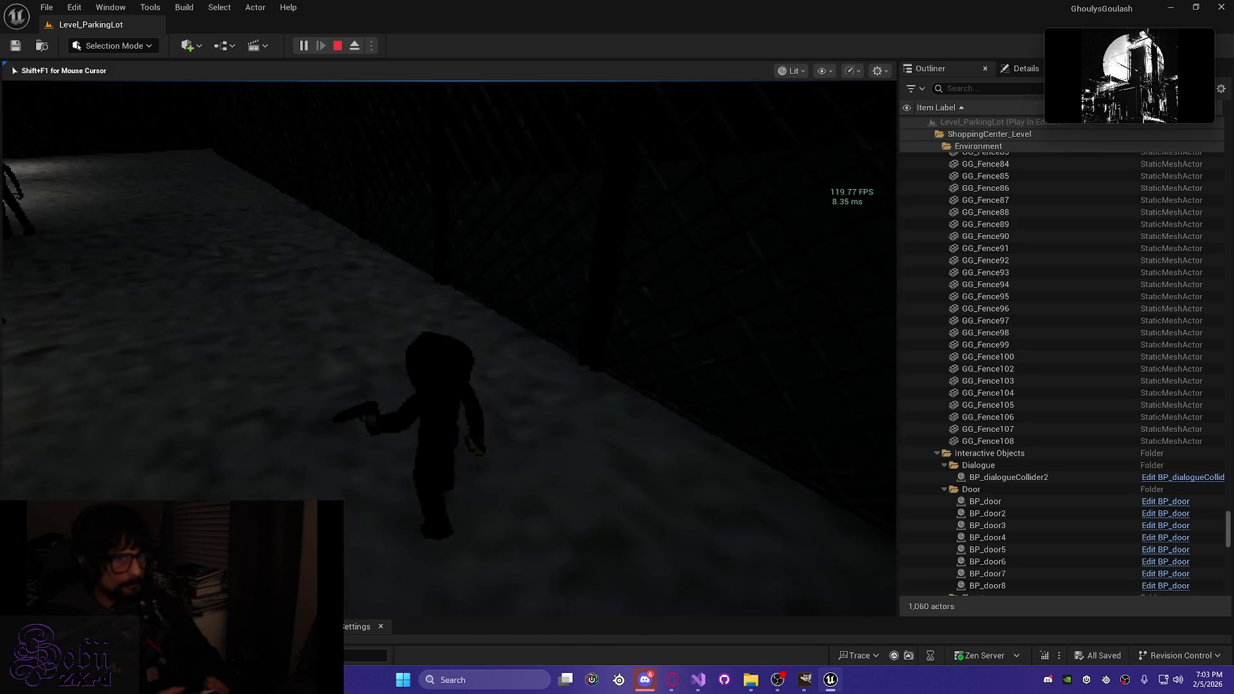
key(w)
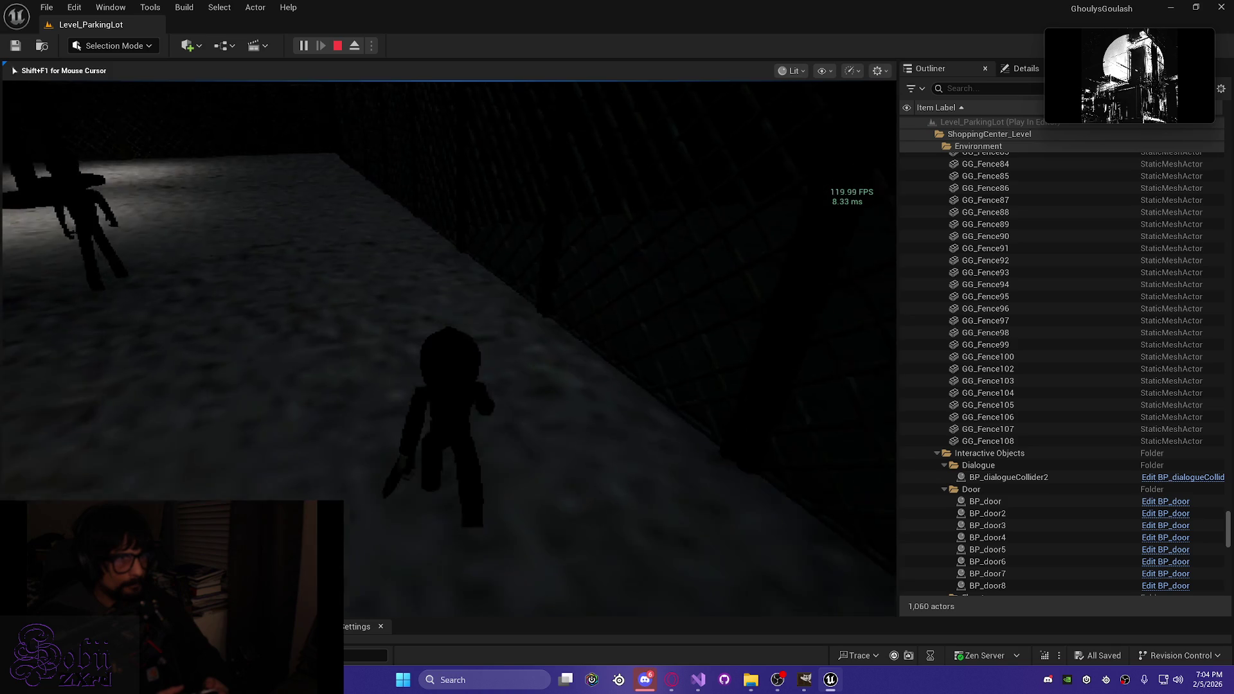
key(w)
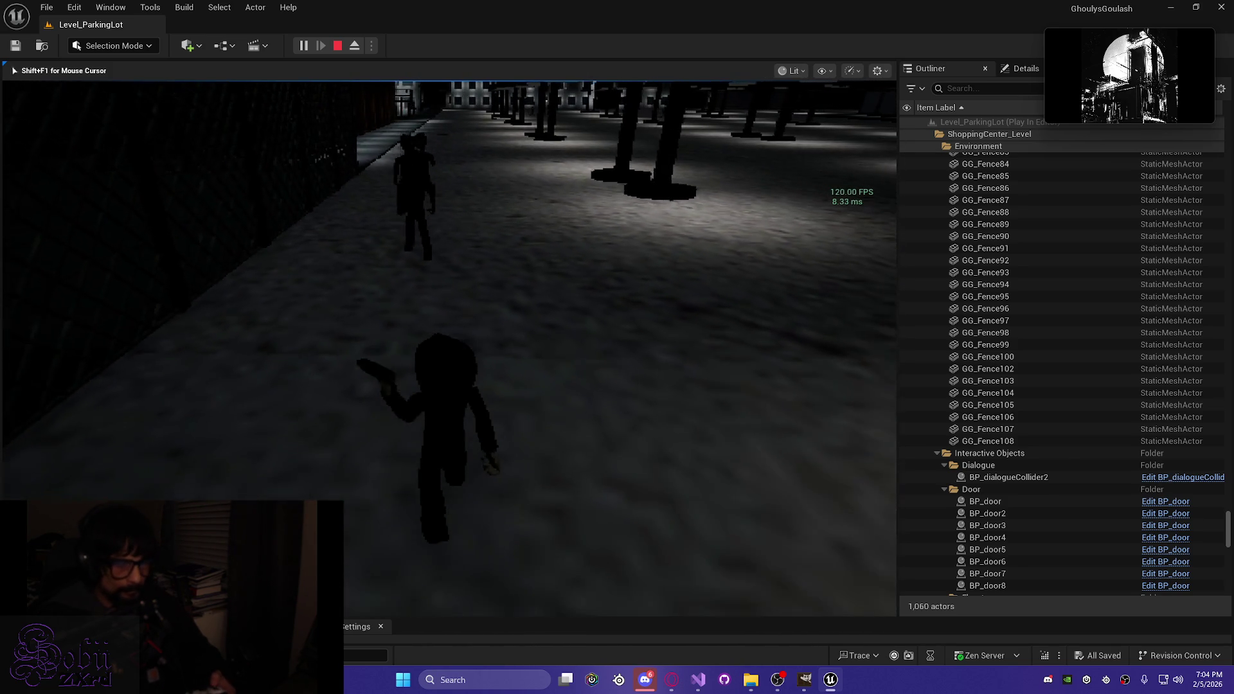
key(apostrophe)
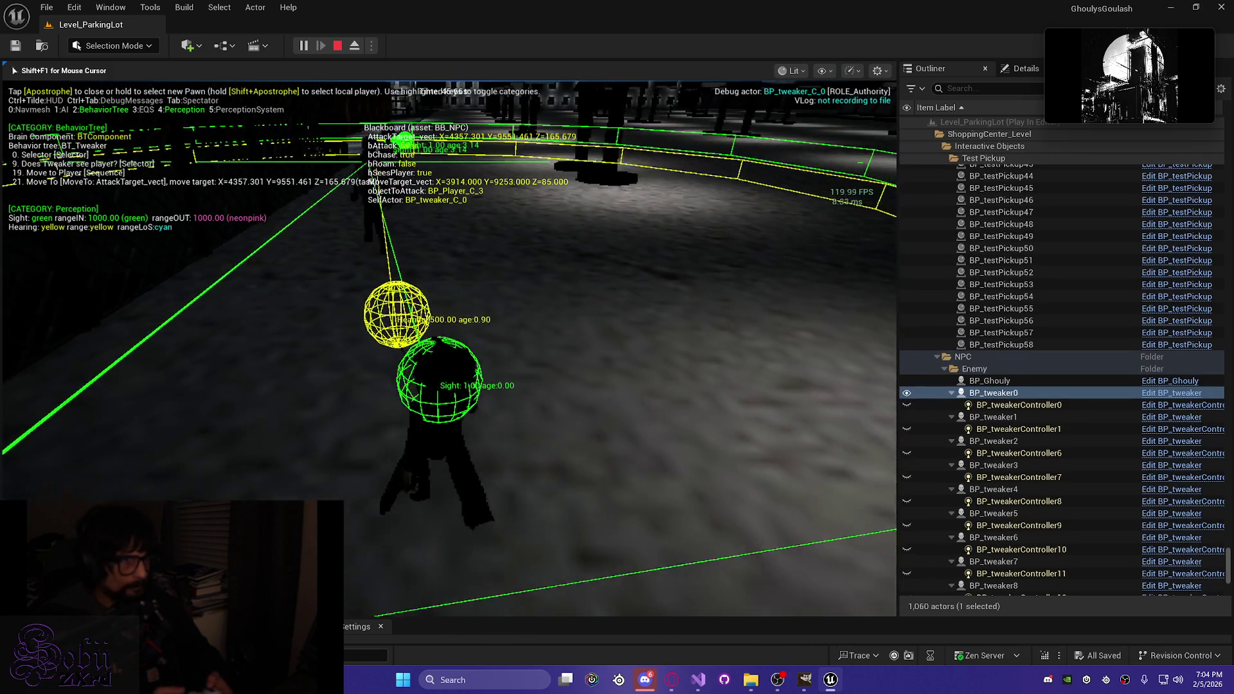
Step: Hide the gameplay debugger overlay with the apostrophe key and carry on play-testing
key(apostrophe)
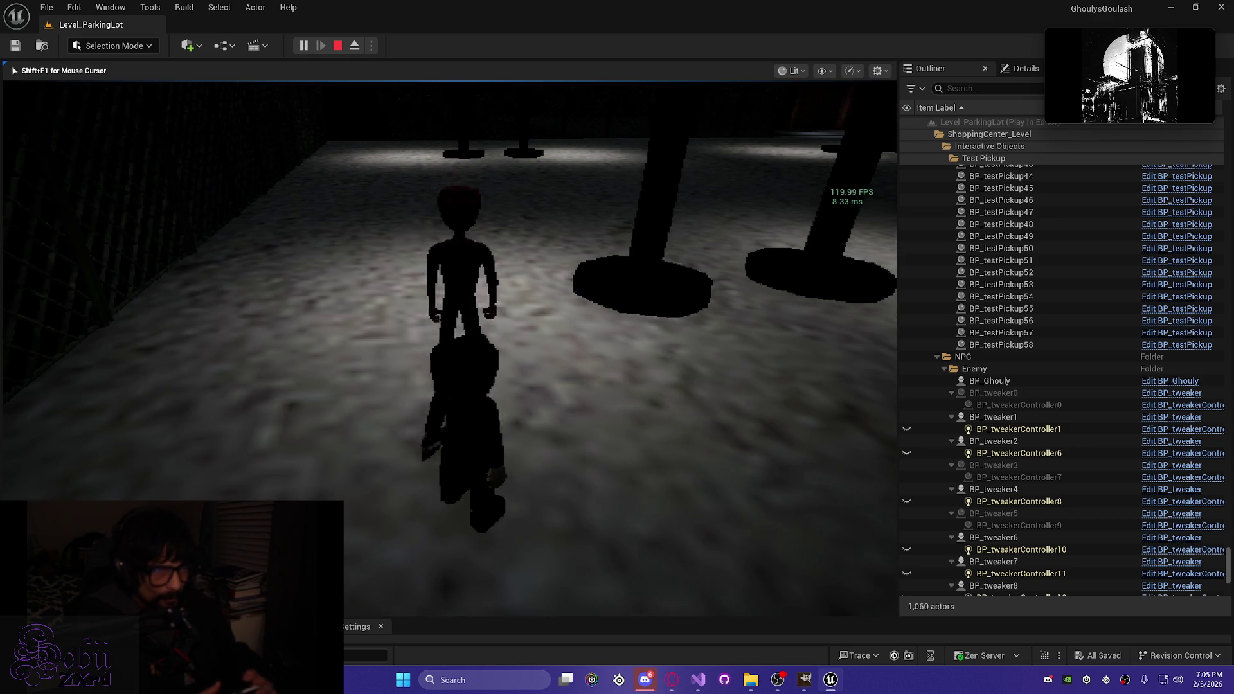
Step: Fire the character's weapon once, then stop Play in Editor with Esc
click(450, 349)
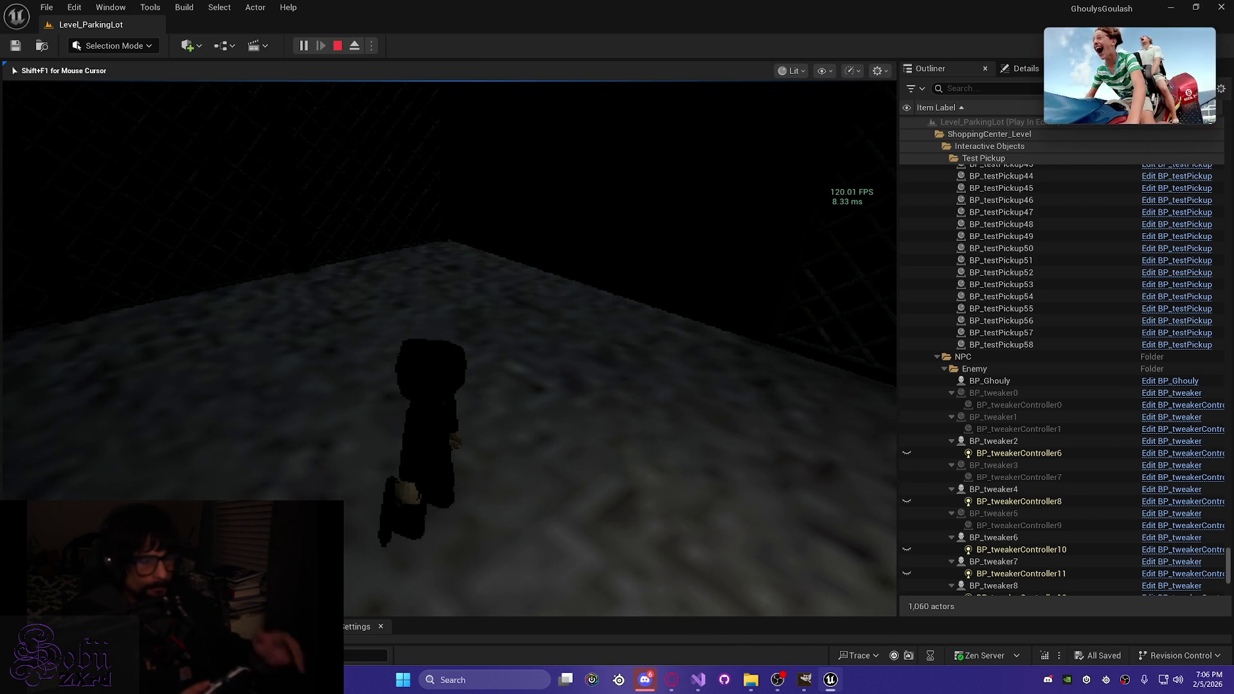
key(Escape)
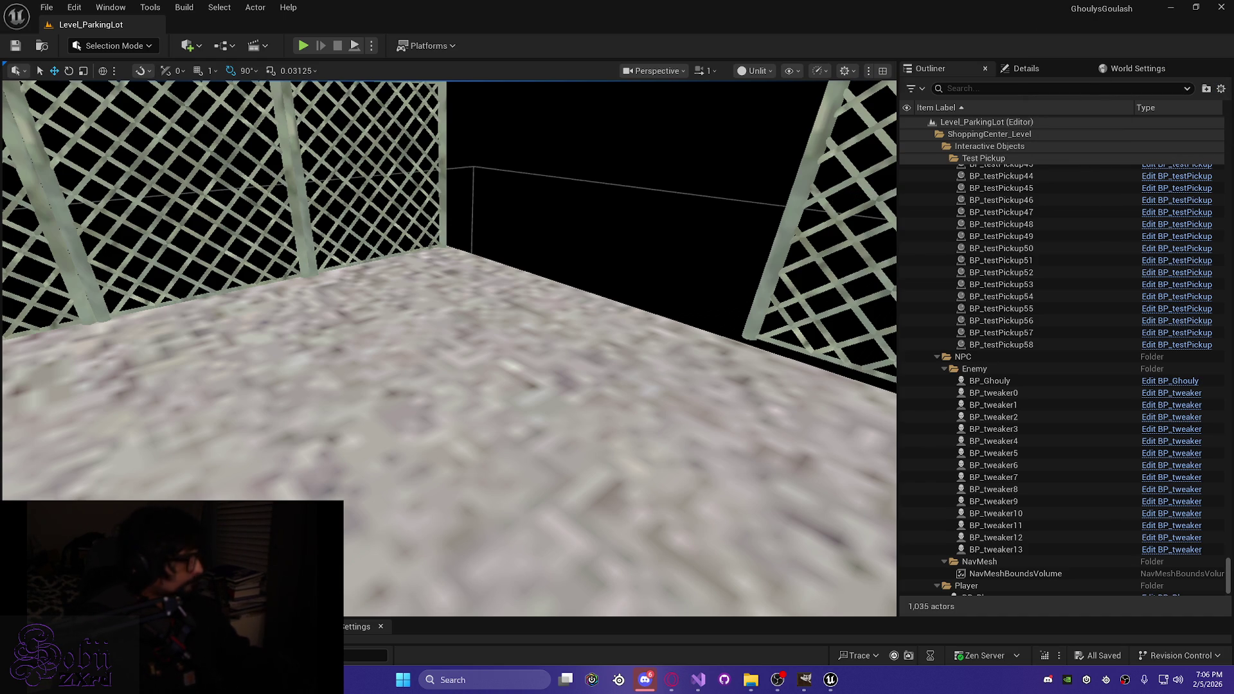
Step: Face the long lattice fence and select panels GG_Fence10, 11, 12 and 13
mouse_move(429, 345)
mouse_down()
mouse_move(501, 350)
mouse_move(504, 331)
mouse_move(453, 327)
mouse_move(450, 338)
mouse_move(469, 325)
mouse_move(460, 329)
mouse_up()
mouse_move(249, 277)
mouse_down()
mouse_move(237, 275)
mouse_move(249, 277)
mouse_up()
click(344, 290)
mouse_move(345, 291)
mouse_down()
mouse_move(315, 288)
mouse_move(328, 289)
mouse_up()
ctrl+click(611, 238)
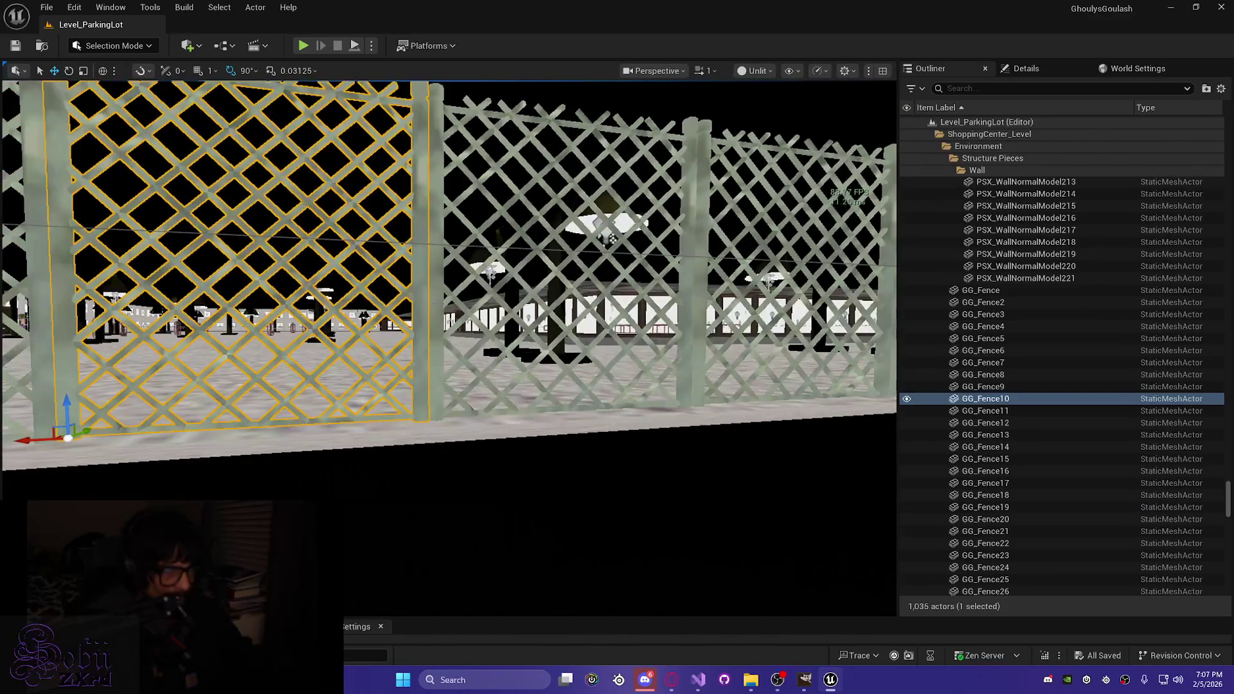
ctrl+click(791, 270)
mouse_move(400, 246)
mouse_down()
mouse_move(385, 243)
mouse_move(400, 246)
mouse_up()
ctrl+click(479, 311)
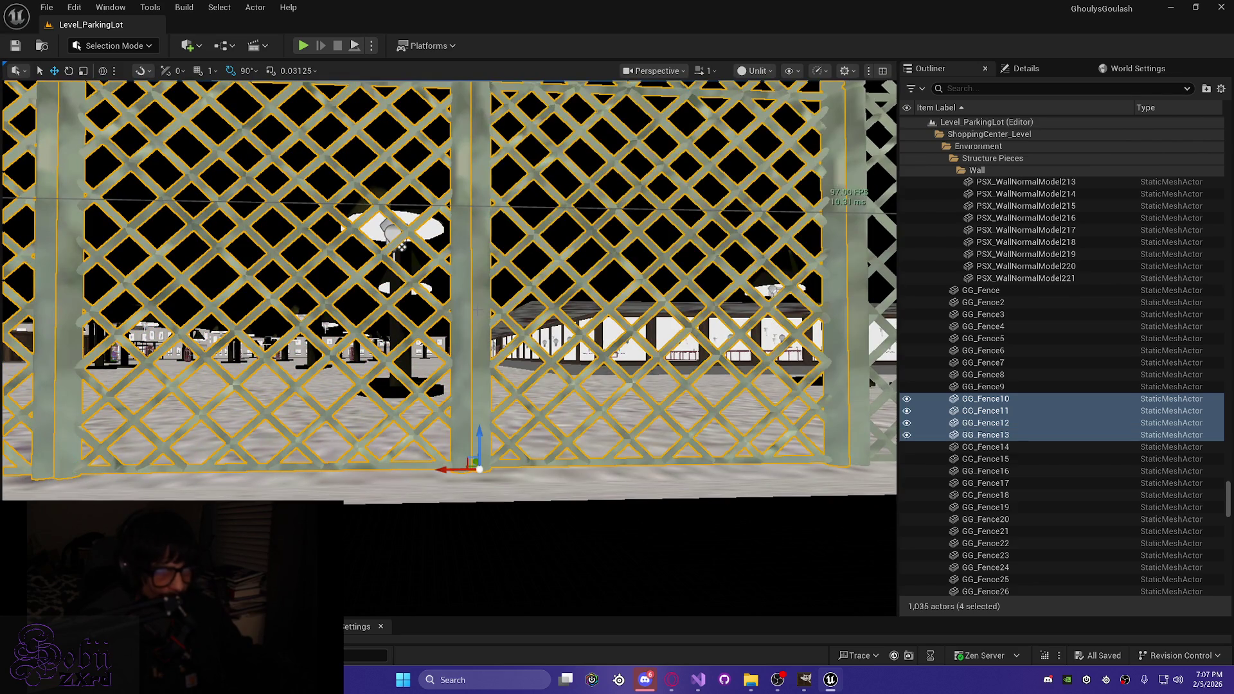
Step: Add GG_Fence33, 30, 31, 26, 27, 28 and 29 to the selection
ctrl+click(861, 339)
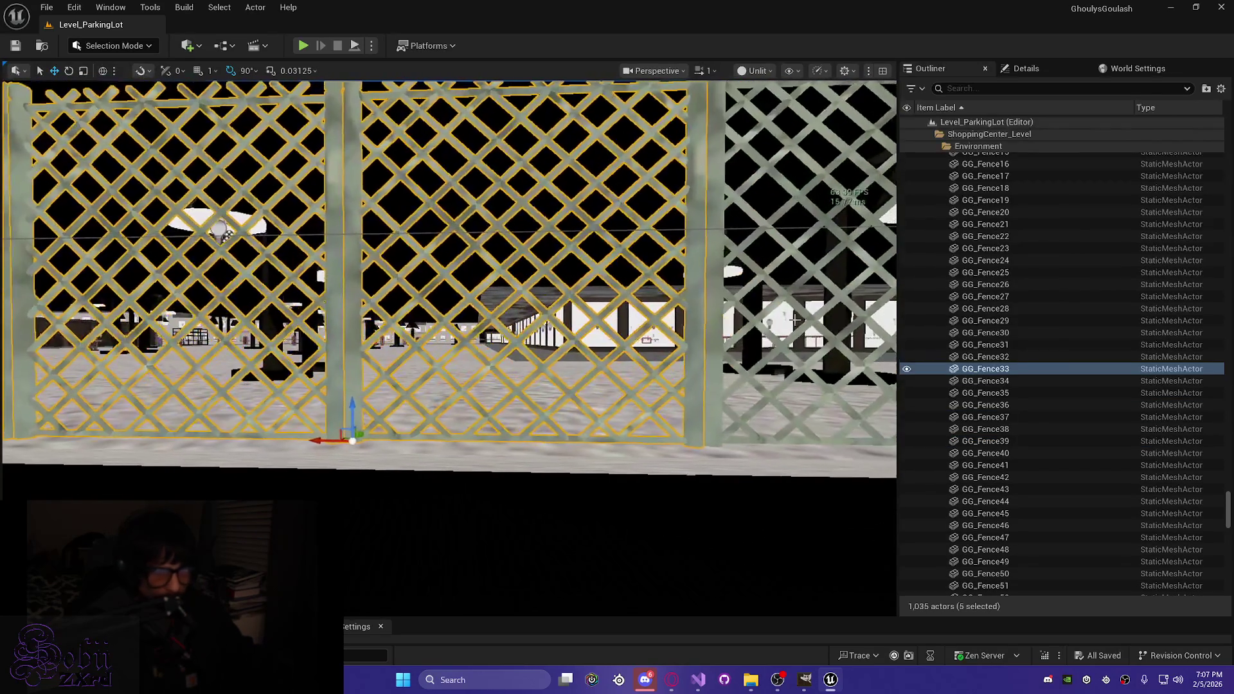
key(d)
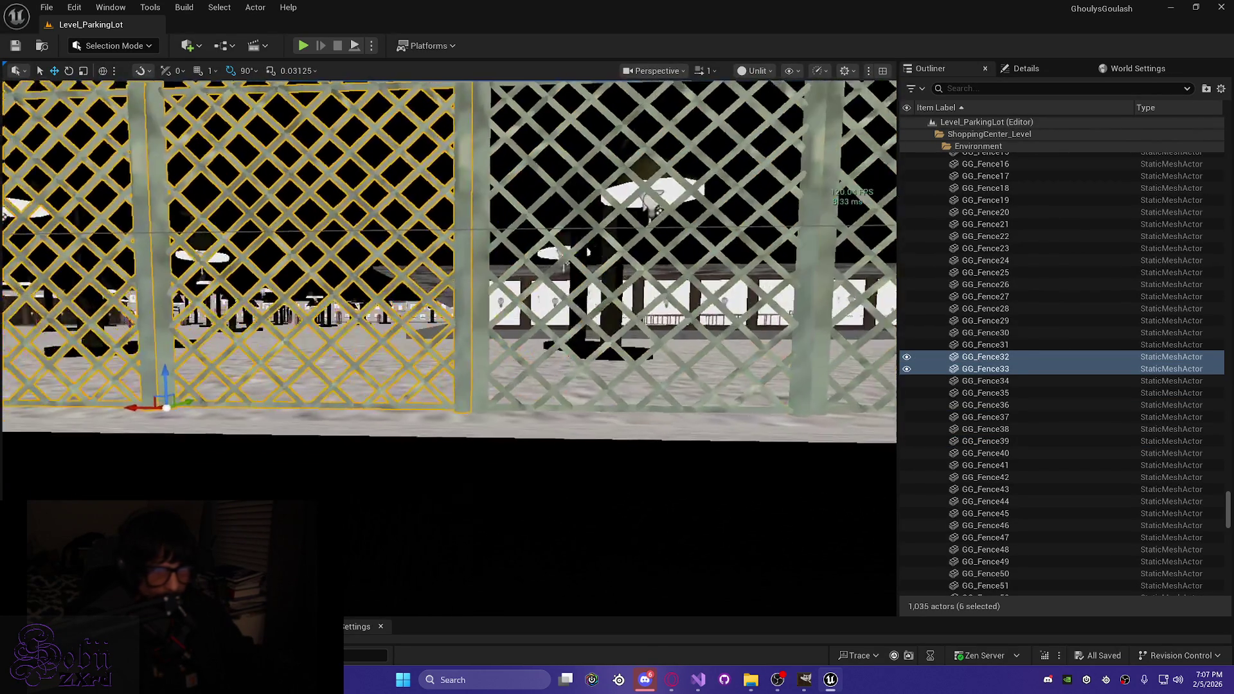
ctrl+click(775, 331)
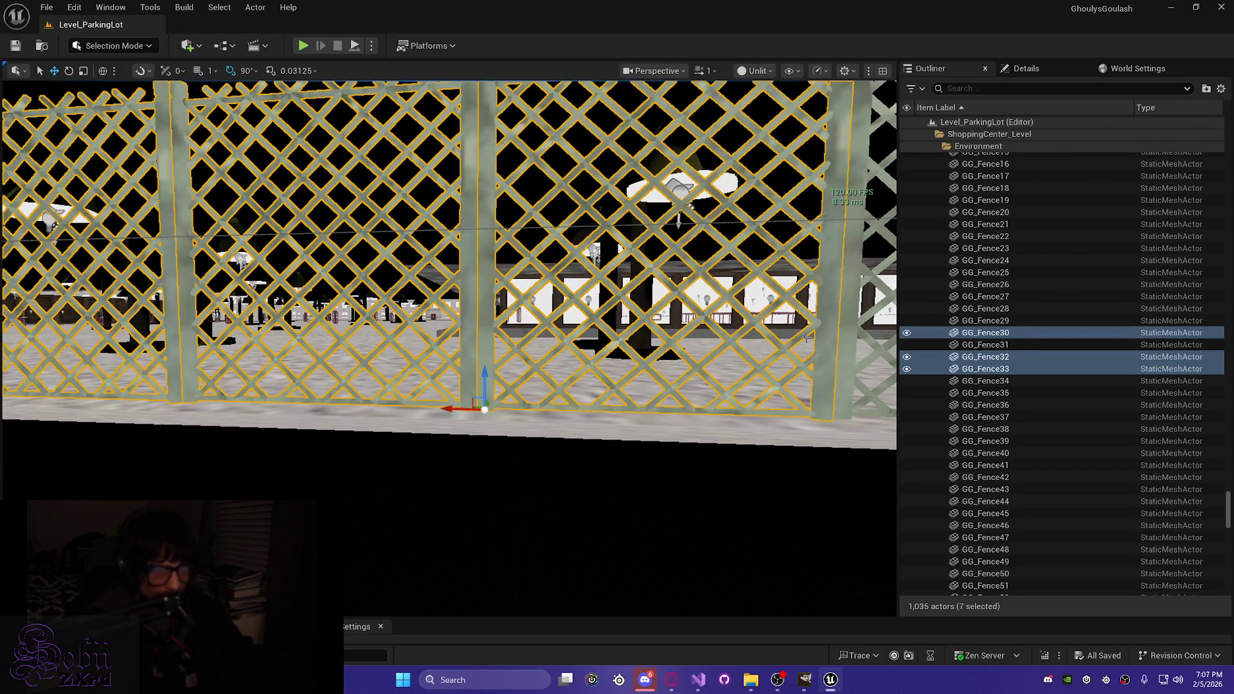
ctrl+click(848, 339)
key(d)
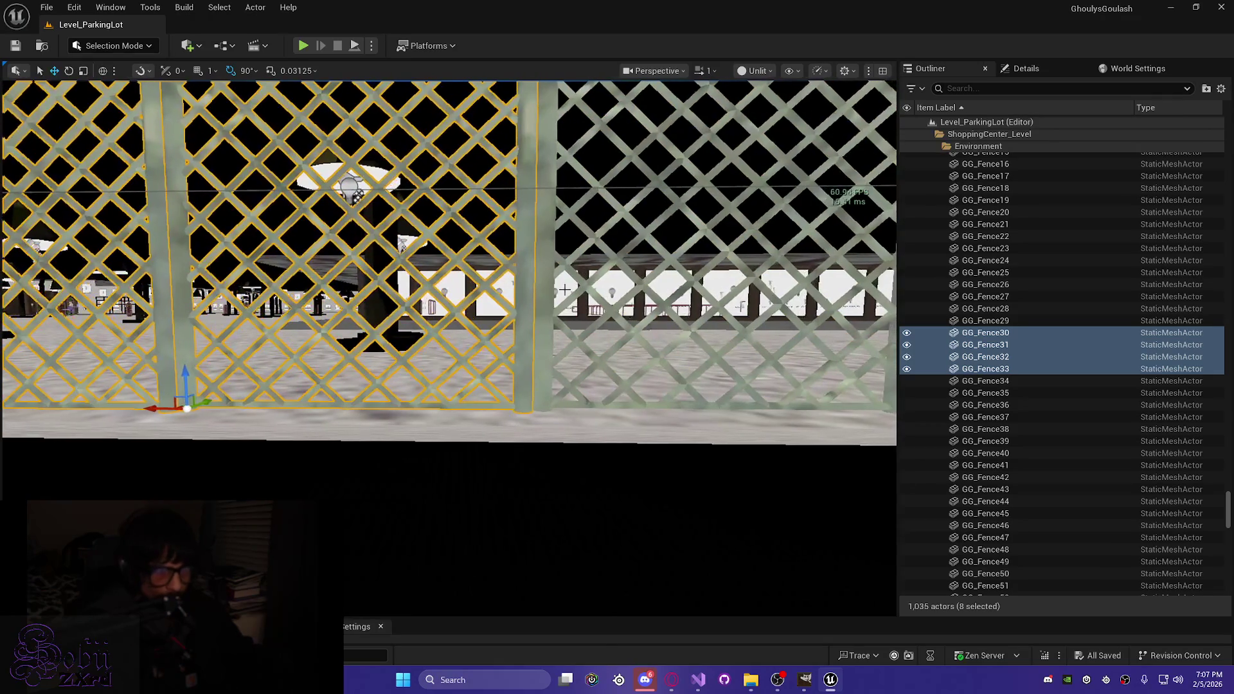
ctrl+click(985, 284)
key(d)
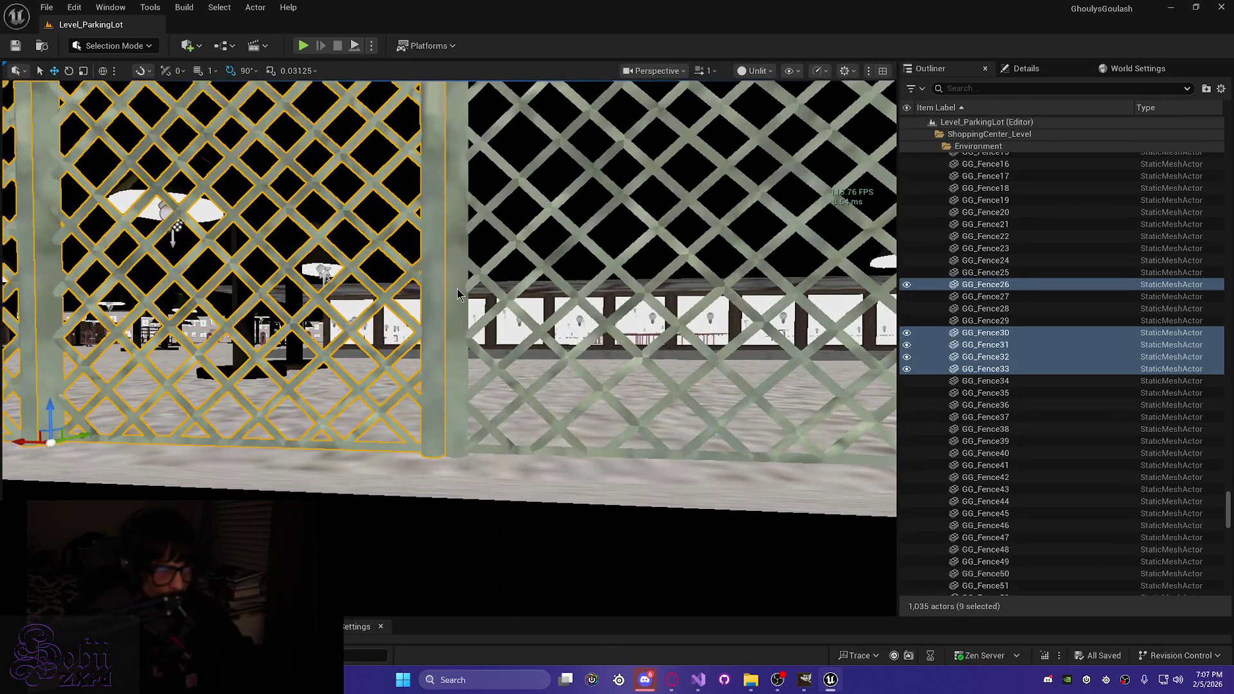
ctrl+click(457, 294)
key(d)
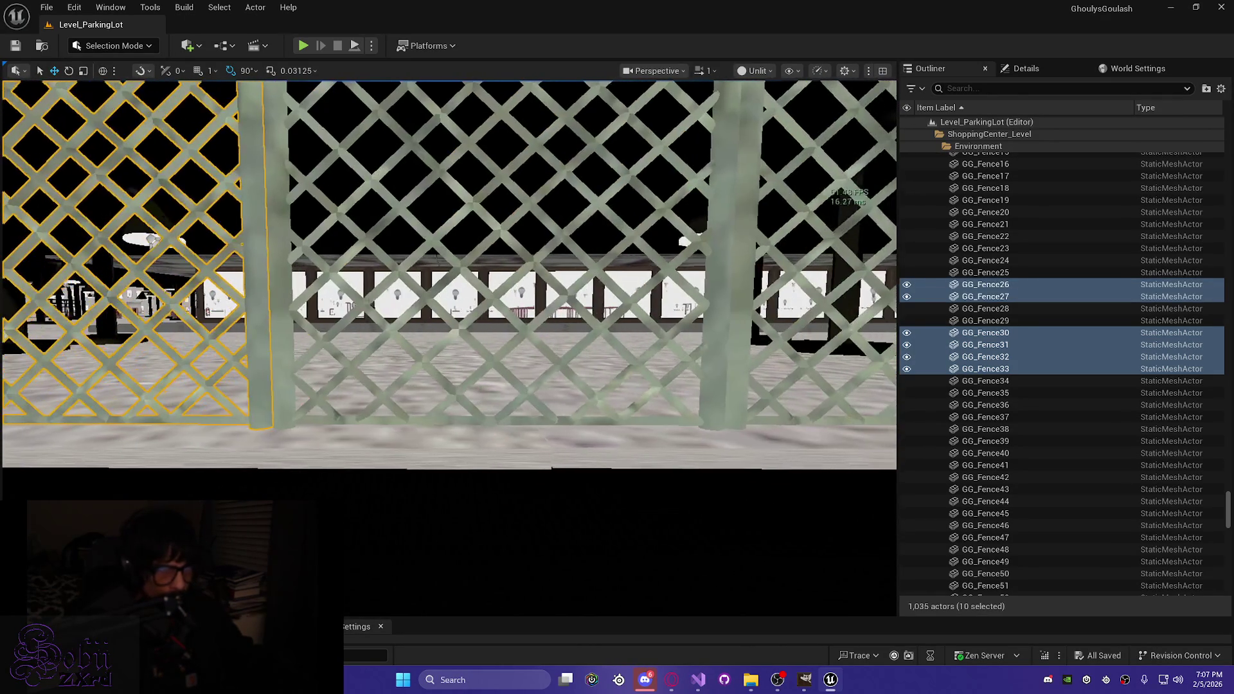
ctrl+click(285, 300)
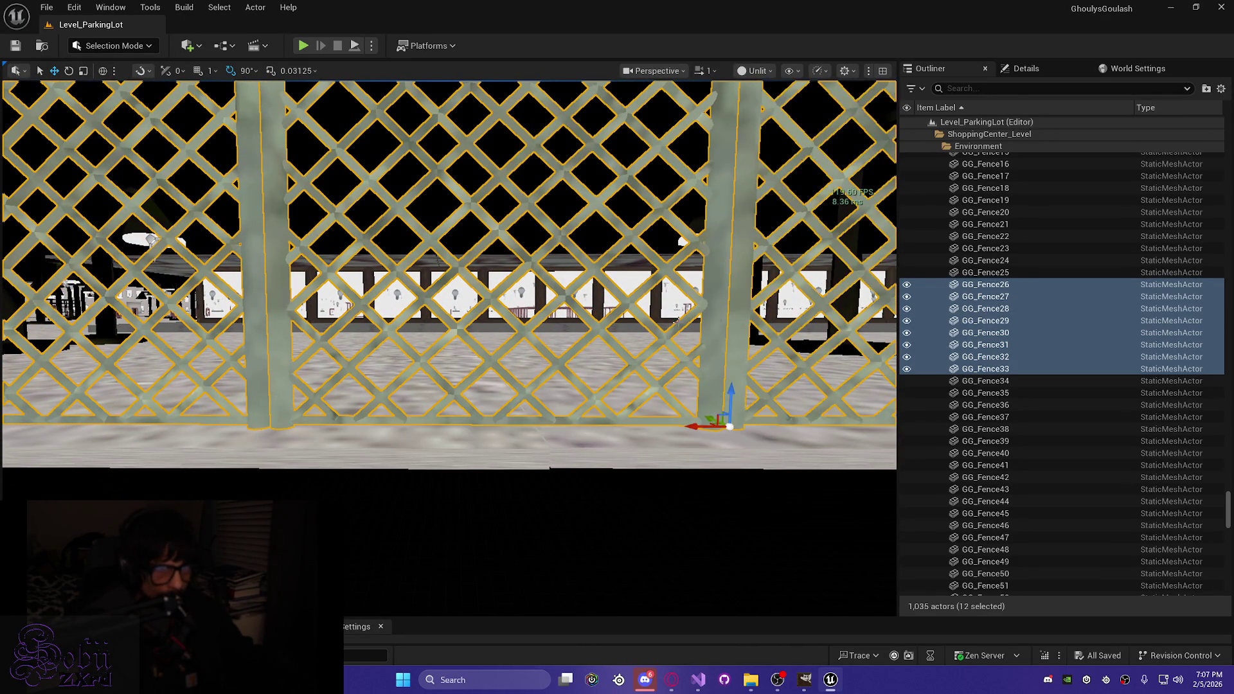
ctrl+click(797, 296)
key(d)
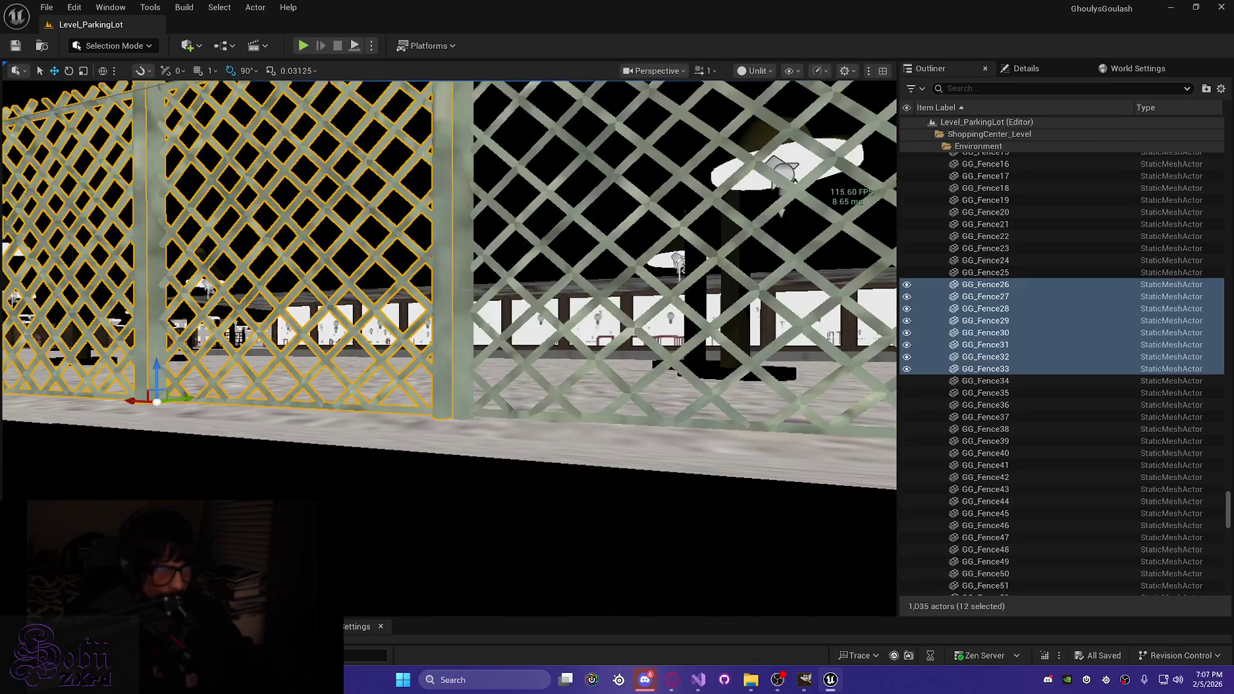
Step: Add GG_Fence18, 19, 21, 20, 25 and 24 to the selection, undoing an accidental single pick
ctrl+click(463, 296)
key(d)
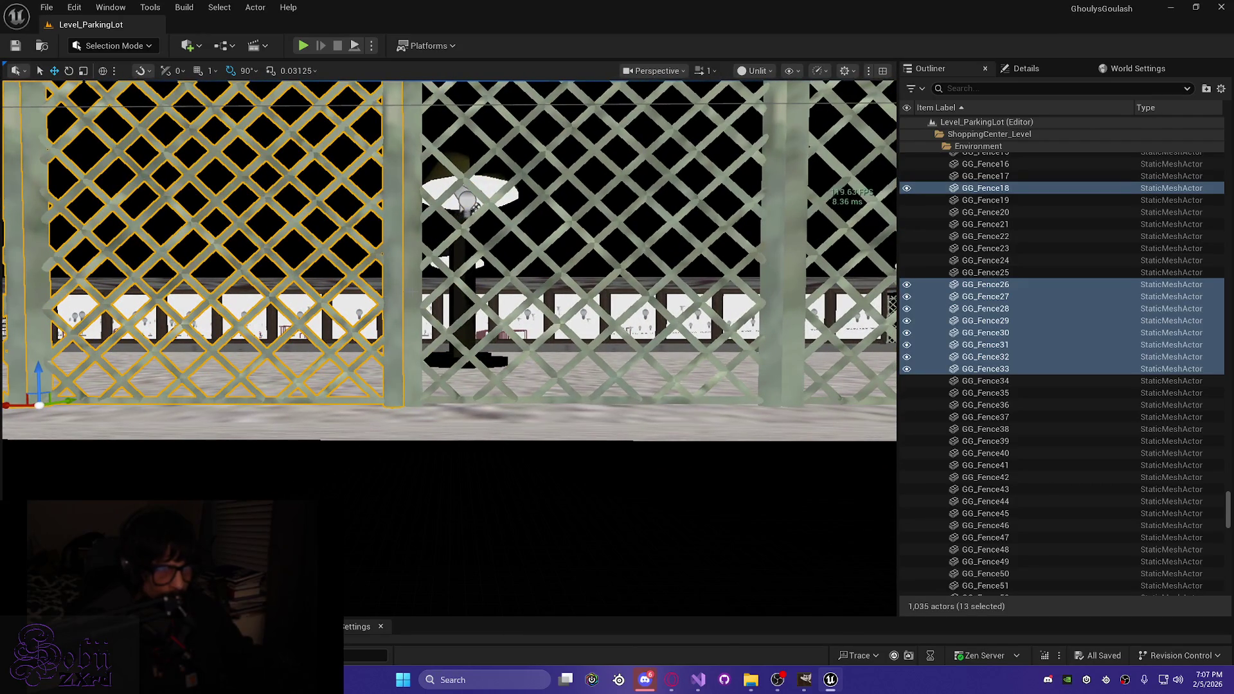
ctrl+click(565, 287)
ctrl+click(985, 224)
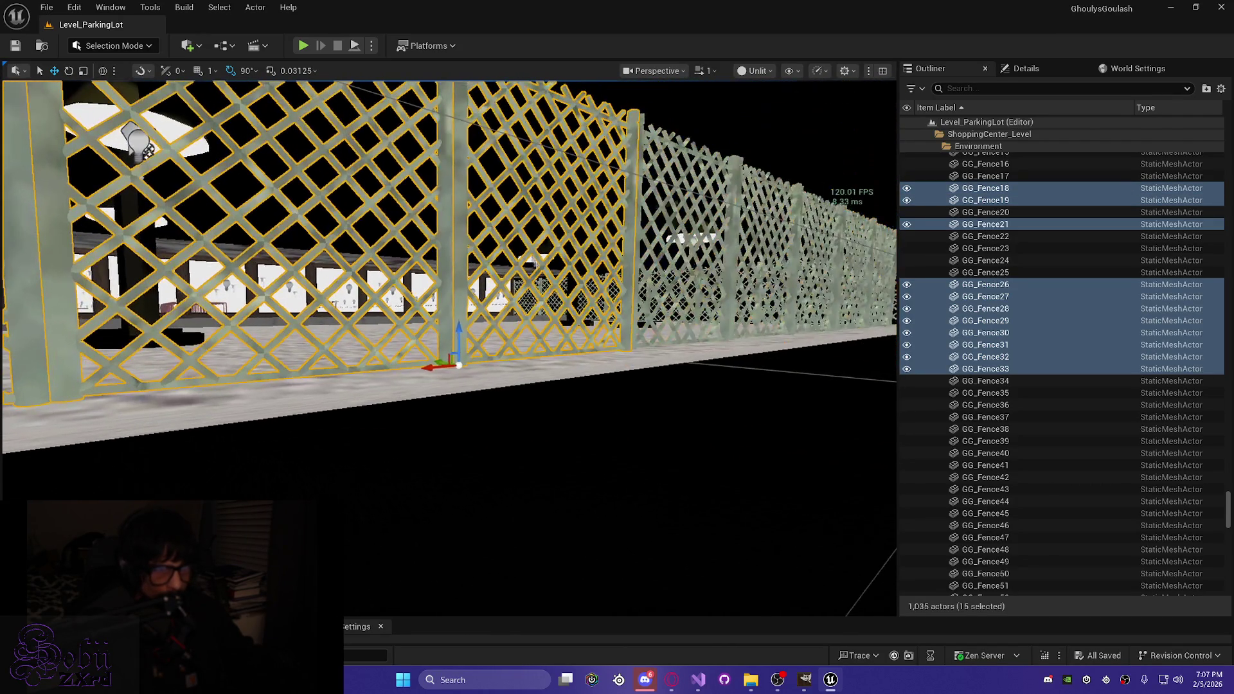
scroll(439, 302, up, 5)
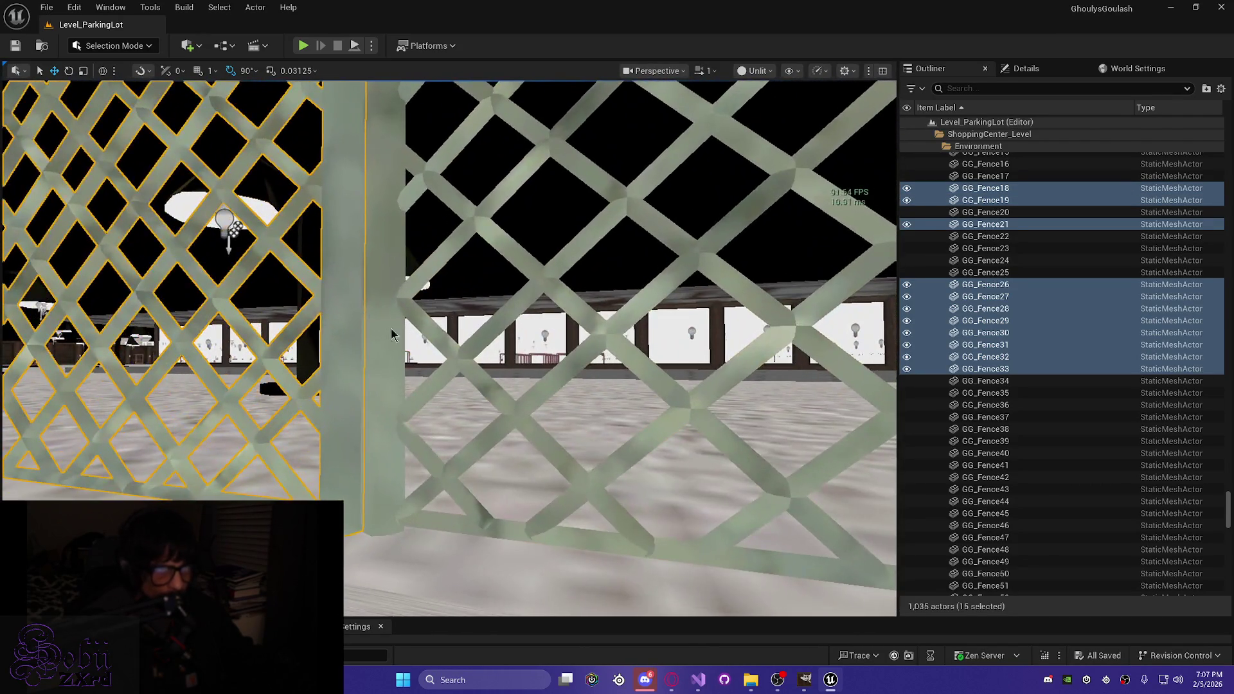
click(390, 333)
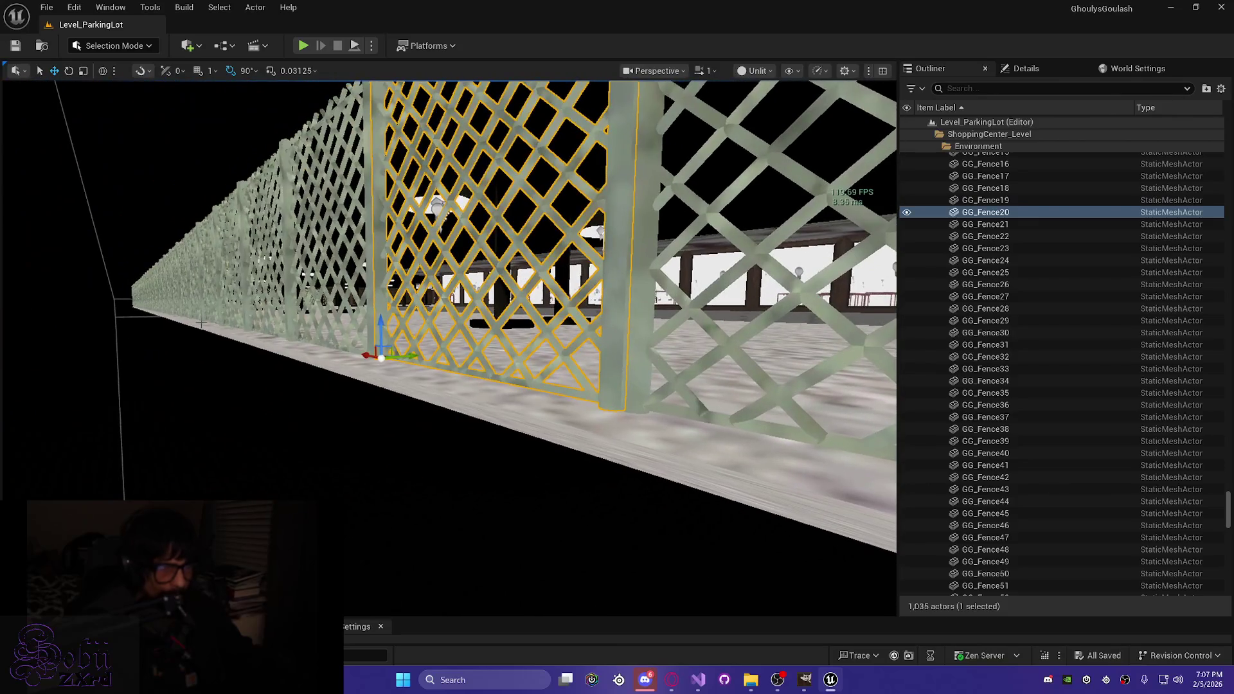
key(ctrl+z)
mouse_move(394, 321)
mouse_down()
mouse_move(536, 338)
mouse_move(533, 289)
mouse_move(546, 289)
mouse_up()
ctrl+click(537, 344)
ctrl+click(540, 340)
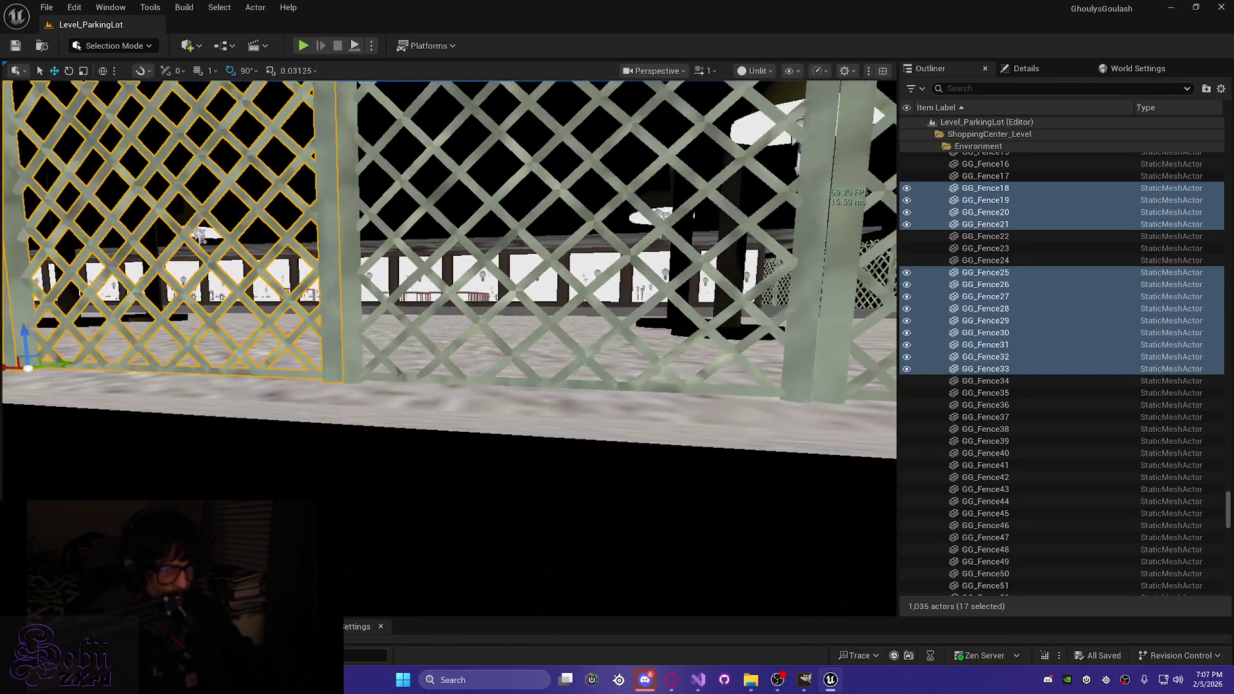
ctrl+click(349, 310)
Step: Add GG_Fence23 and GG_Fence22 to the selection and lower the fence row slightly onto the ground
ctrl+click(844, 336)
mouse_move(844, 336)
mouse_down()
mouse_move(489, 183)
mouse_move(410, 131)
mouse_up()
ctrl+click(488, 183)
scroll(449, 283, down, 3)
mouse_move(448, 283)
mouse_down()
mouse_move(437, 347)
mouse_move(437, 296)
mouse_up()
drag(207, 237, 207, 259)
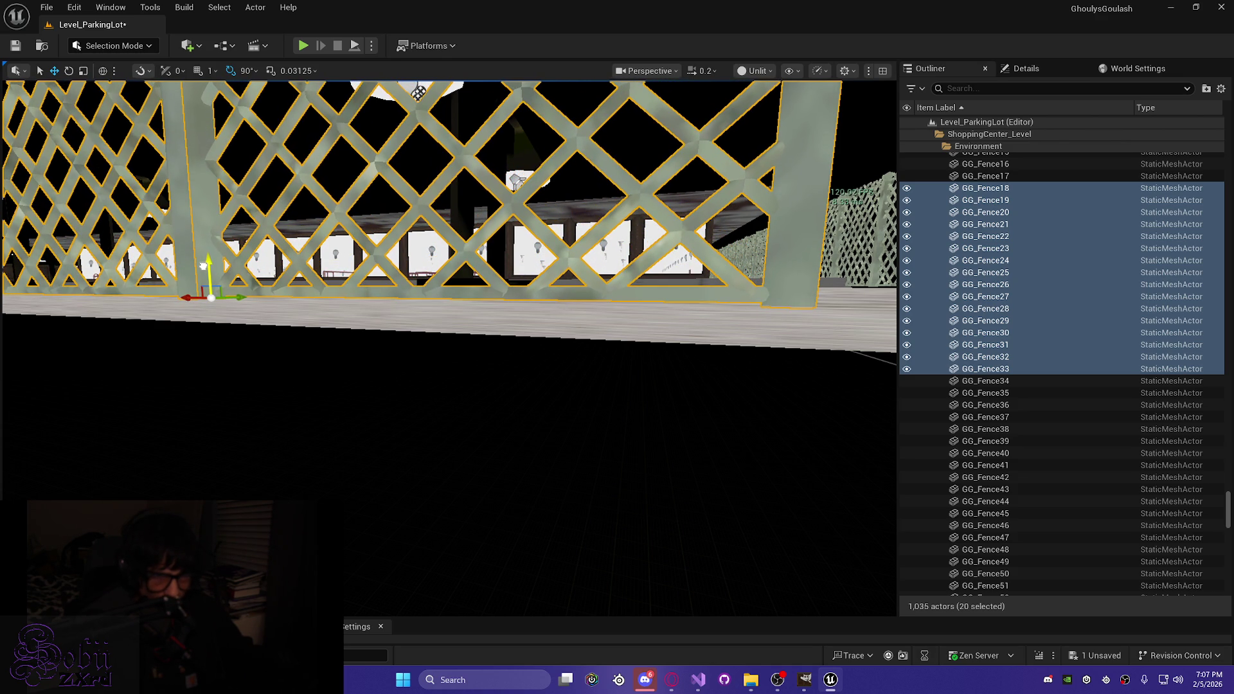
Step: Select only GG_Fence22 and duplicate it in place with Ctrl+D
scroll(444, 249, up, 2)
key(s)
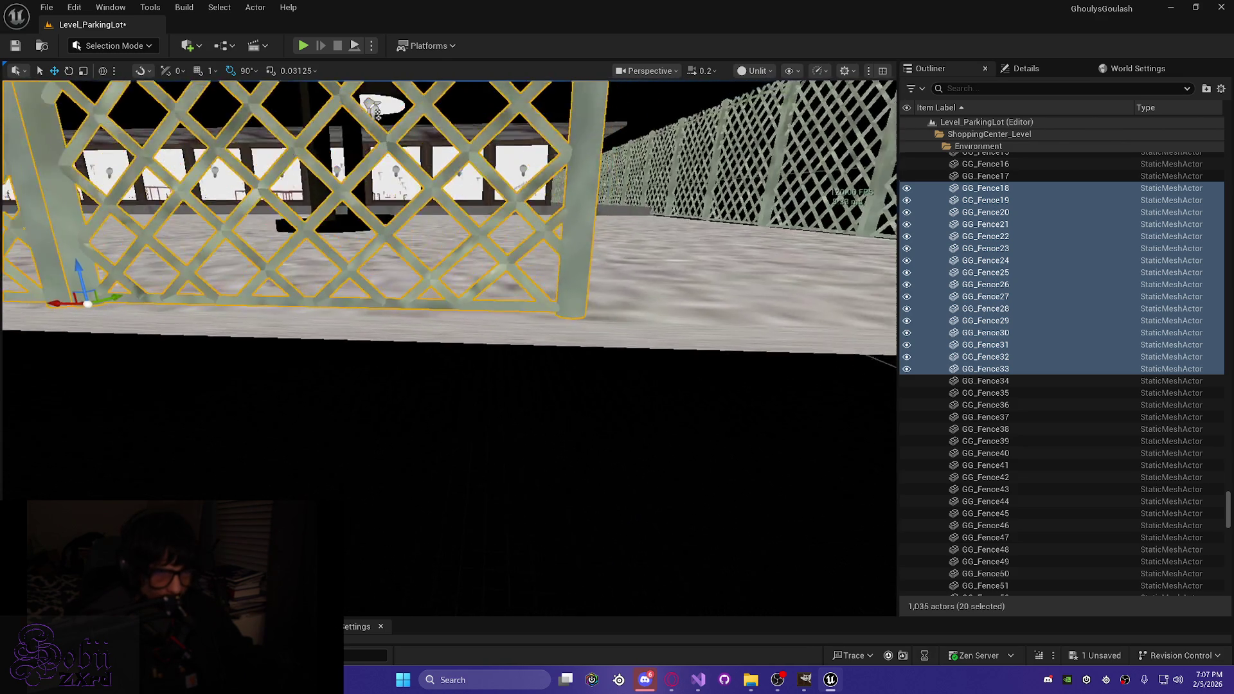
scroll(440, 257, up, 1)
key(s)
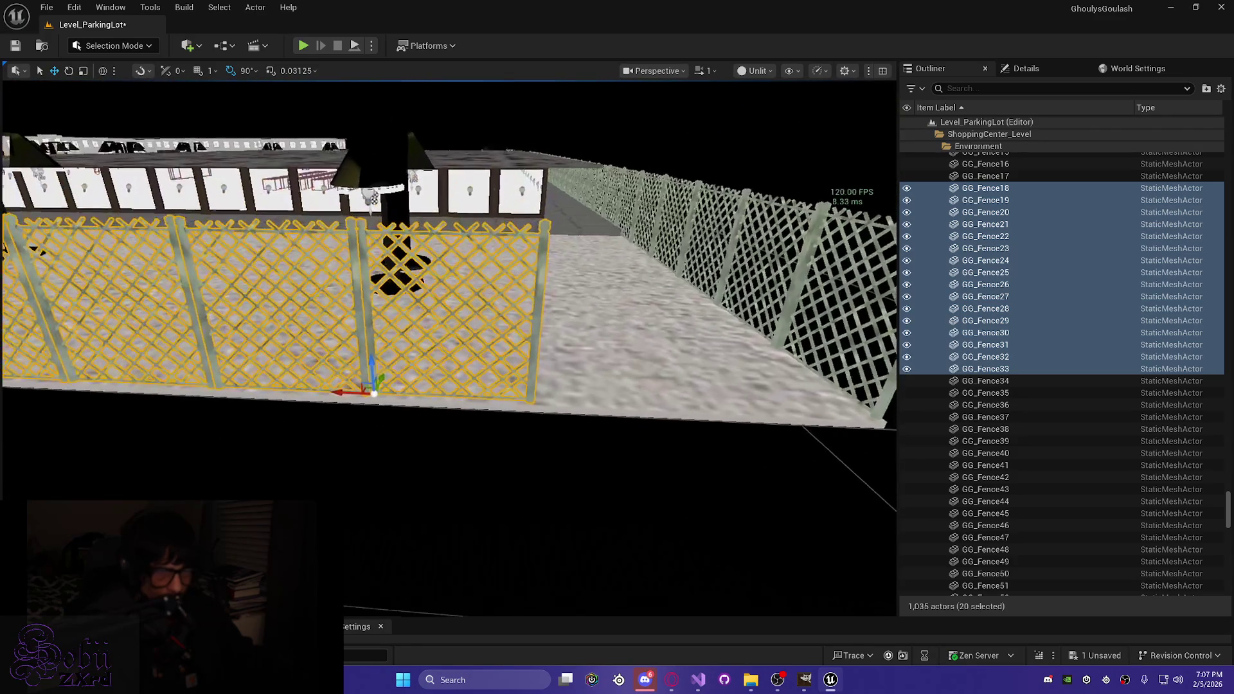
click(543, 324)
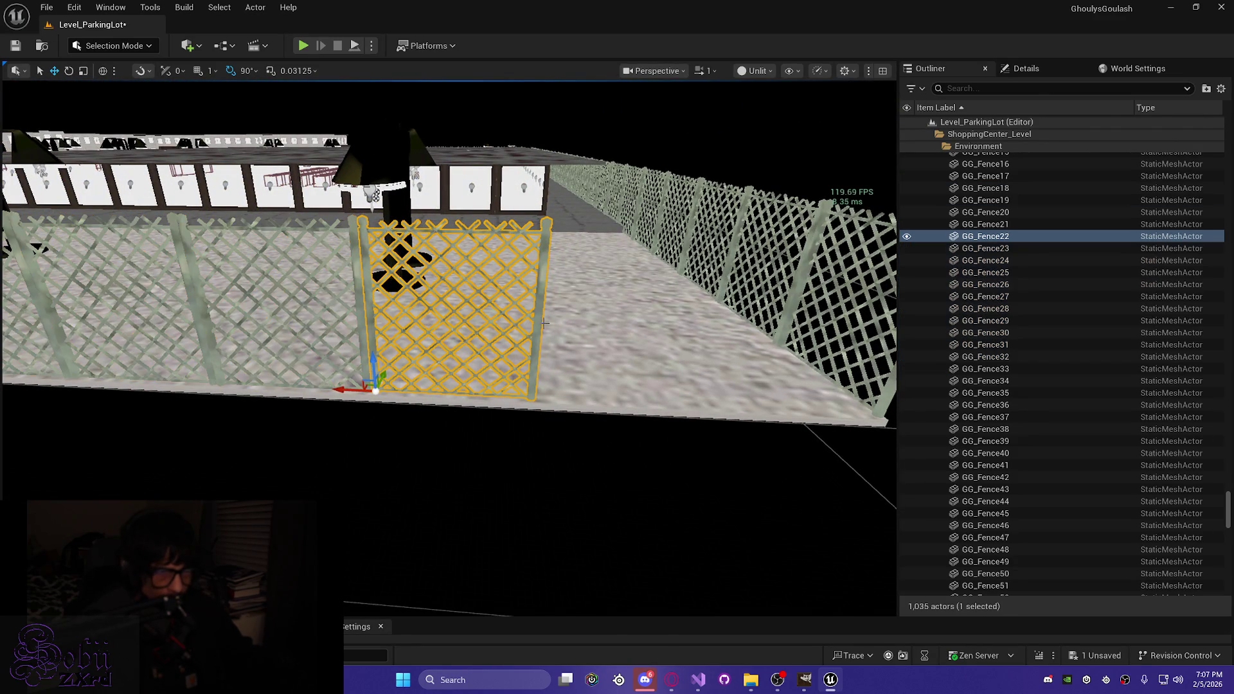
key(ctrl+d)
Step: Slide the copied panel along the fence into the gap and frame it in the view
drag(340, 391, 511, 393)
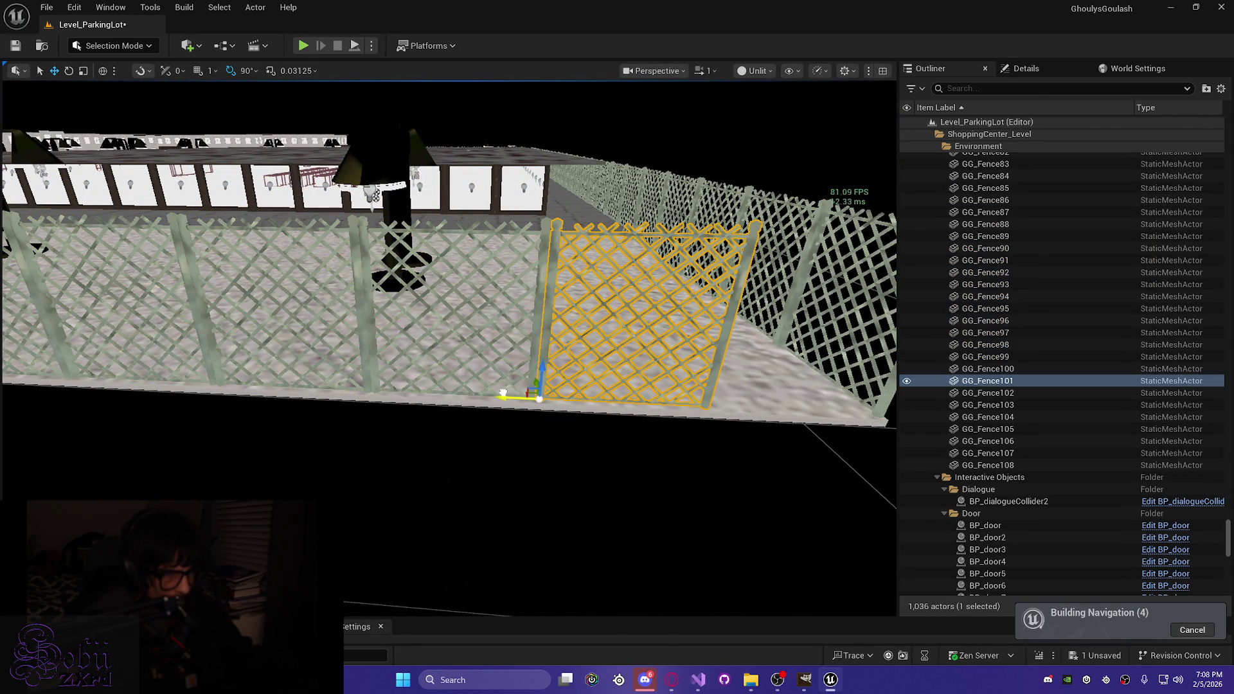
key(f)
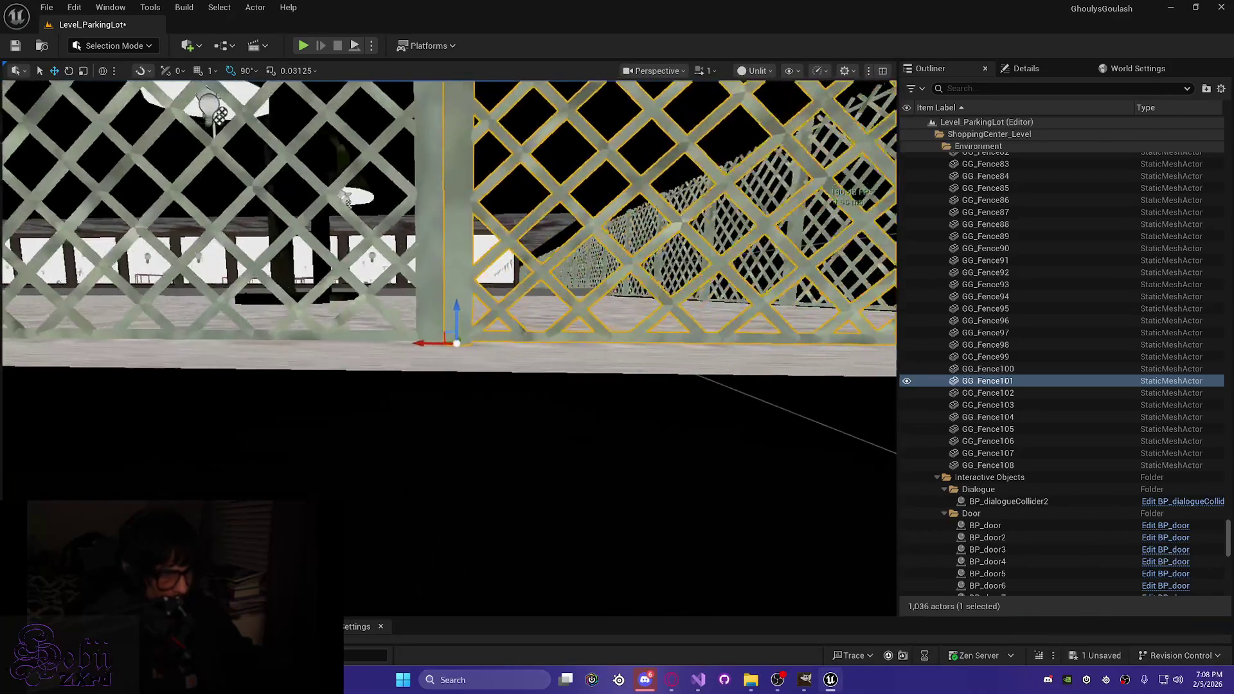
key(a)
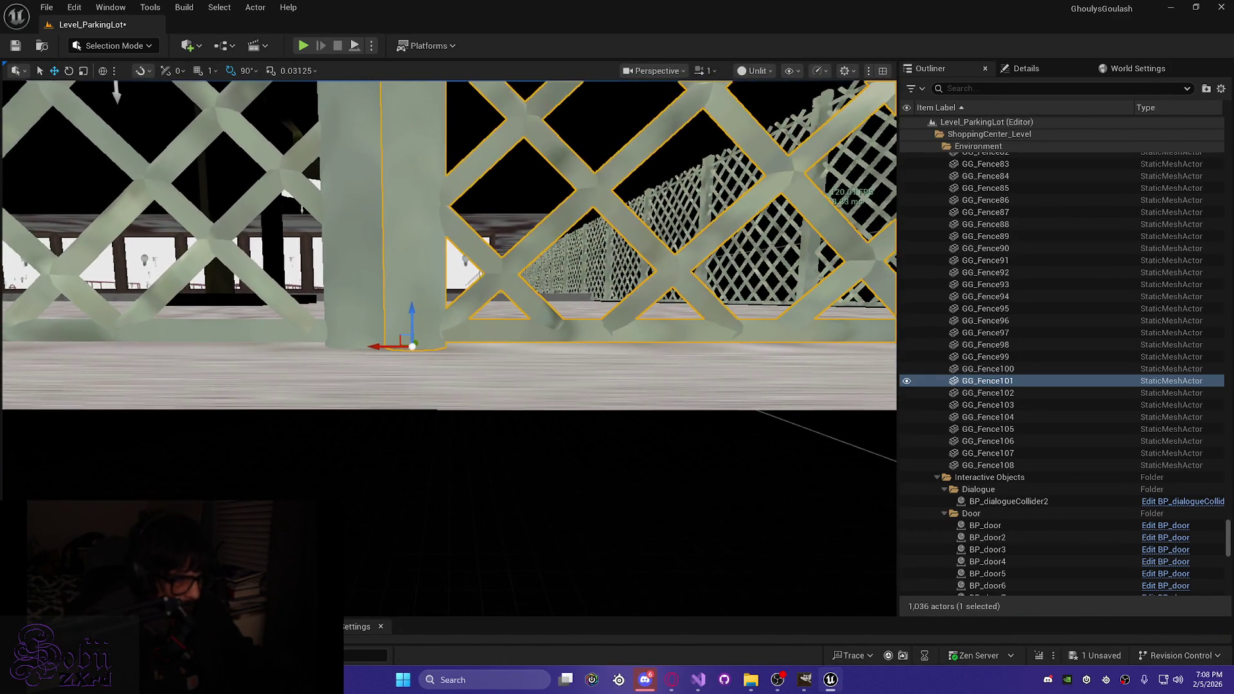
key(d)
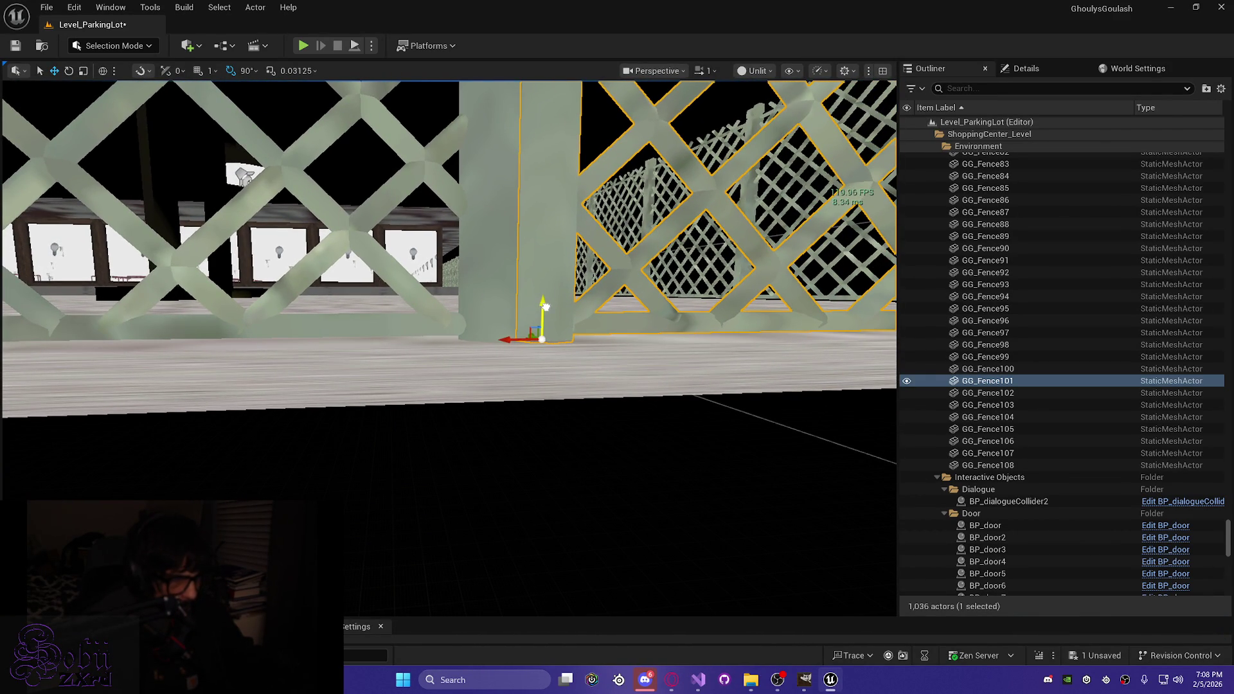
scroll(545, 307, down, 5)
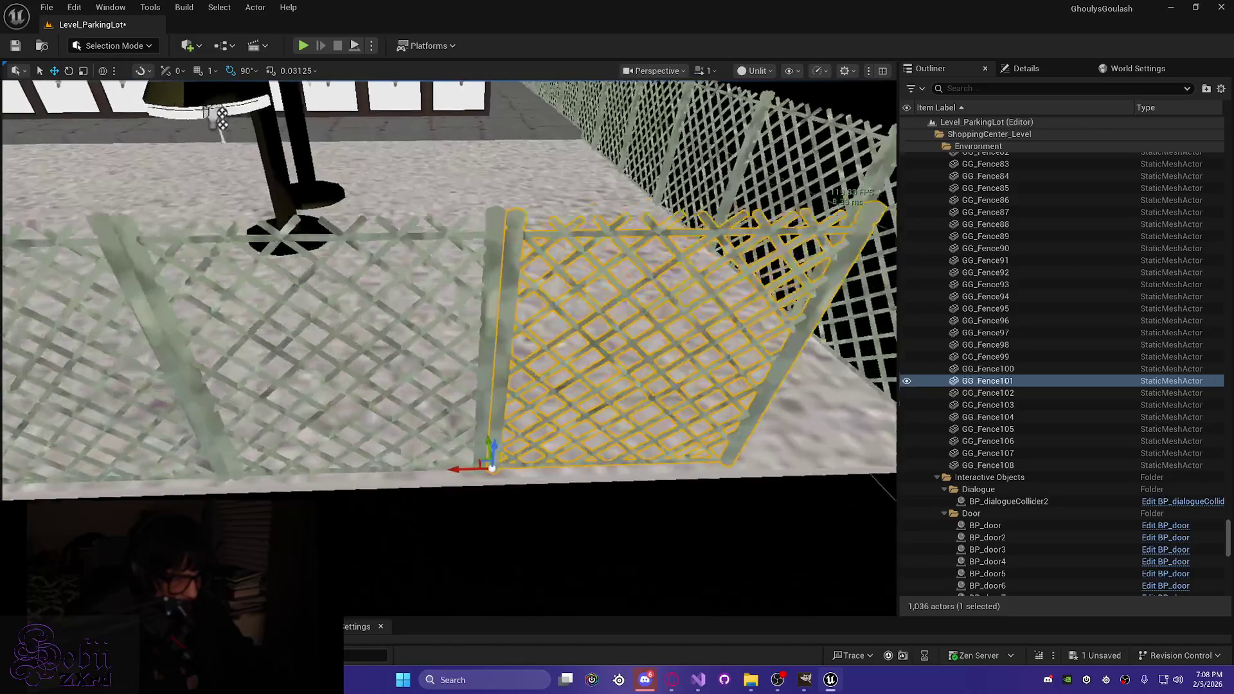
scroll(231, 128, down, 6)
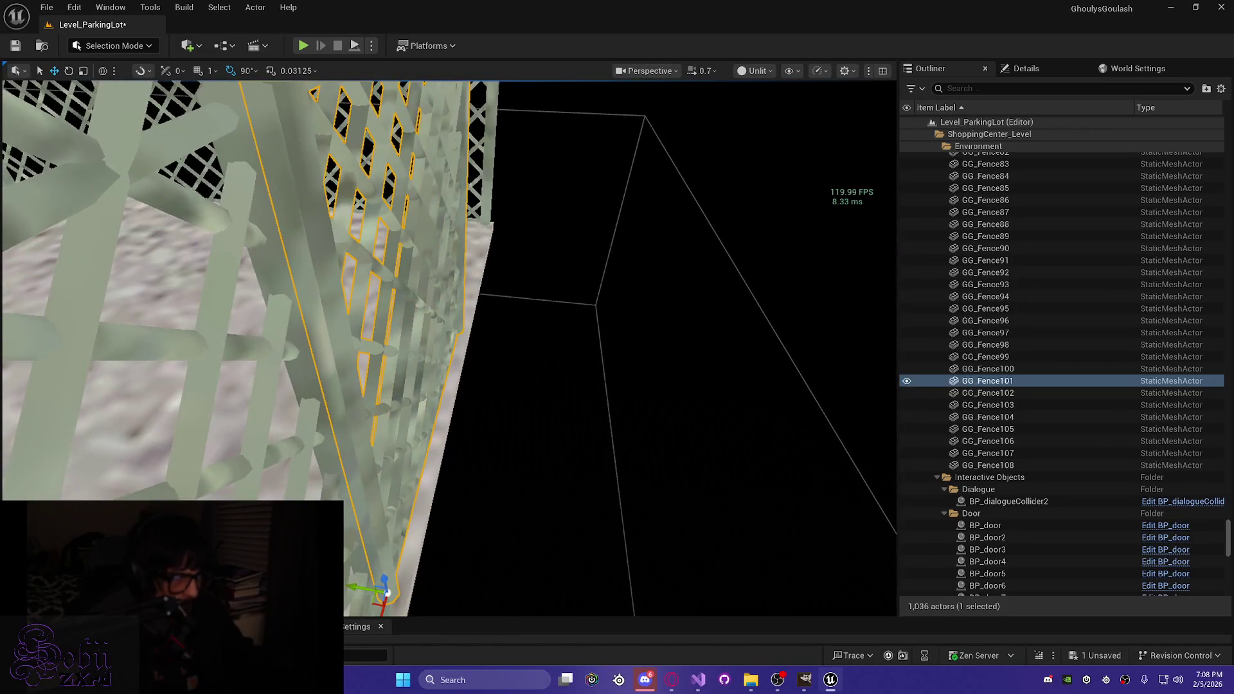
scroll(450, 347, down, 5)
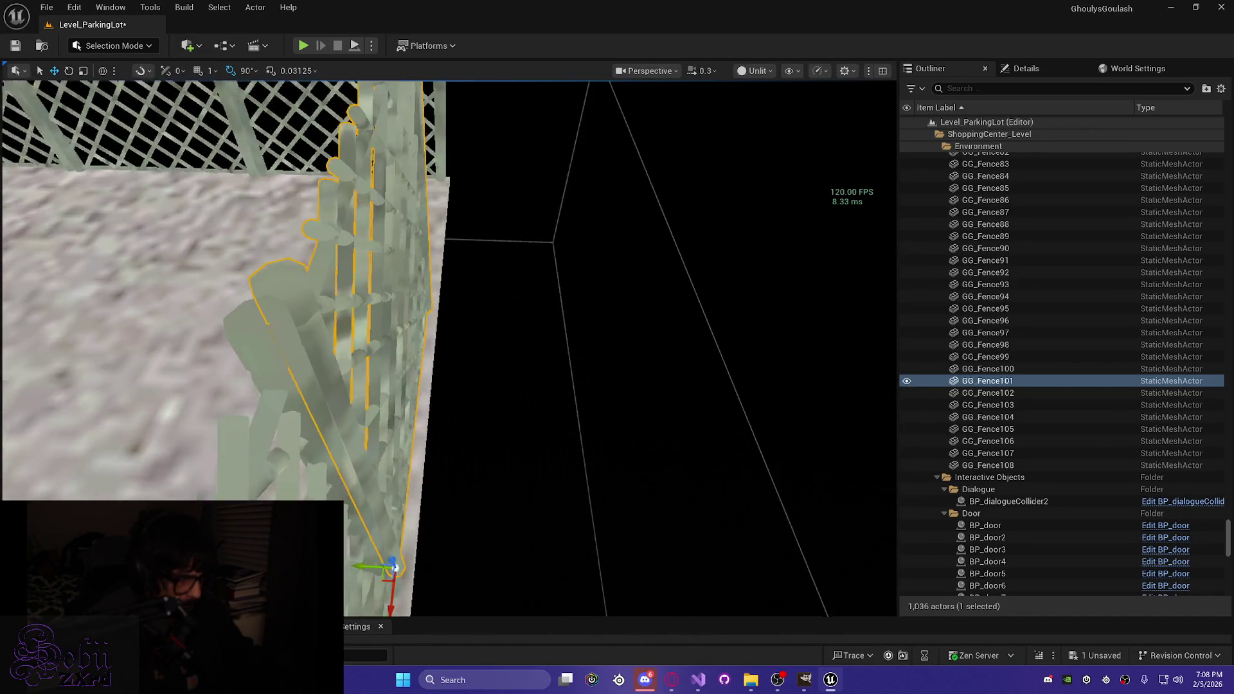
scroll(450, 347, down, 5)
mouse_move(168, 234)
mouse_down()
mouse_move(244, 225)
mouse_move(169, 235)
mouse_up()
key(f)
Step: Duplicate it again as GG_Fence109, shorten its width, and shift it to meet the neighbouring post
key(ctrl+d)
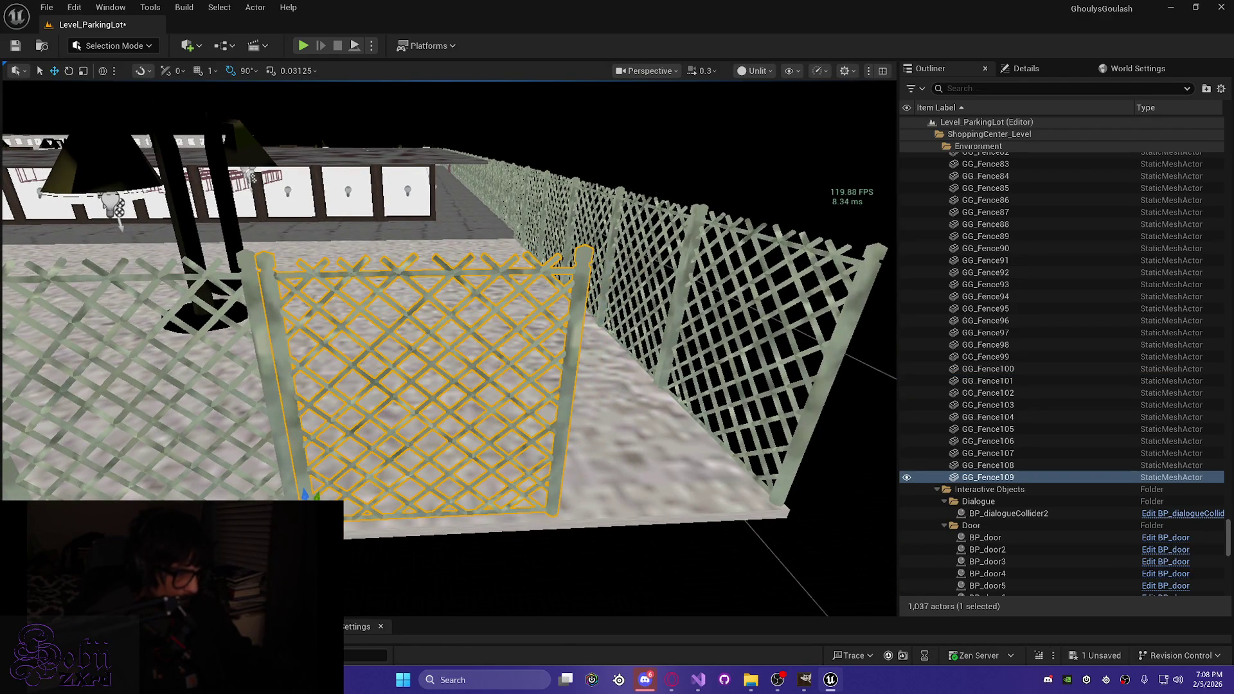
drag(360, 517, 537, 502)
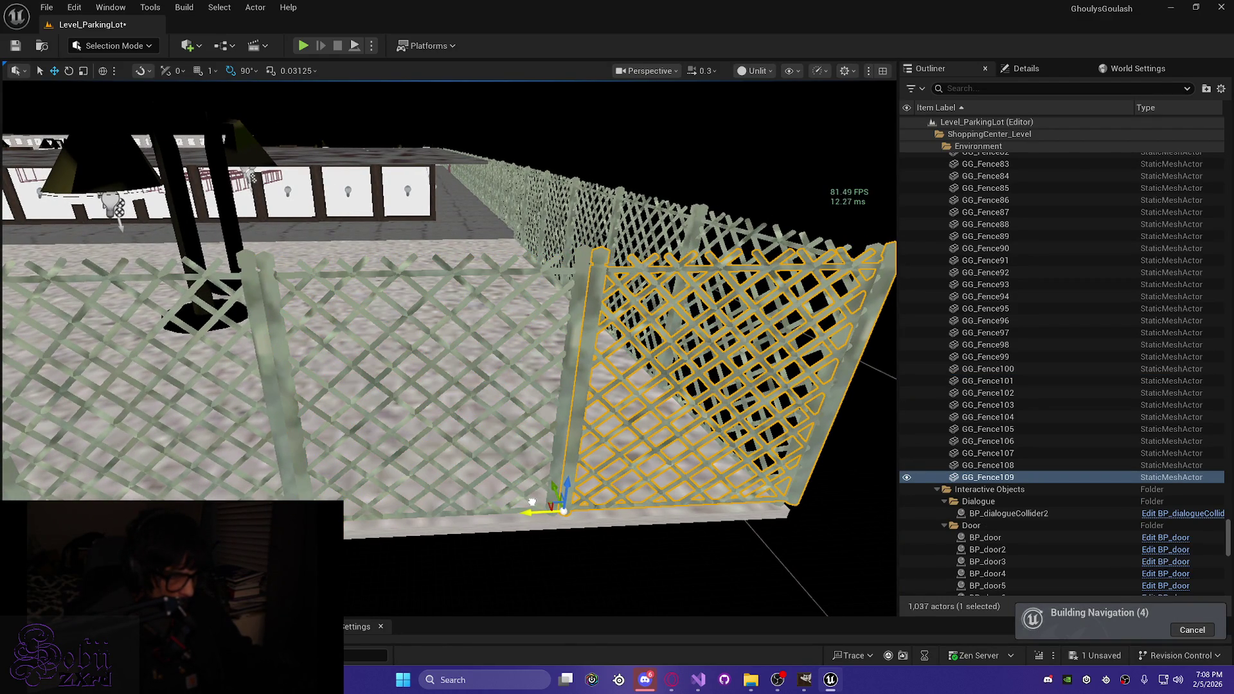
mouse_move(532, 501)
mouse_down()
mouse_move(563, 451)
mouse_move(458, 326)
mouse_move(485, 325)
mouse_up()
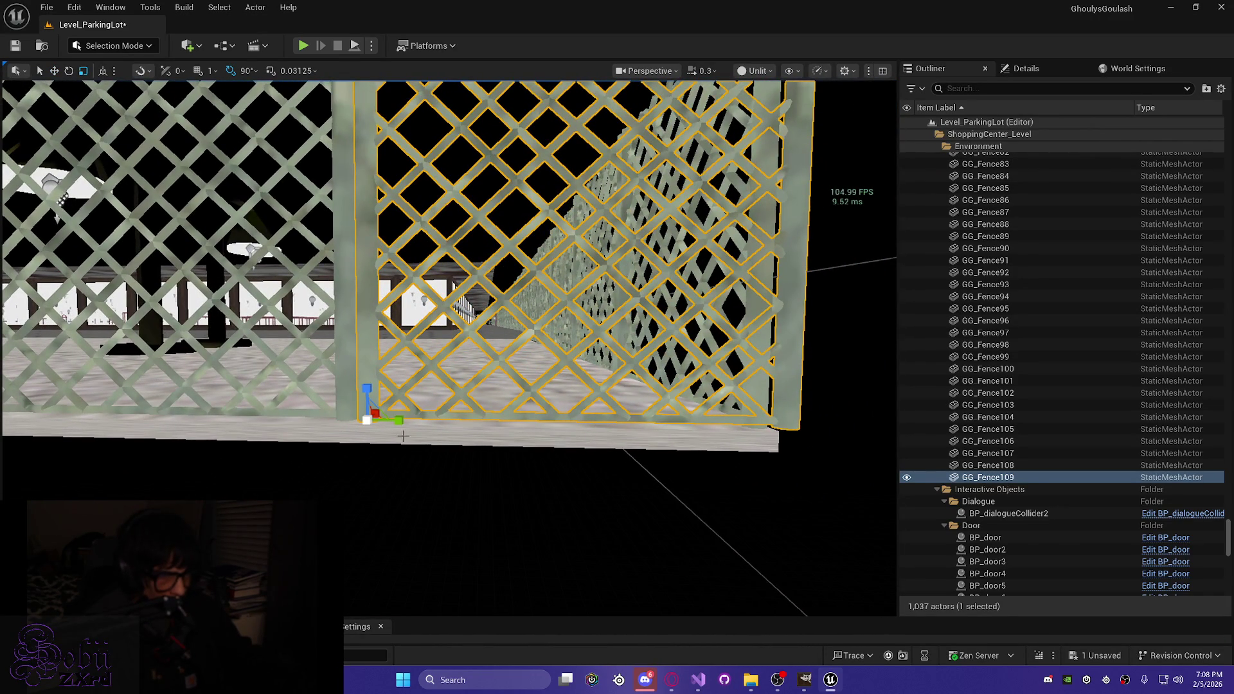
drag(400, 425, 373, 425)
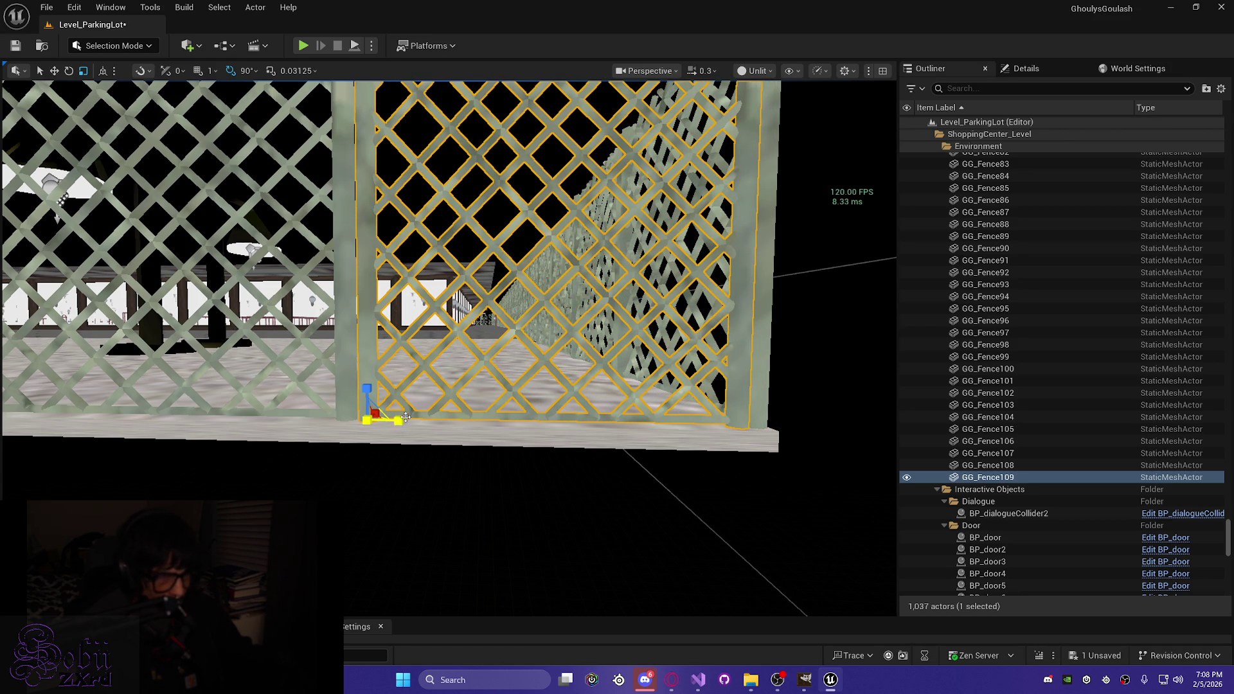
scroll(399, 424, up, 1)
scroll(398, 424, down, 2)
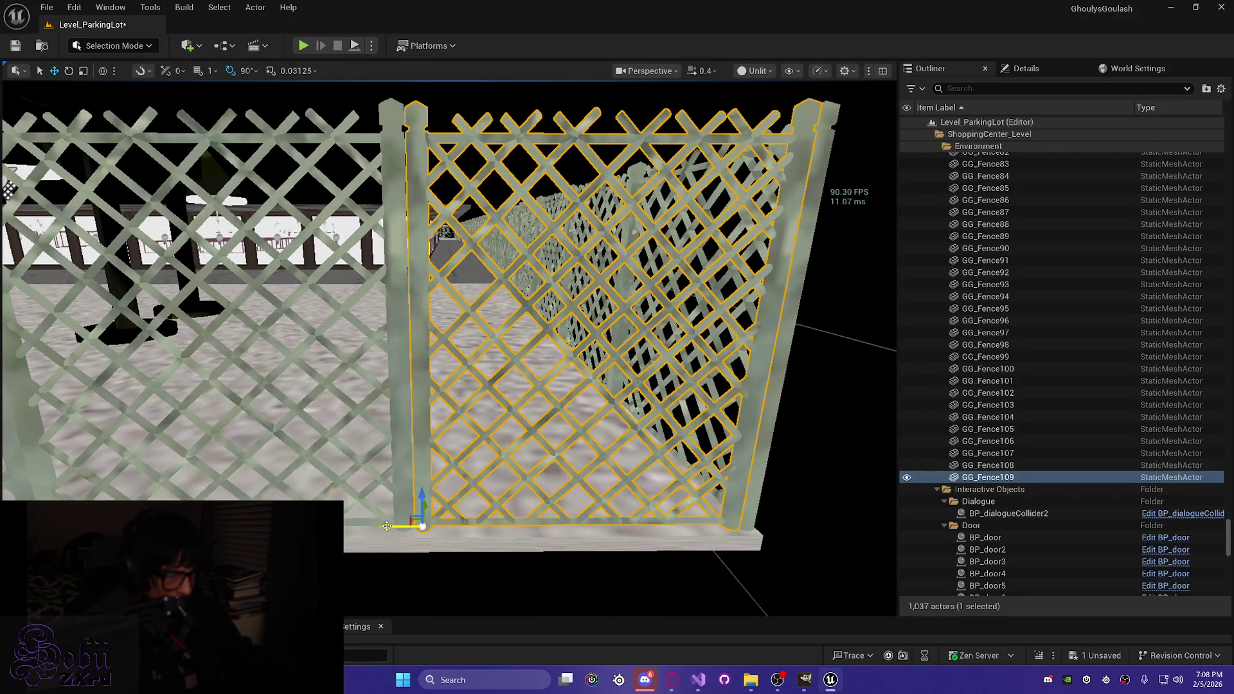
mouse_move(386, 526)
mouse_down()
mouse_move(225, 277)
mouse_move(434, 504)
mouse_up()
Step: Save the level, switch the viewport to Lit, fly up over the lot, and start Play in Editor
key(ctrl+s)
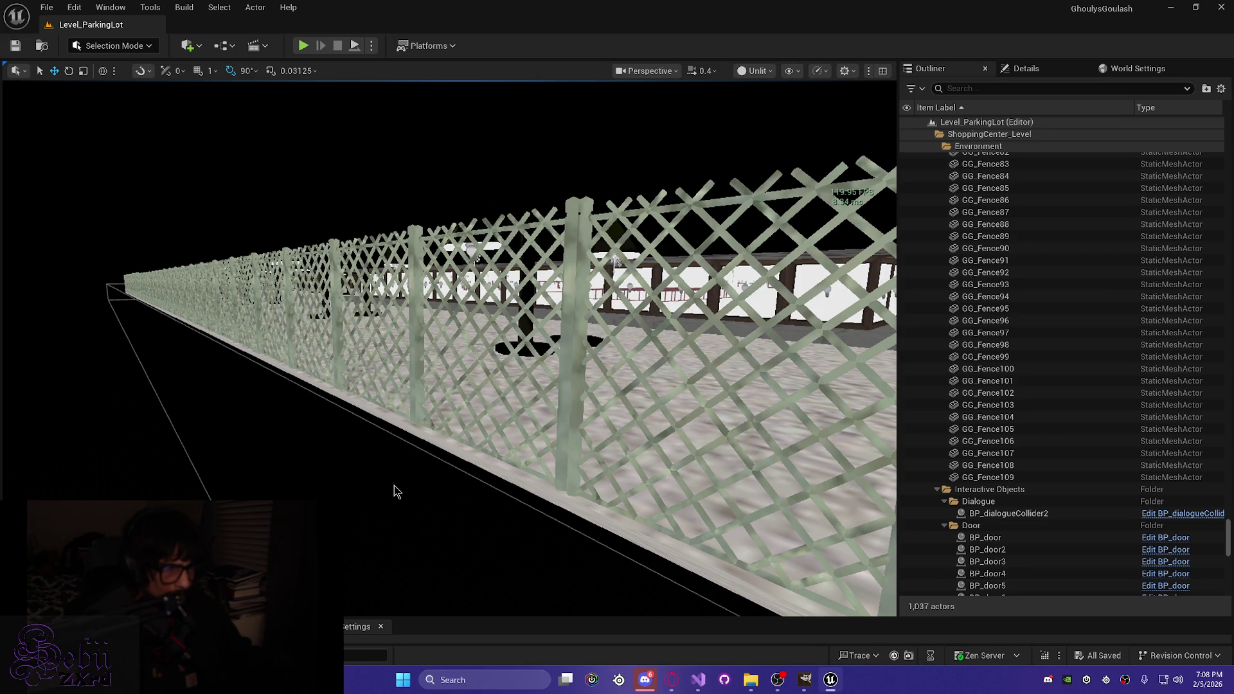
key(alt+4)
drag(350, 432, 349, 404)
scroll(448, 347, up, 1)
mouse_move(448, 347)
mouse_down()
mouse_move(448, 193)
mouse_move(448, 218)
mouse_up()
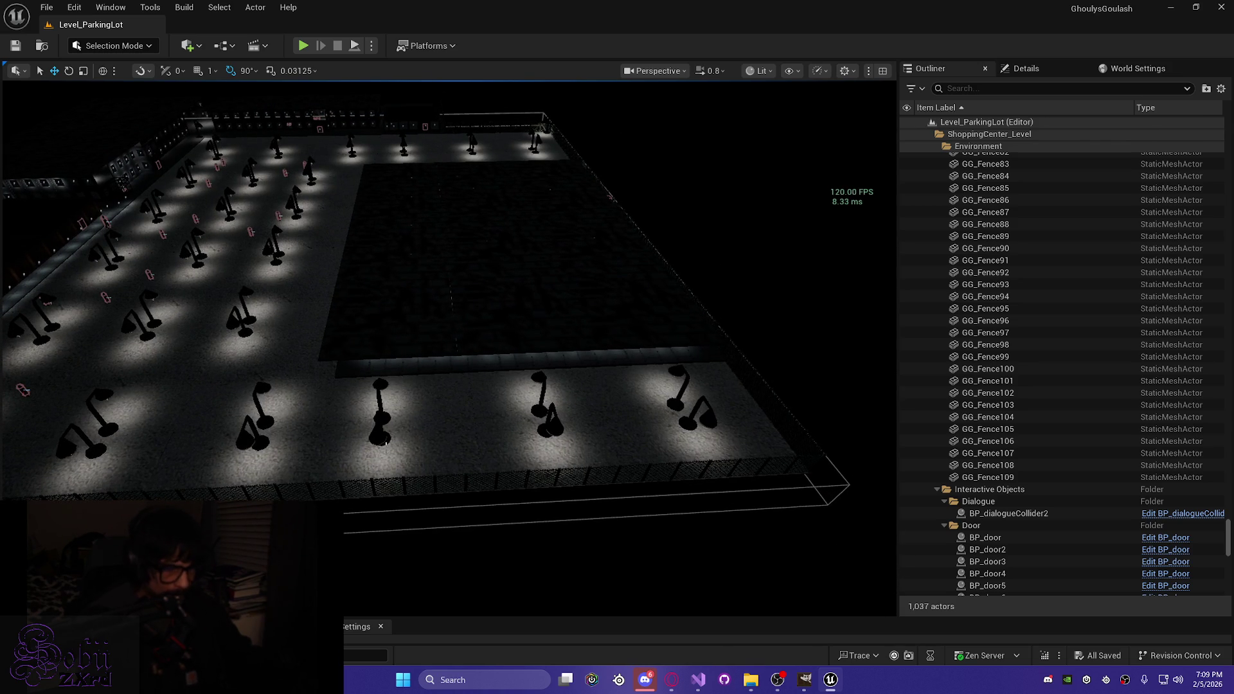
key(alt+p)
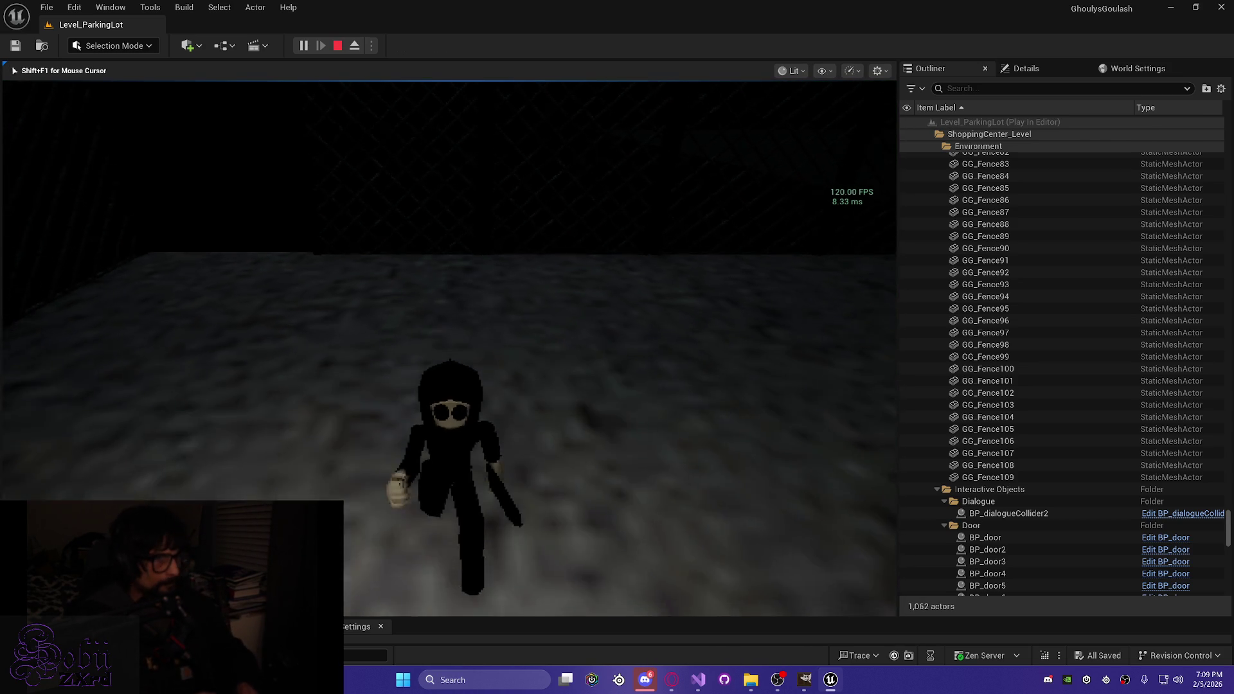
Step: Run the character across the lot and along the fence toward the pillars
key(w)
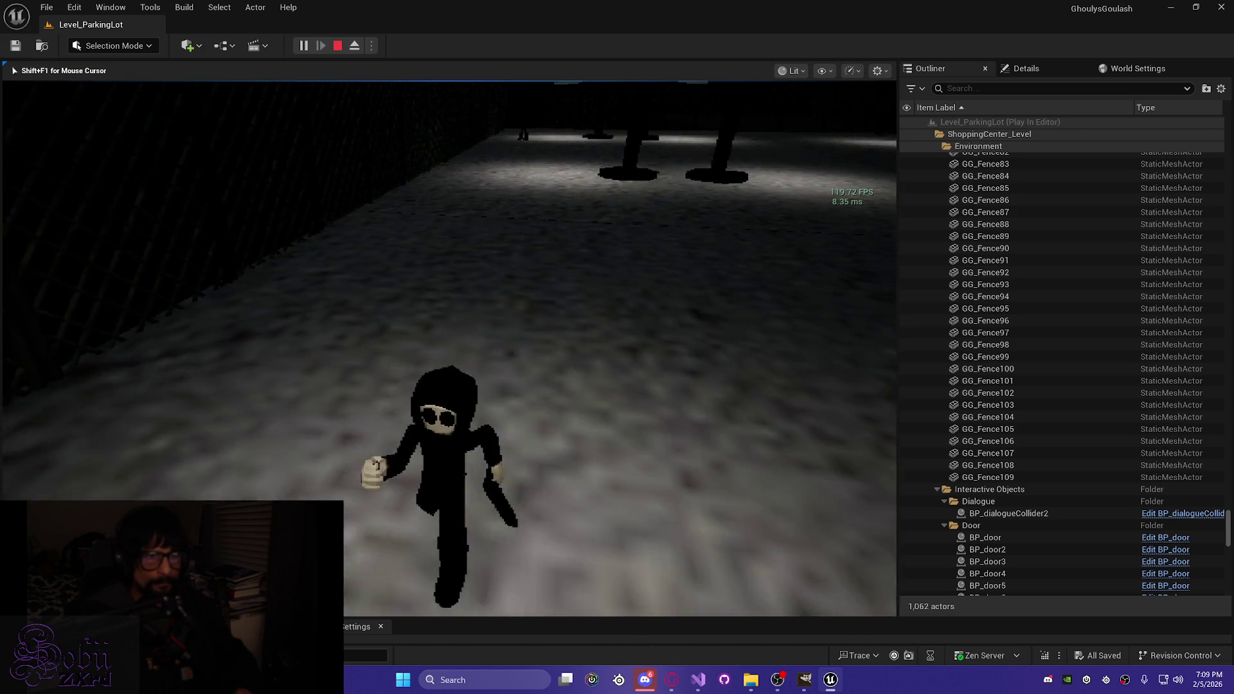
key(w)
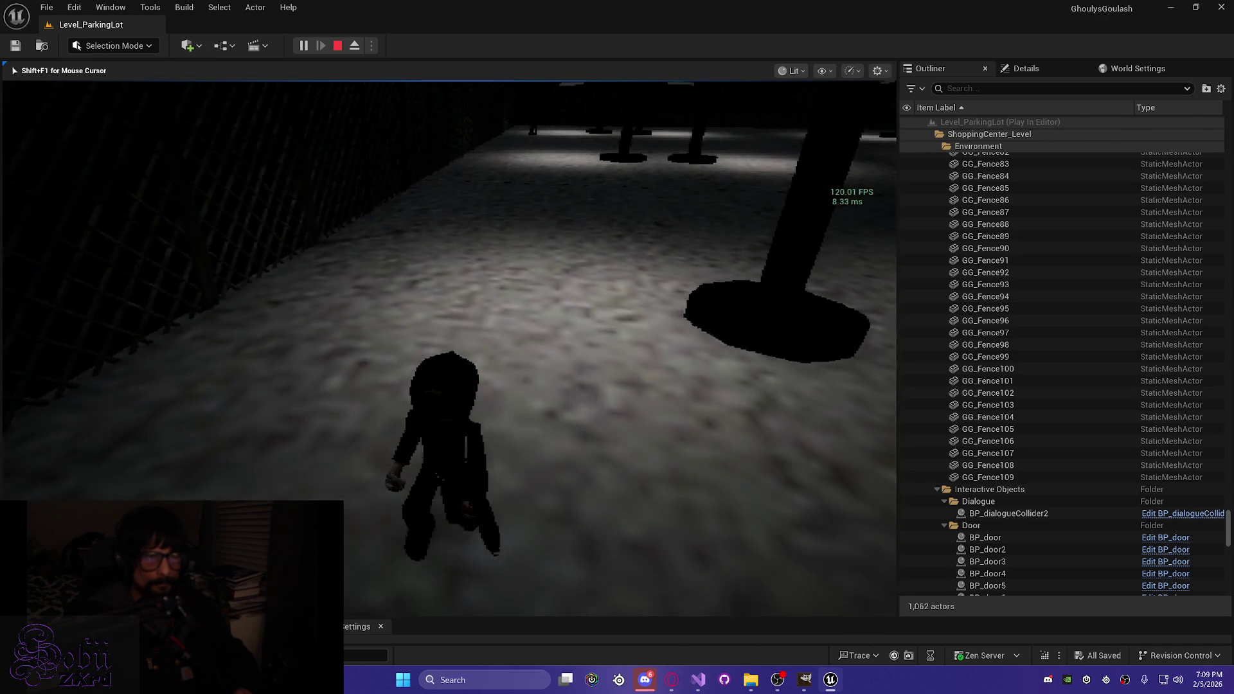
key(s)
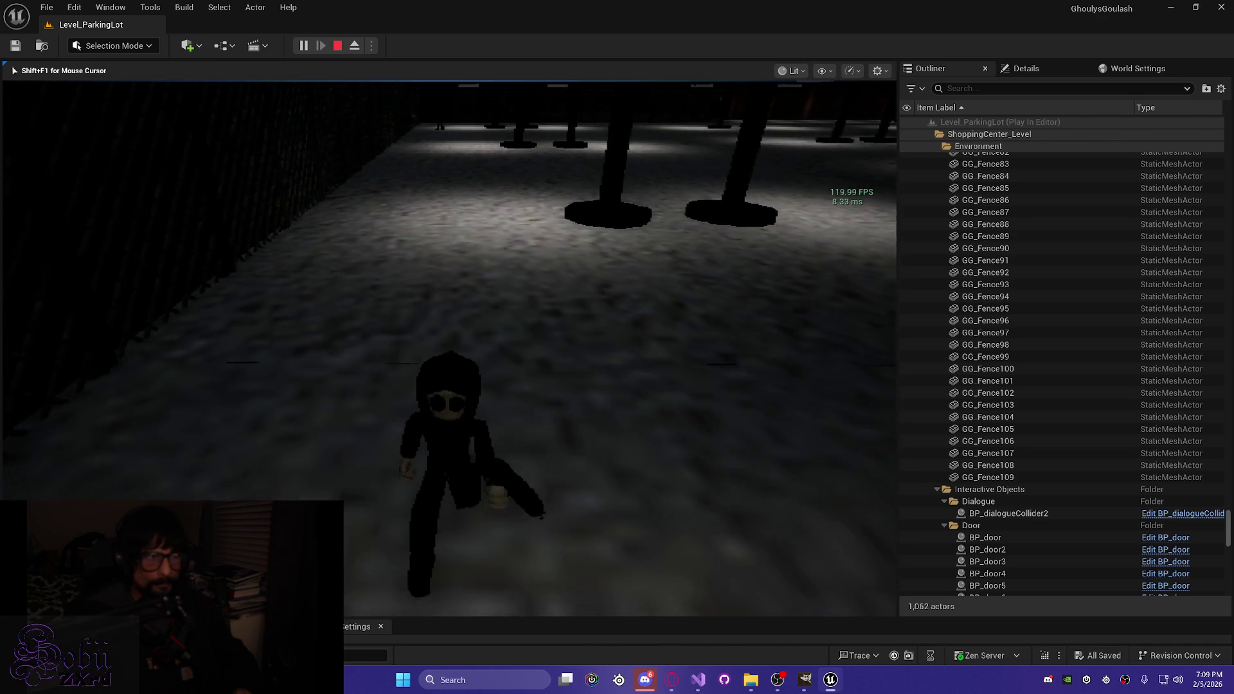
key(w)
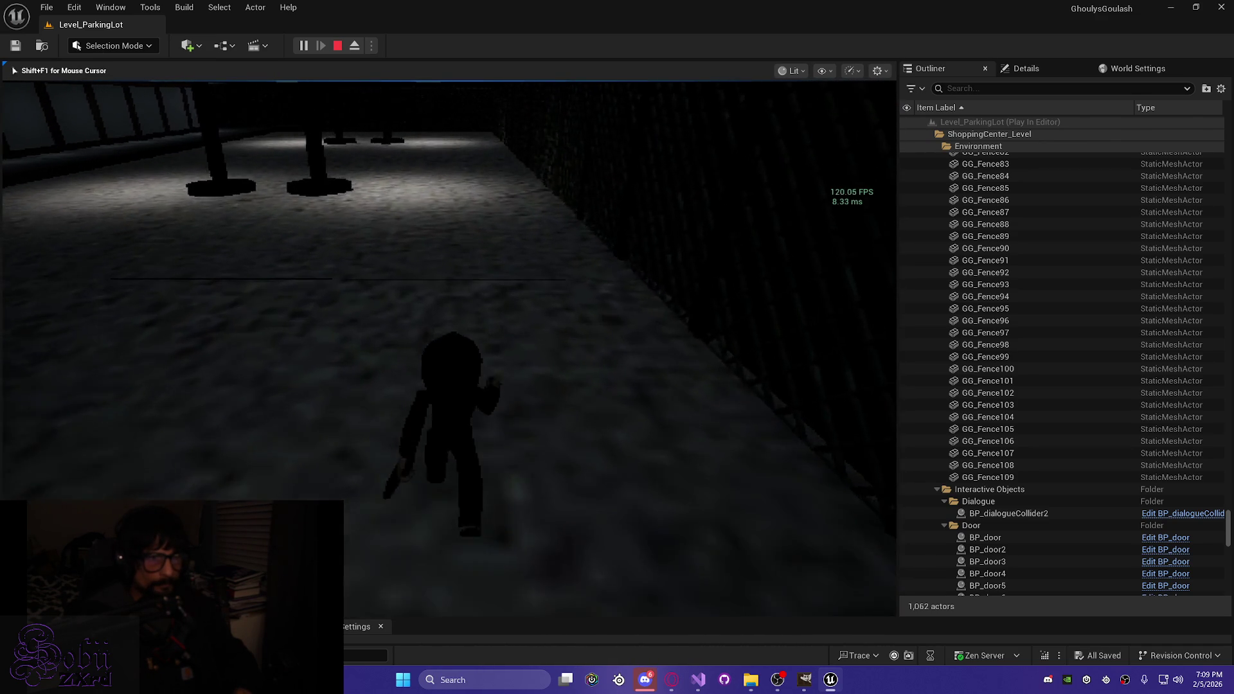
key(d)
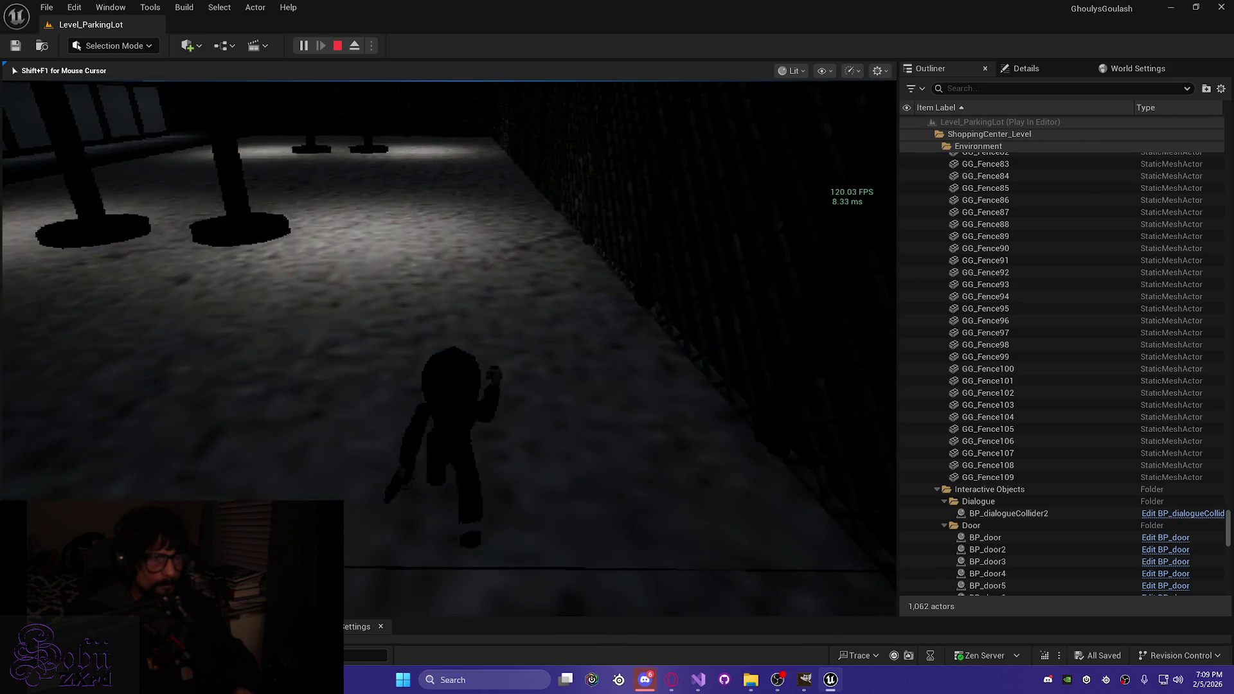
key(w)
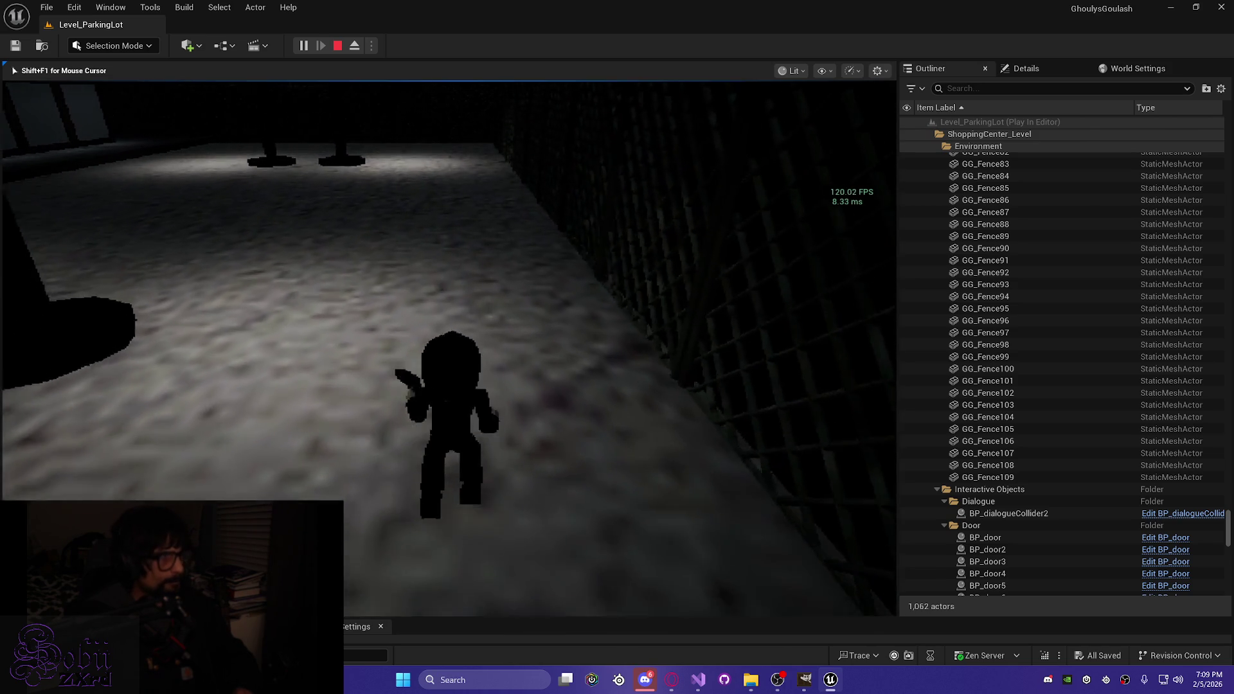
key(w)
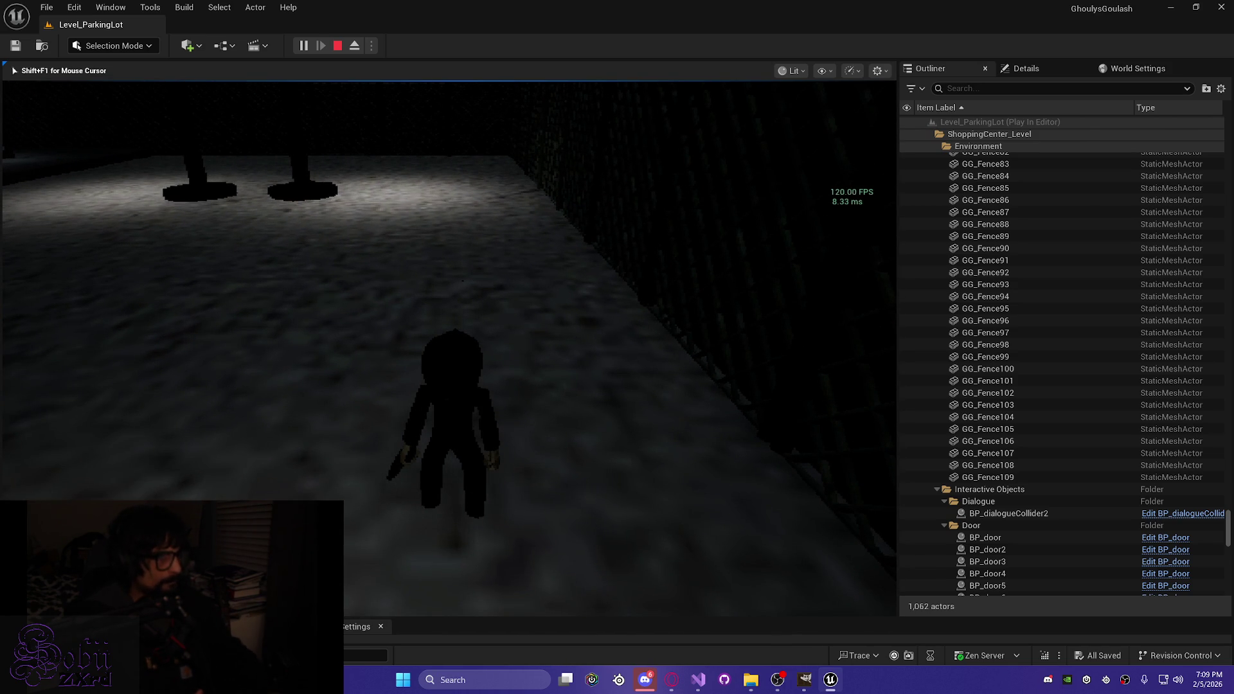
key(alt+Tab)
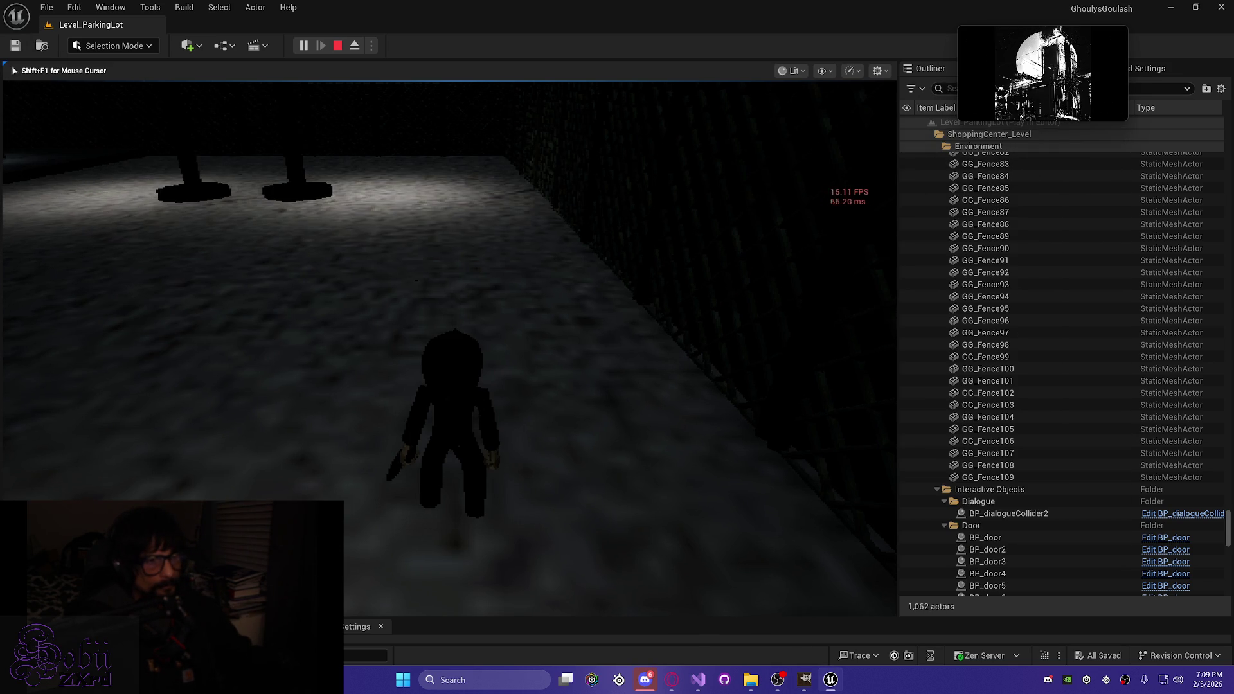
Step: Walk past the posts and follow the wall into the corridor
key(w)
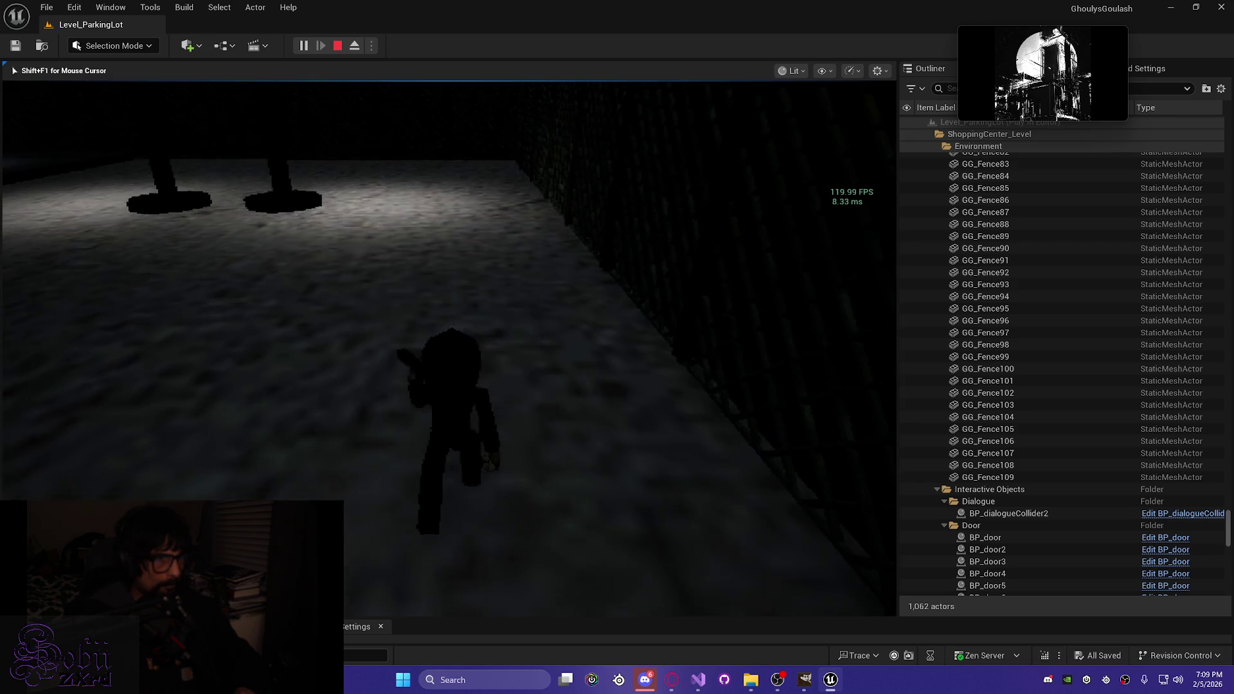
key(w)
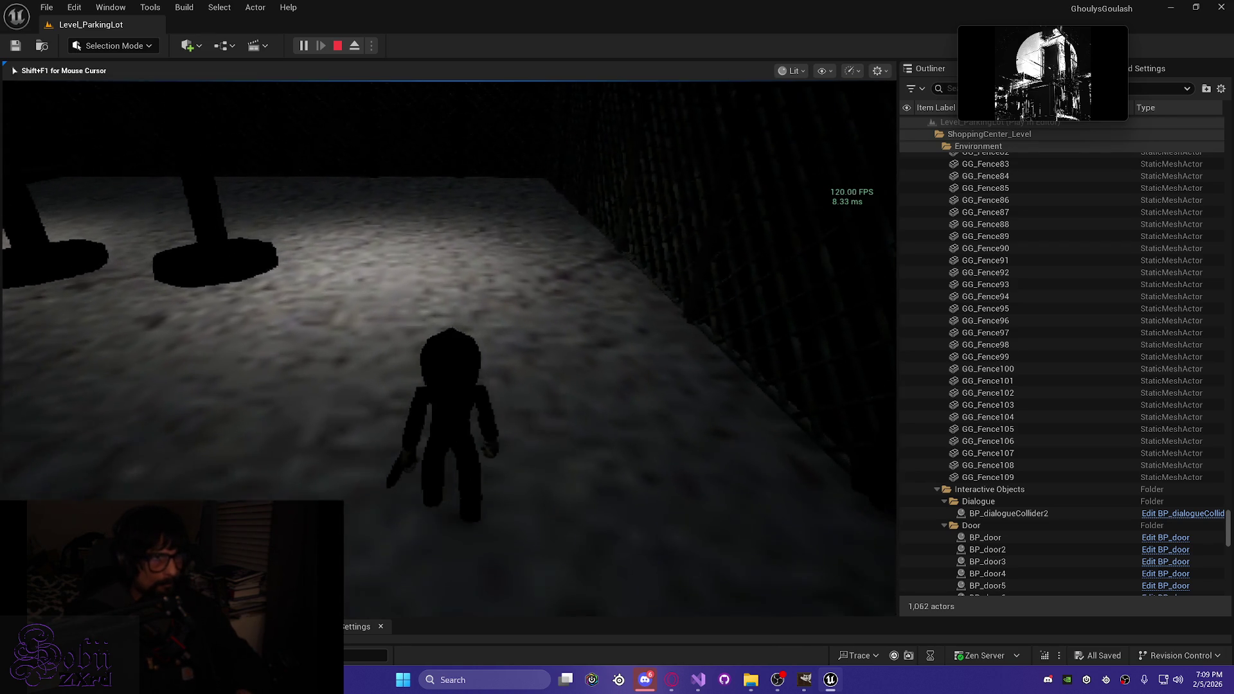
key(w)
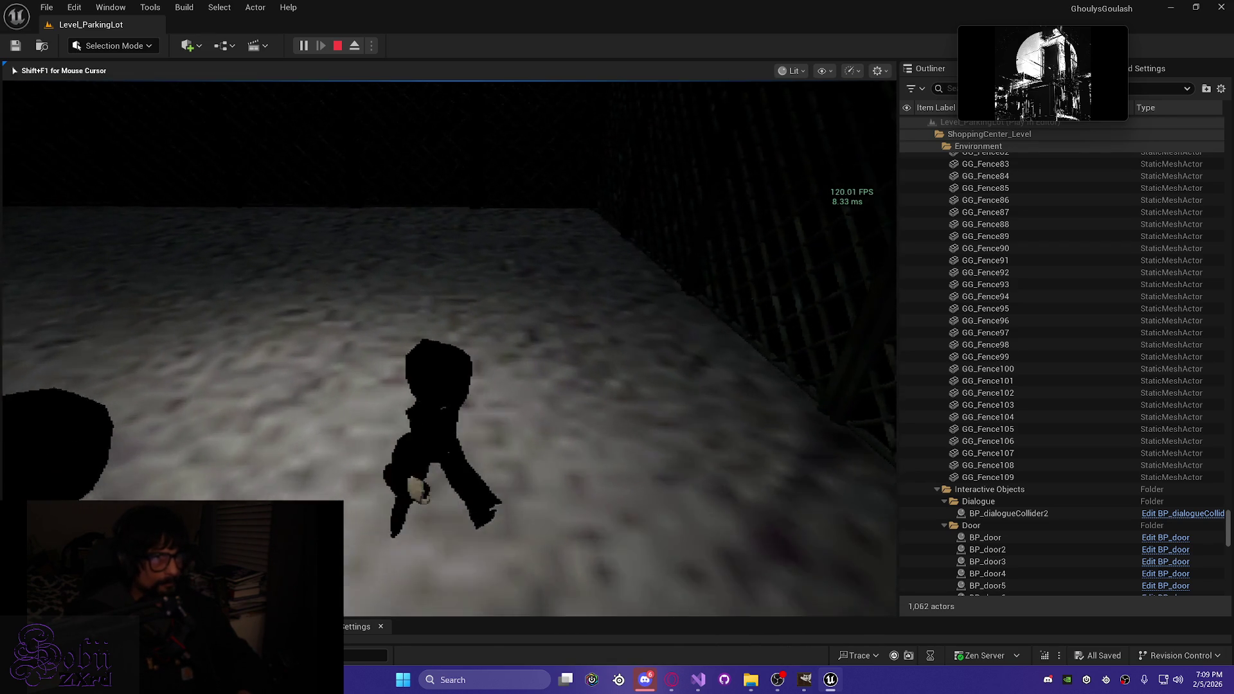
key(w)
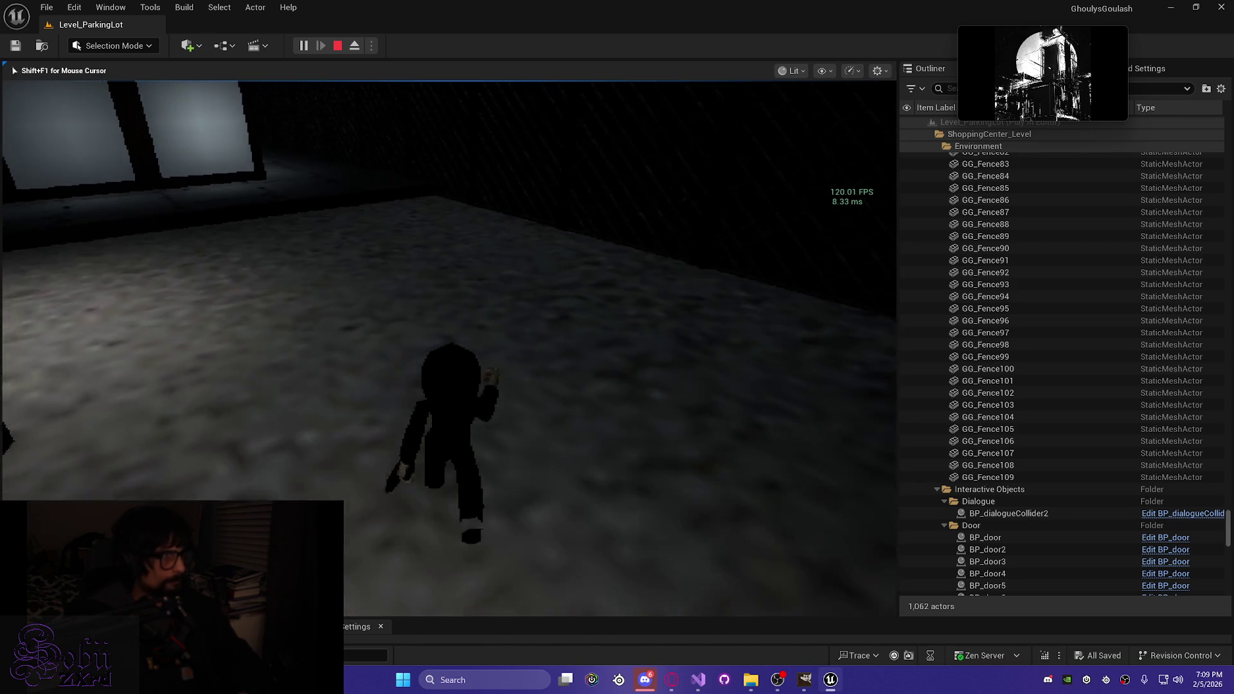
key(w)
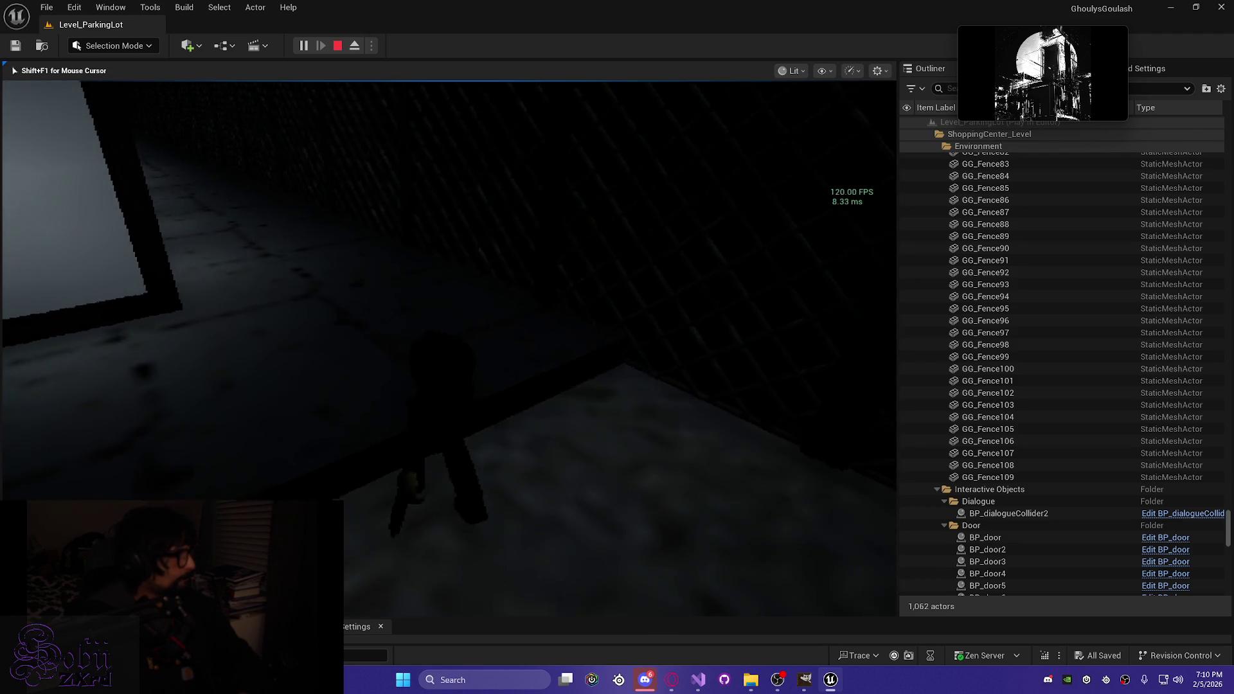
key(w)
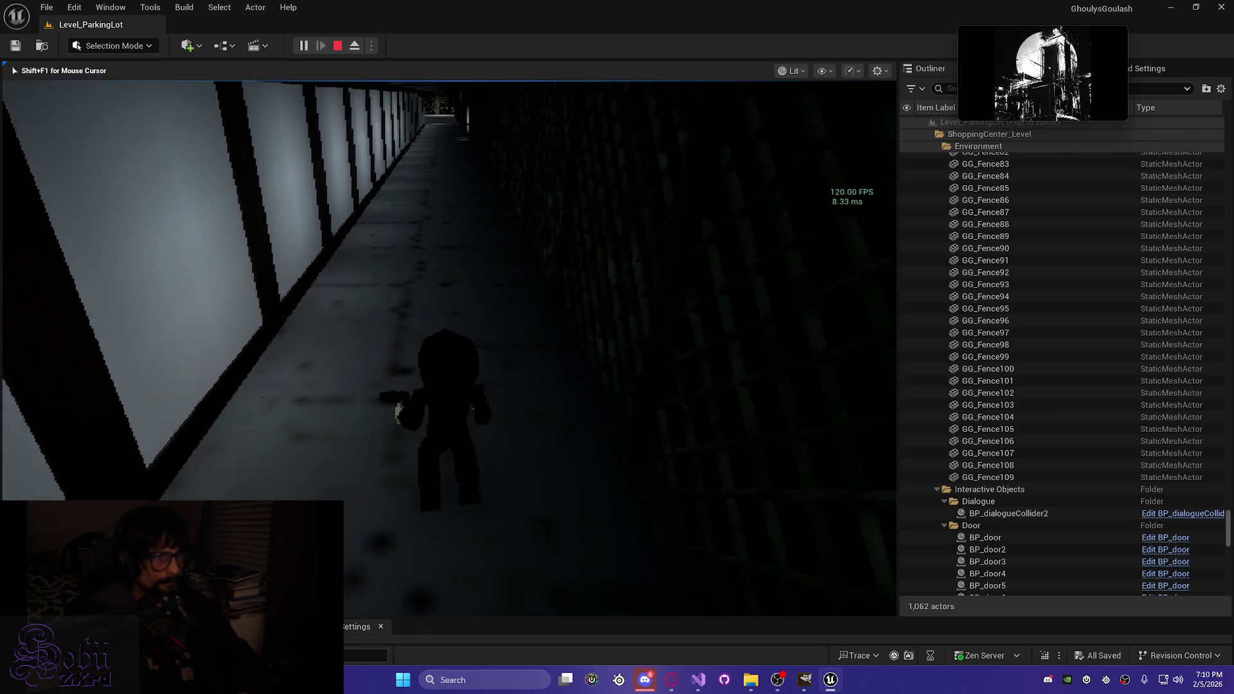
Step: Run down the lit fenced corridor toward the door
key(w)
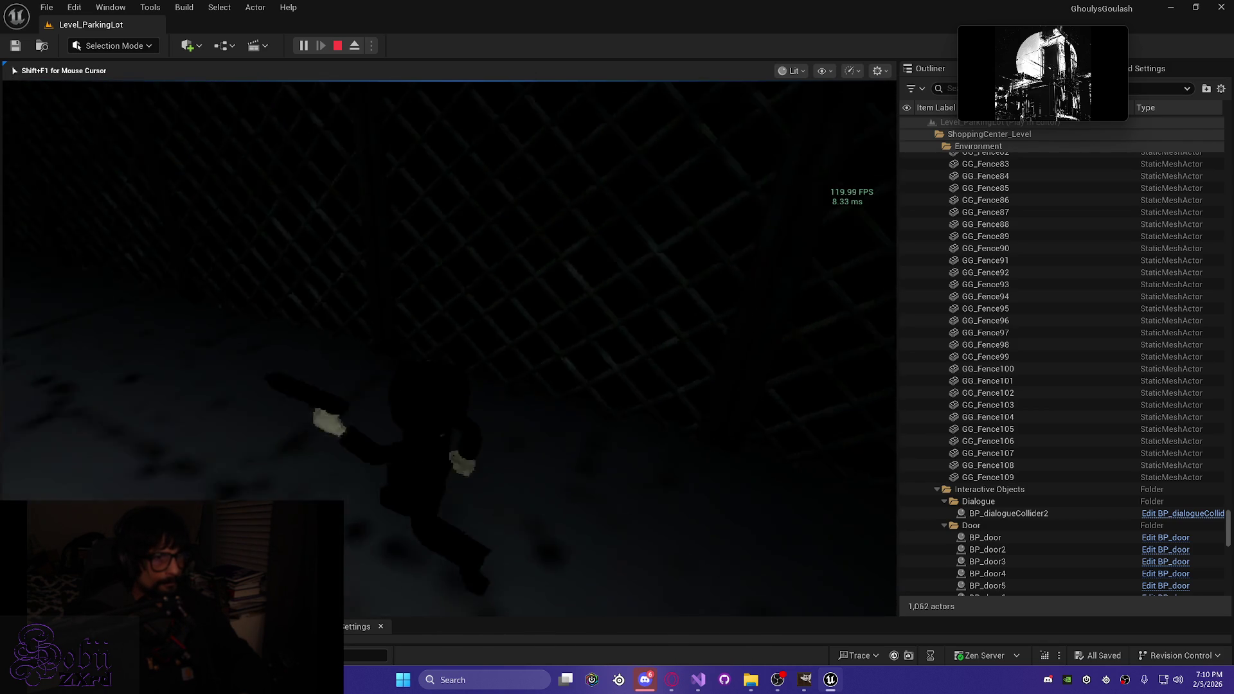
key(w)
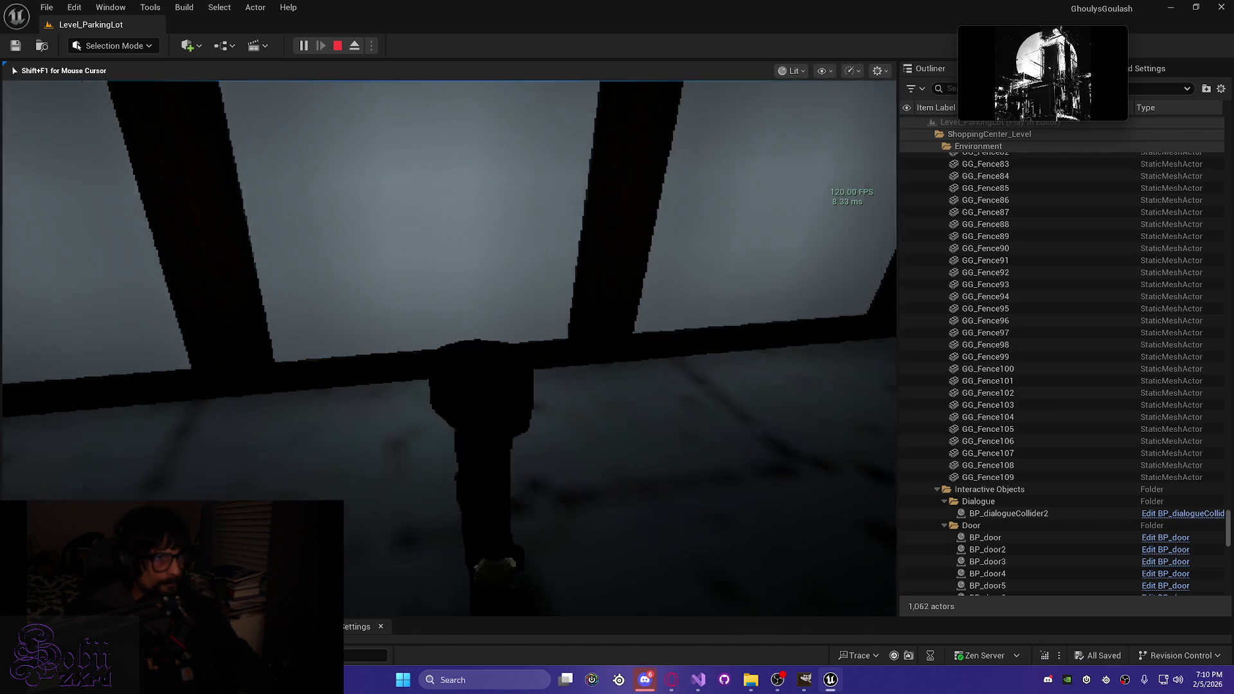
key(w)
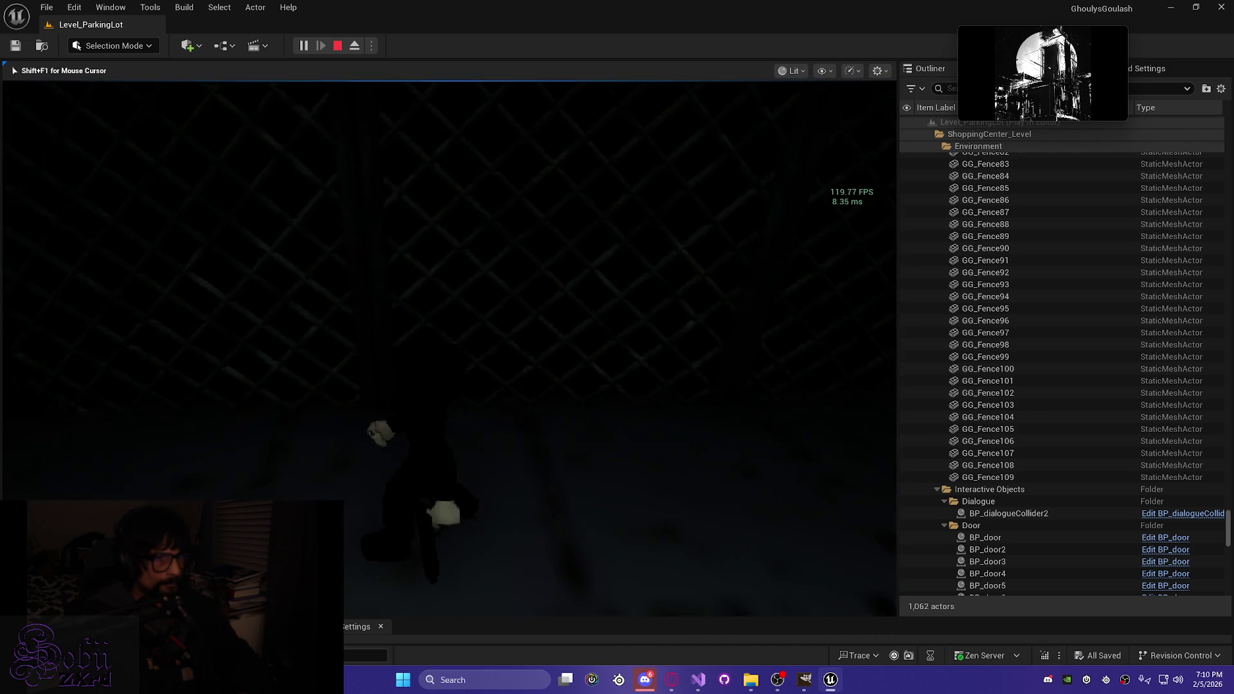
key(w)
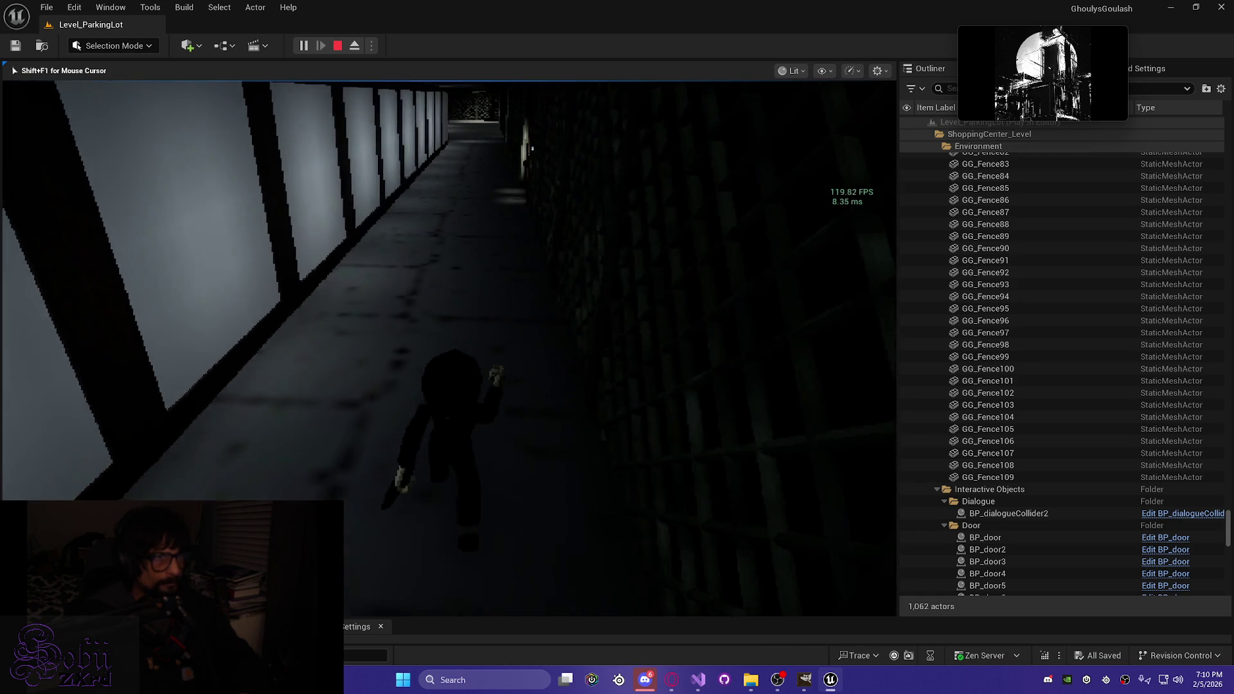
key(w)
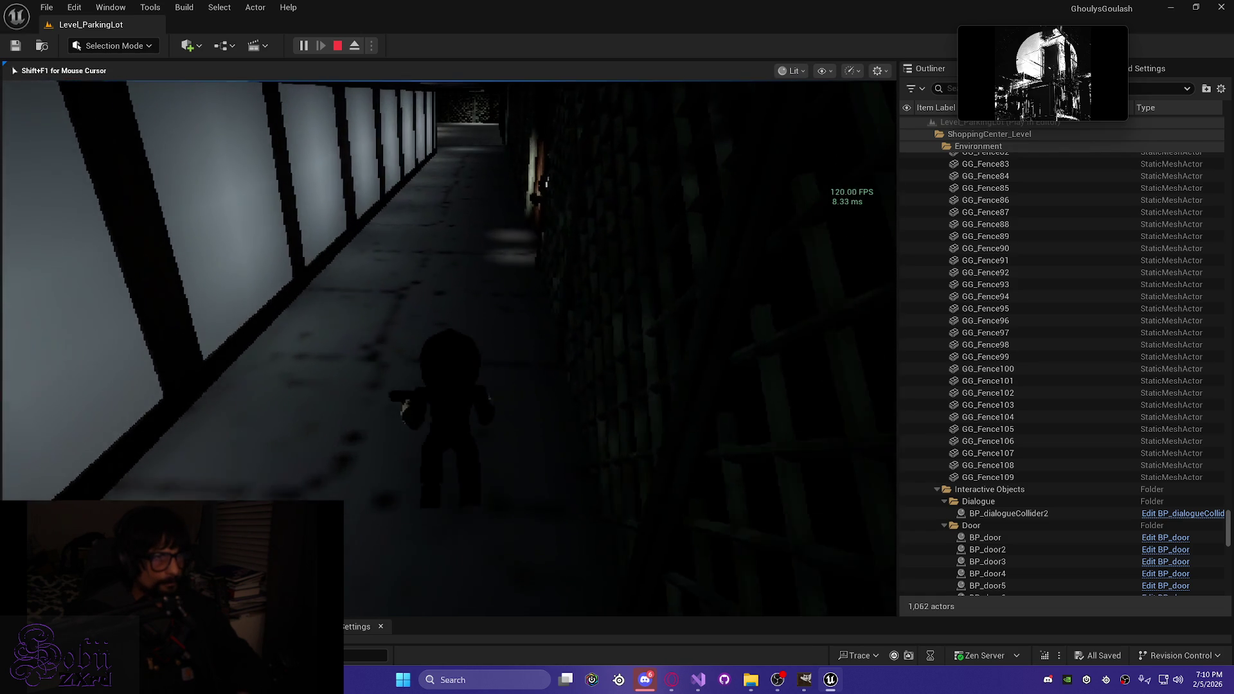
key(w)
key(w)
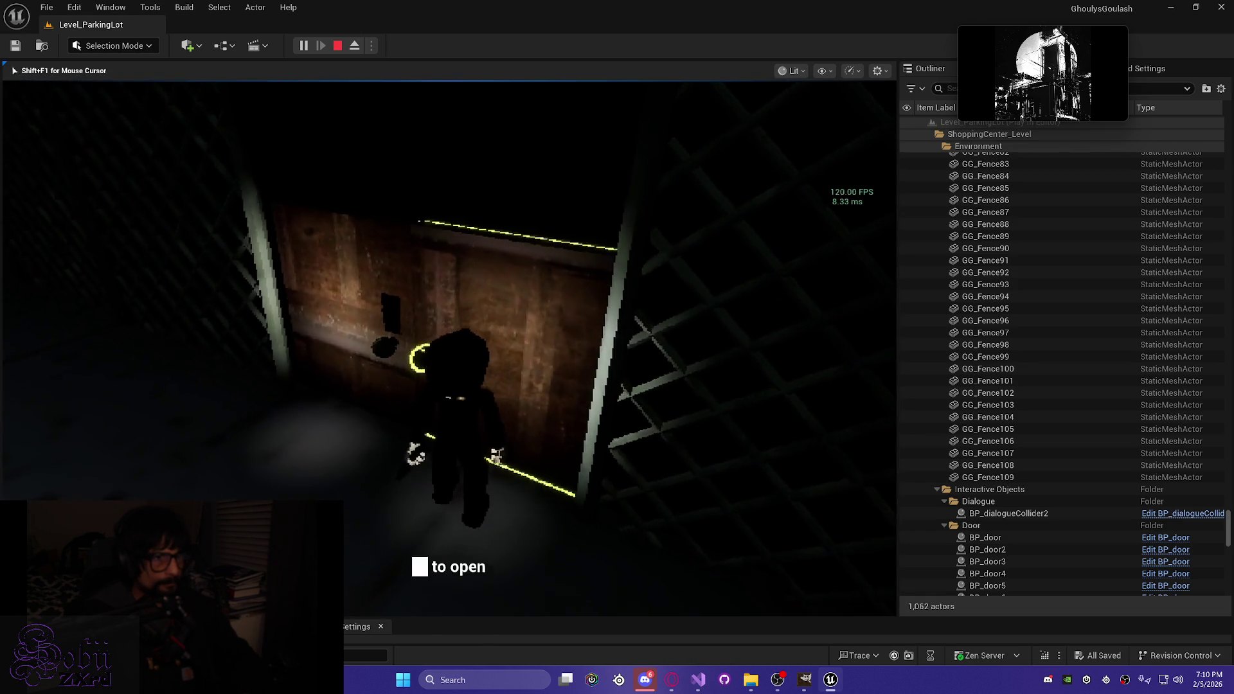
Step: Look back along the corridor at the door and check the fence
key(w)
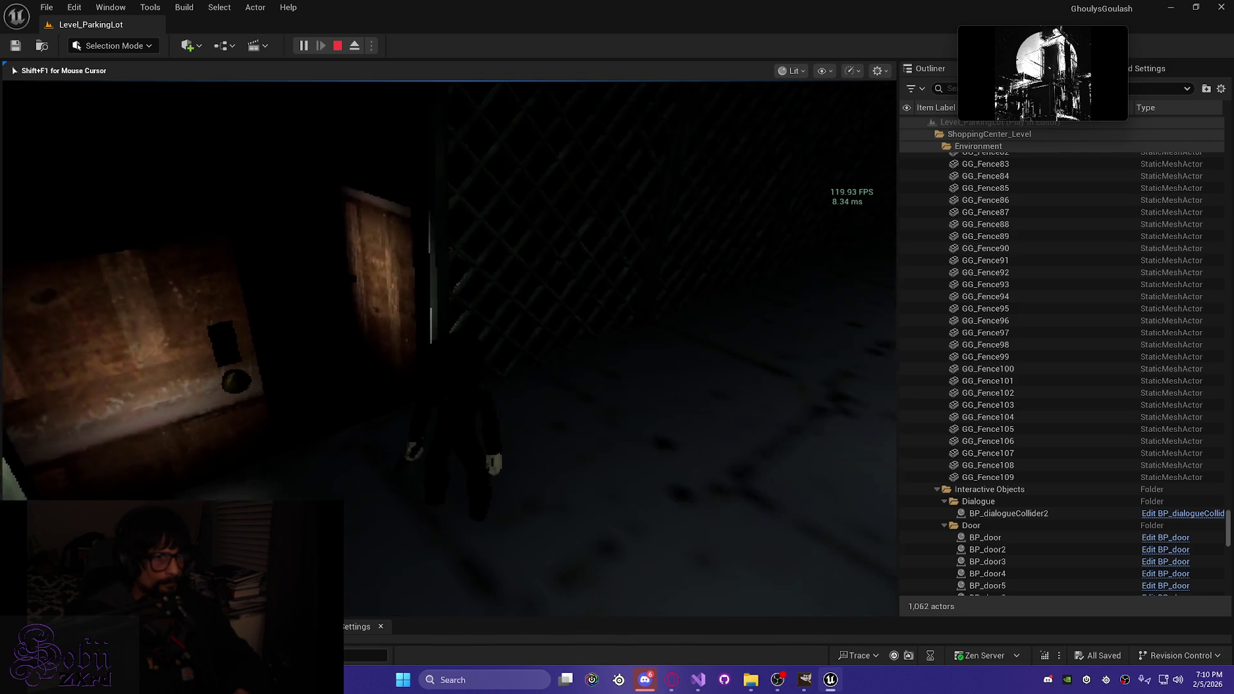
key(w)
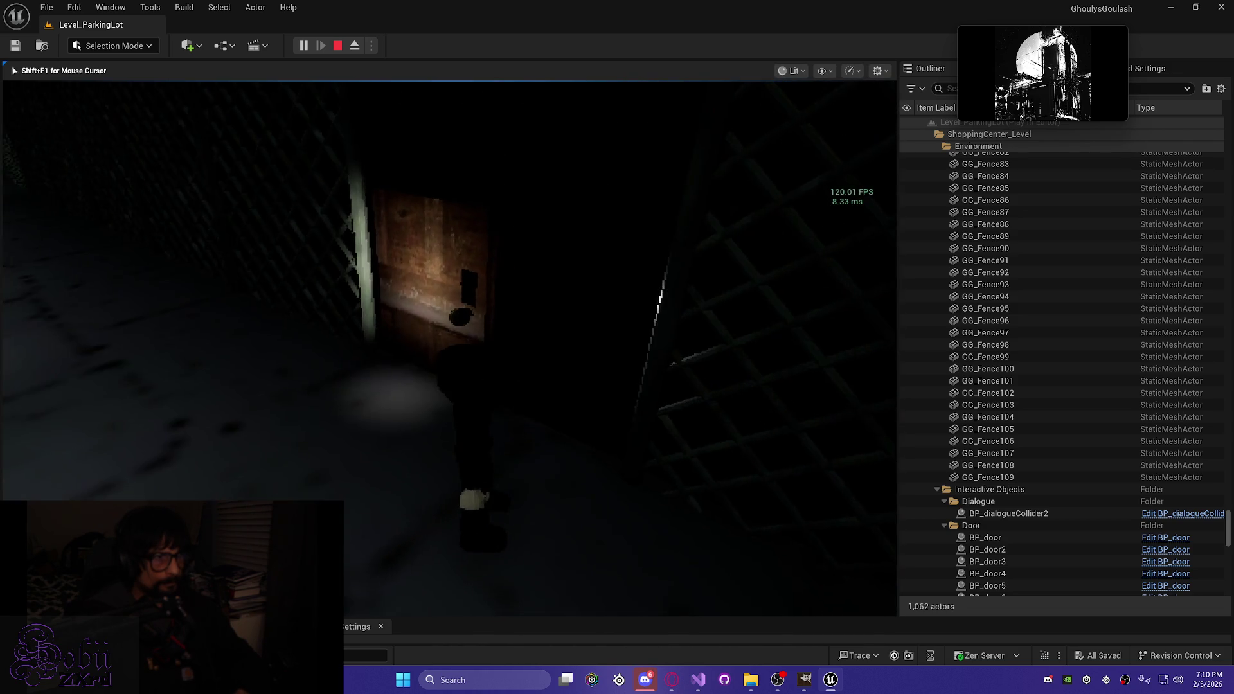
key(w)
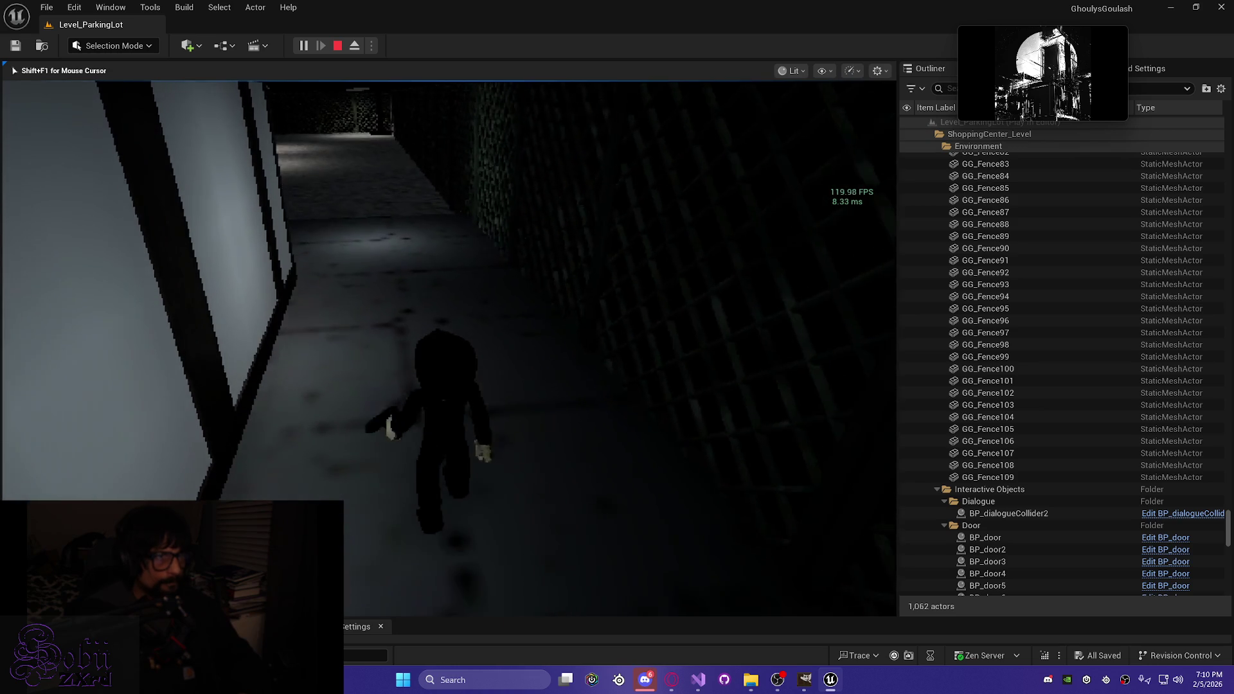
key(w)
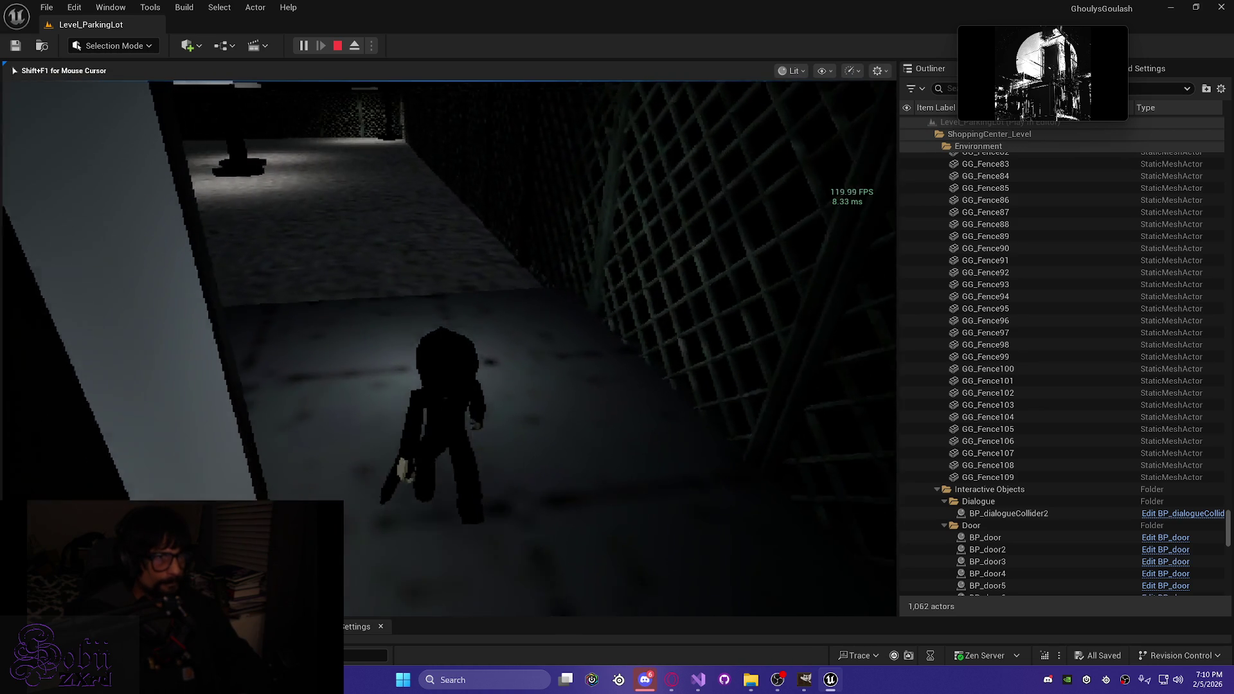
Step: Run back into the open parking lot and up to the lattice fence
key(w)
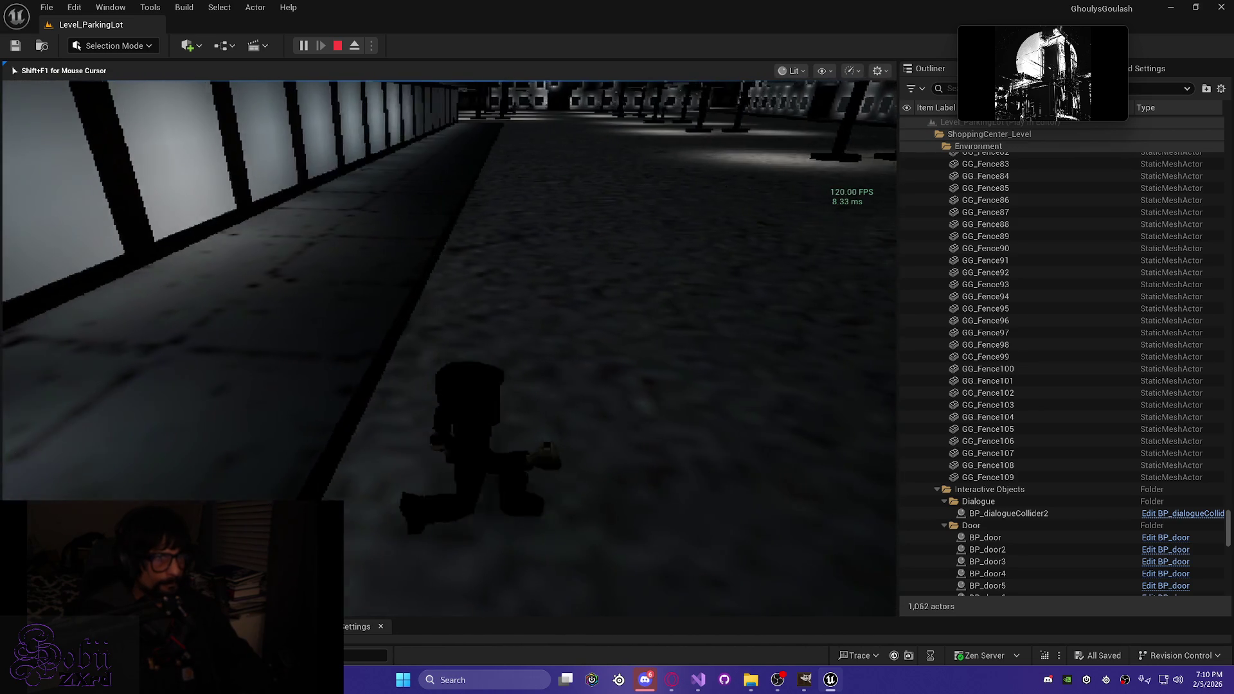
key(w)
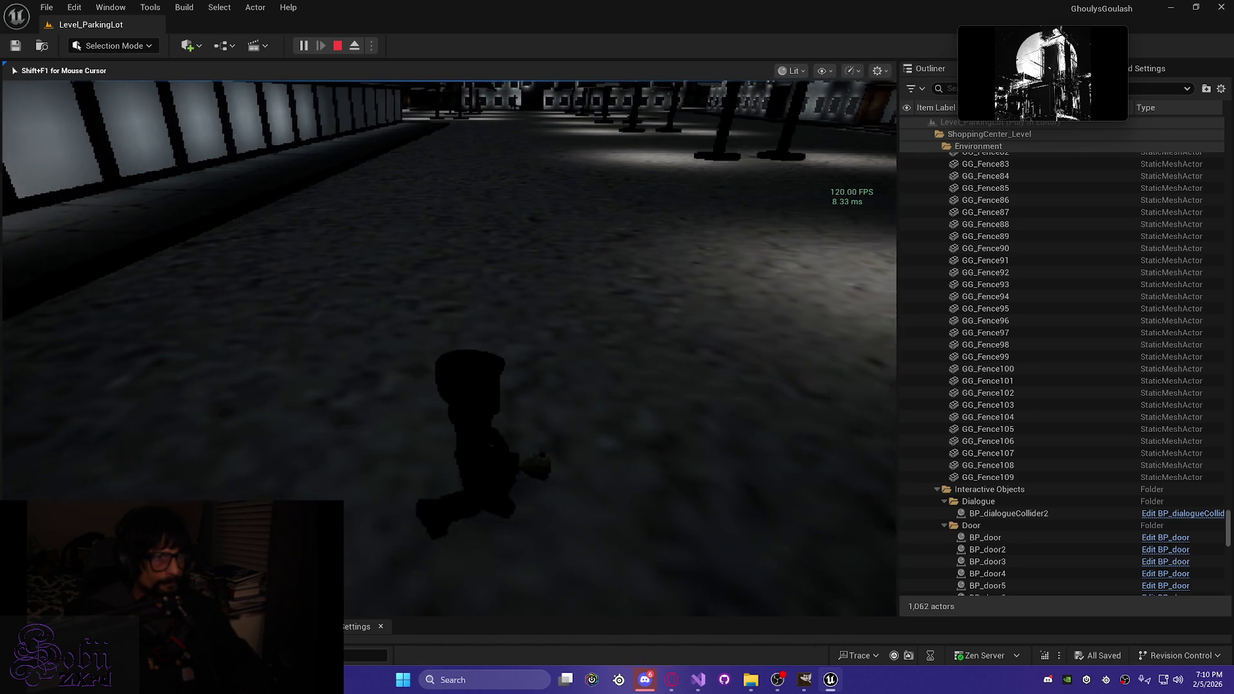
key(w)
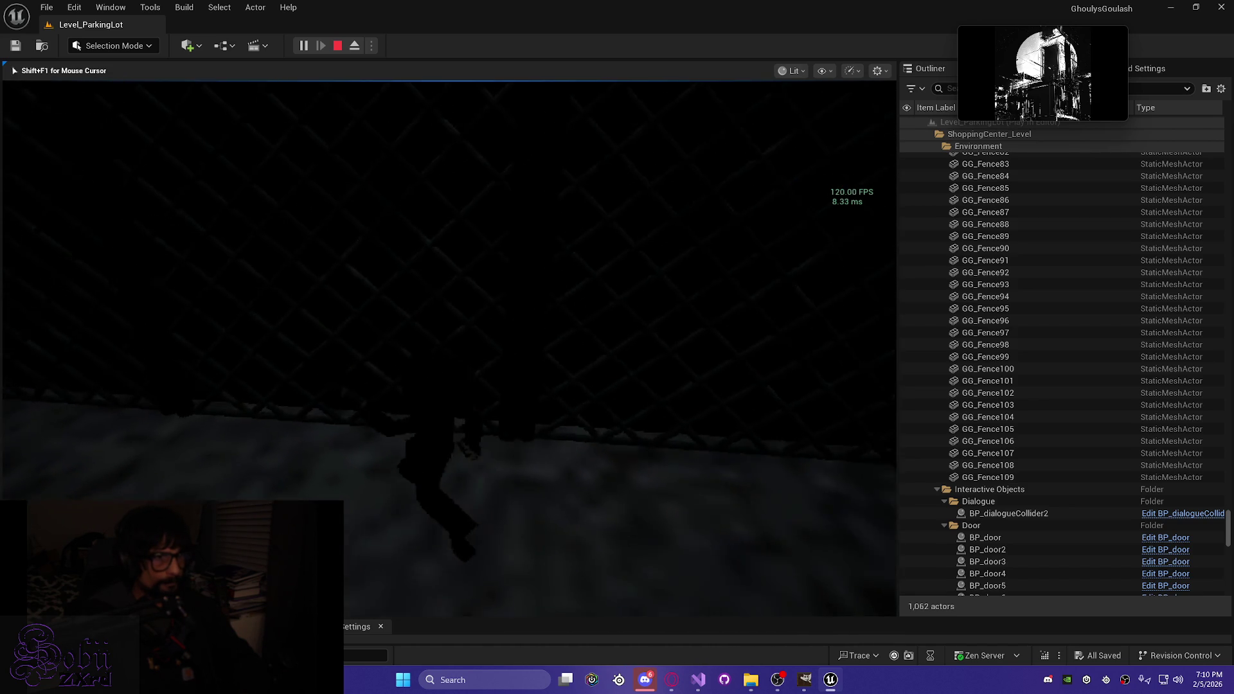
key(w)
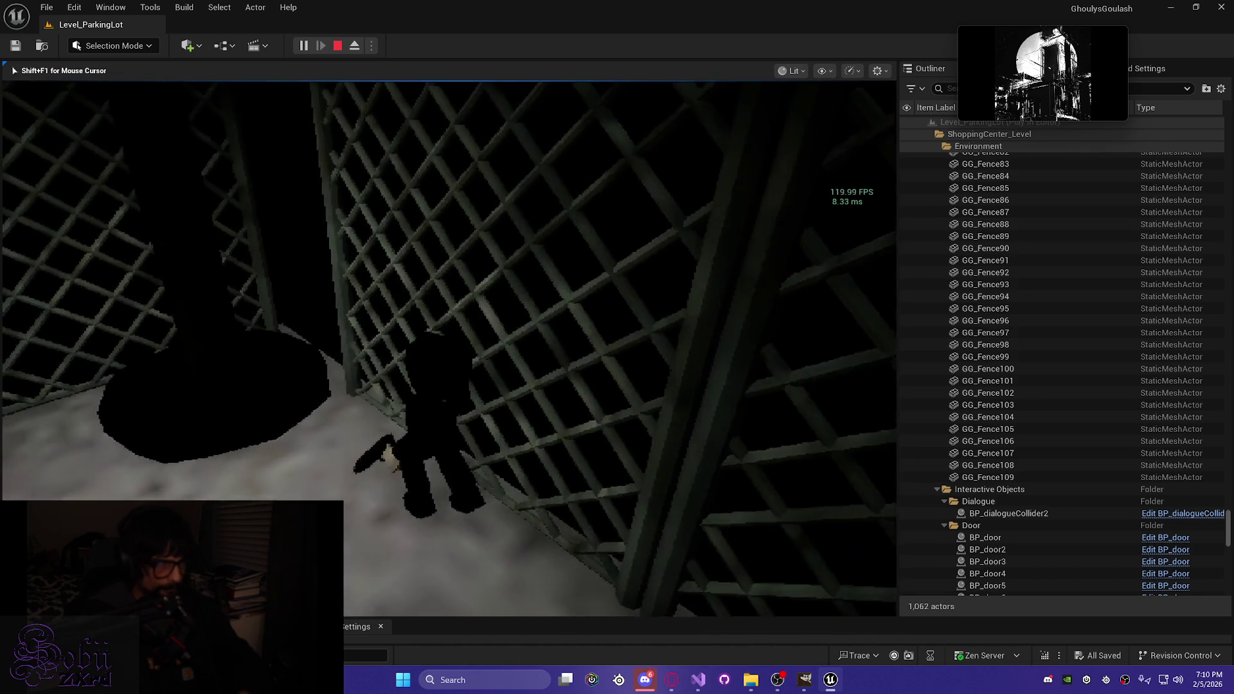
Step: Walk the character along the lattice fence into its corner
key(w)
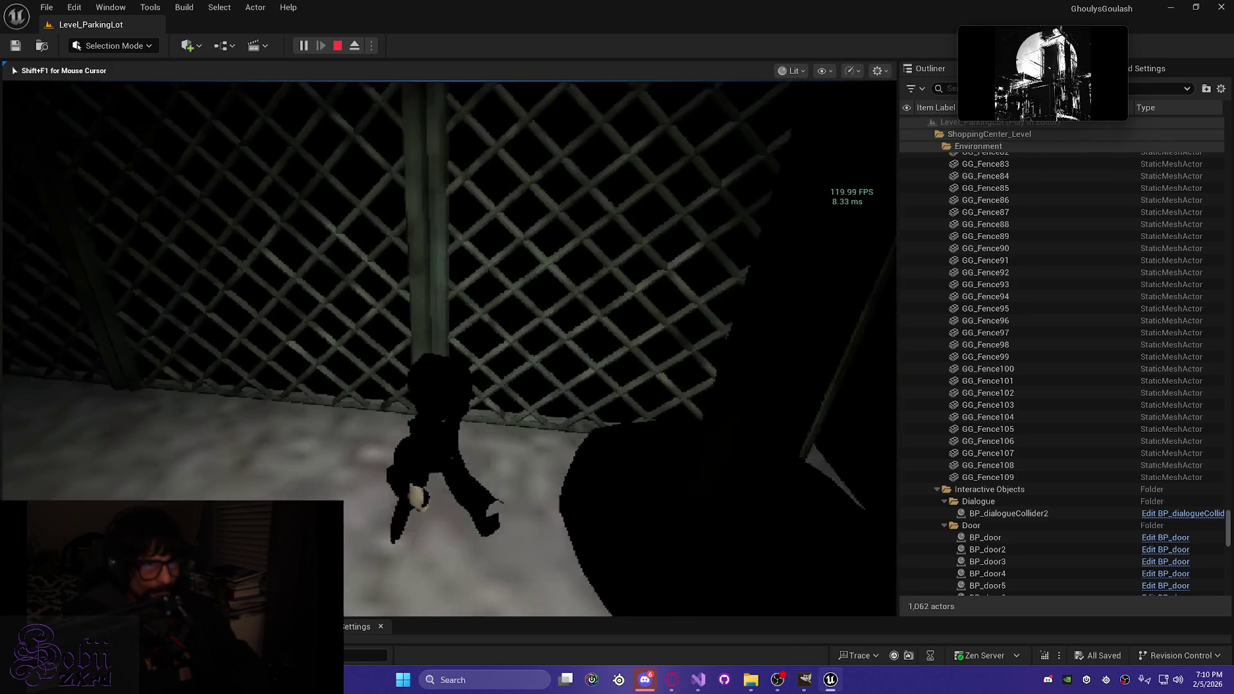
key(w)
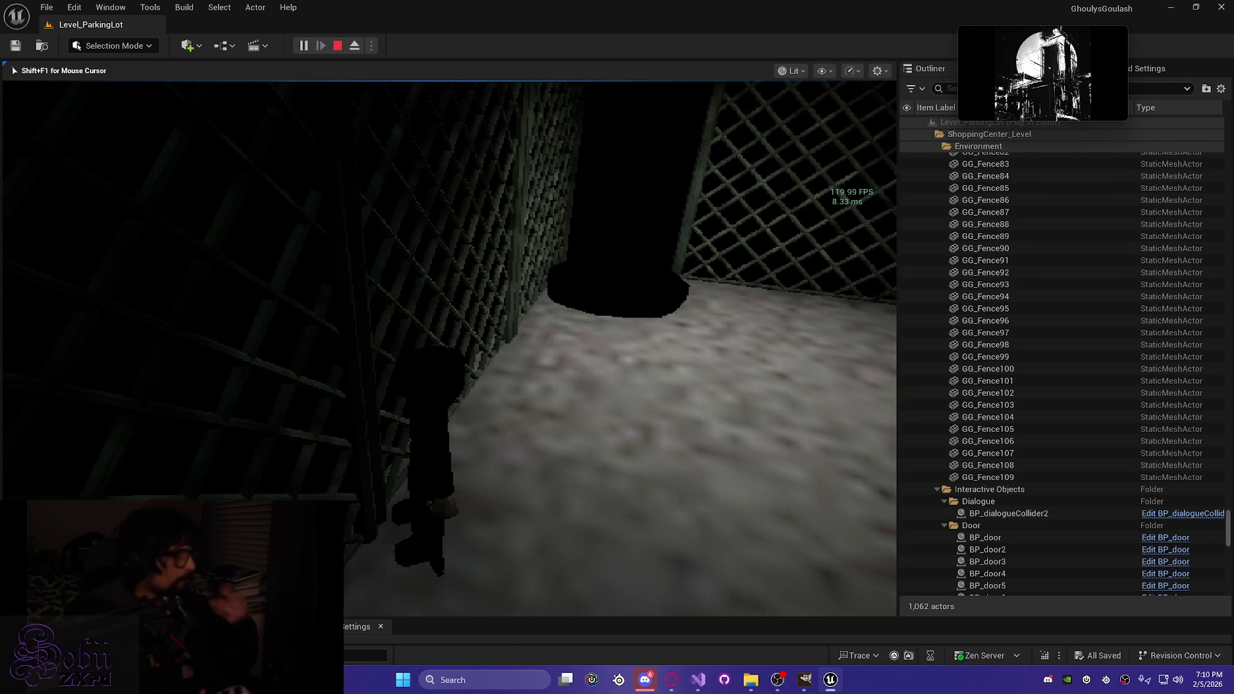
key(w)
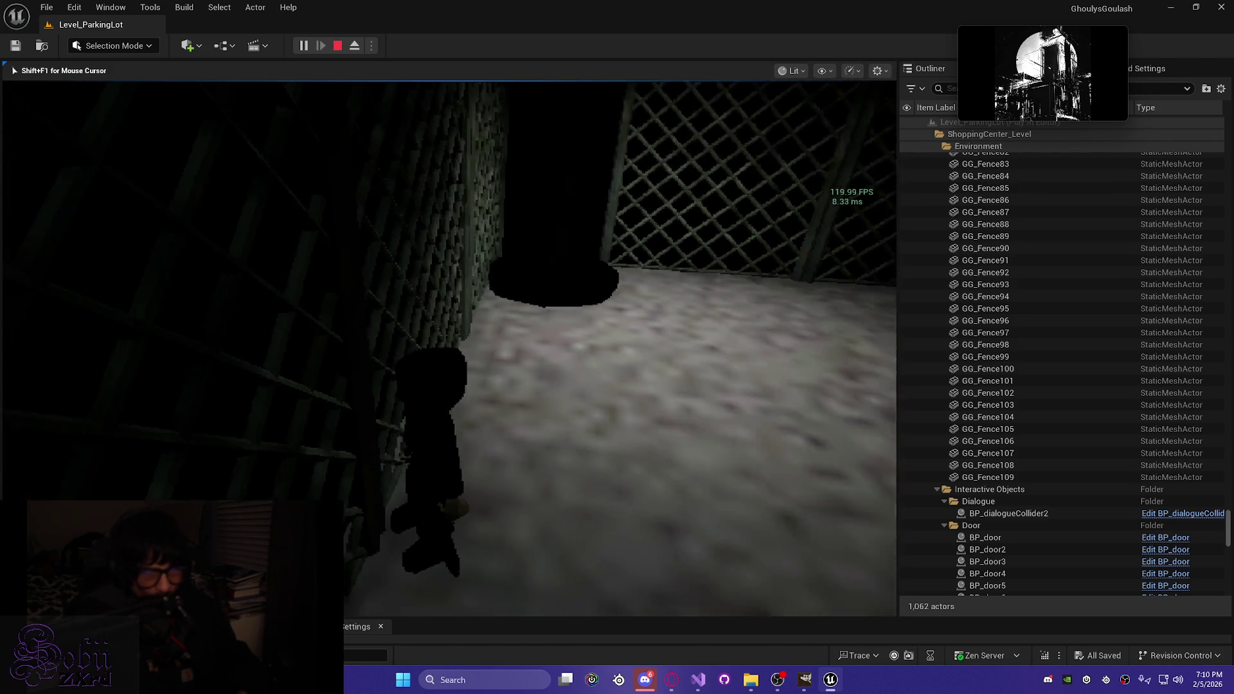
key(w)
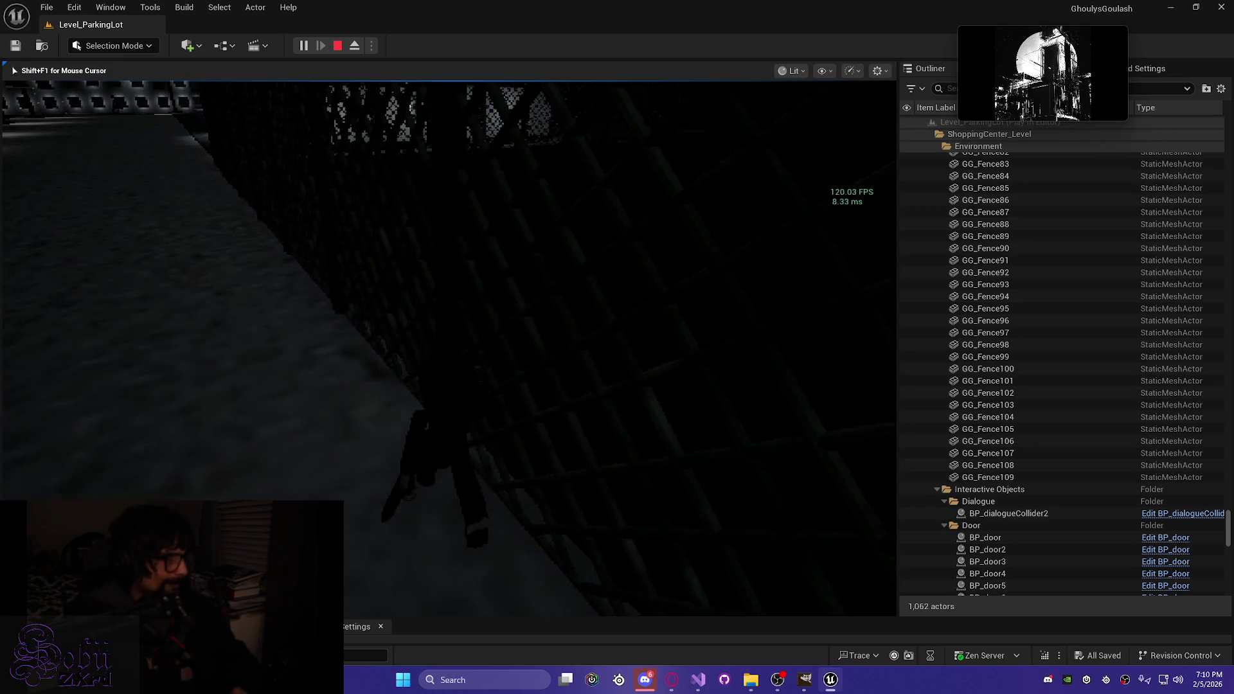
key(w)
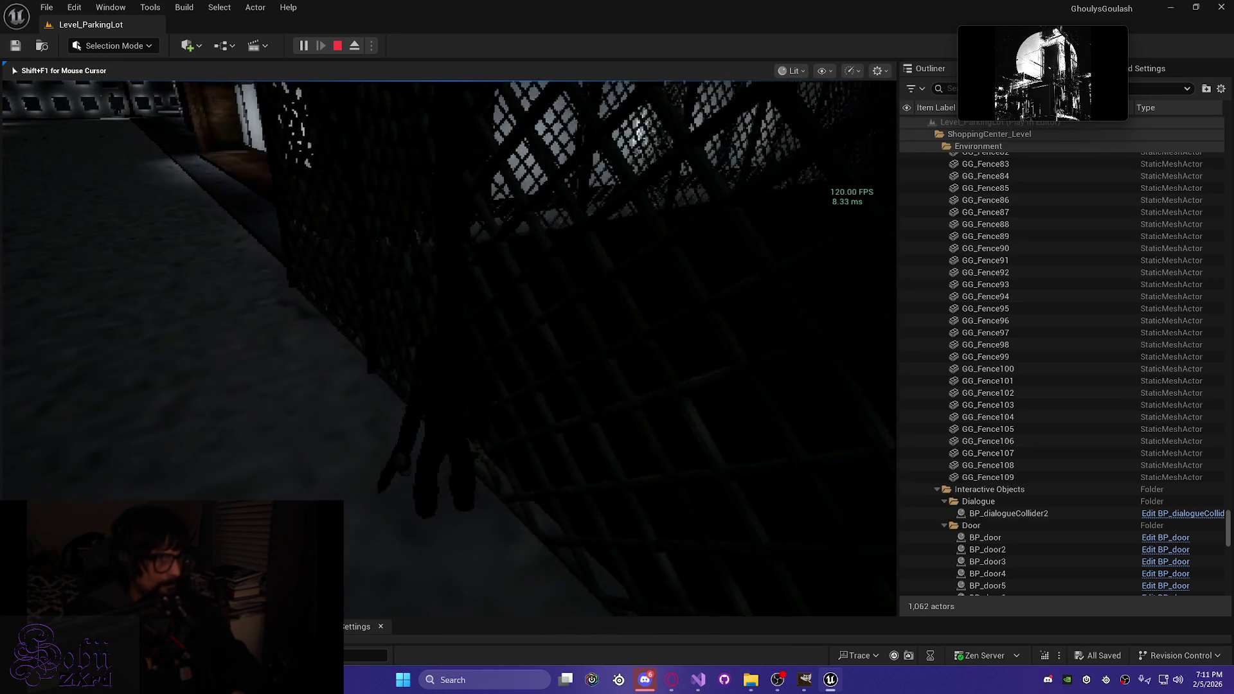
Step: Head down the fence corridor to the lit building's doorway
key(w)
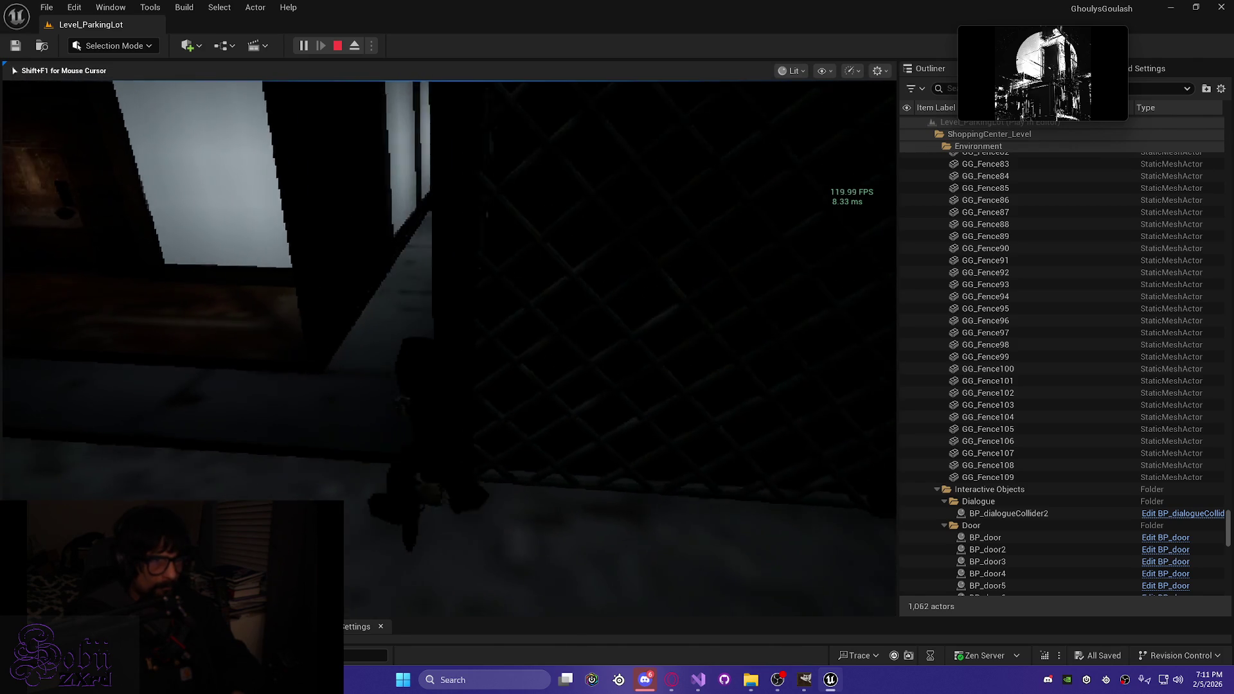
key(w)
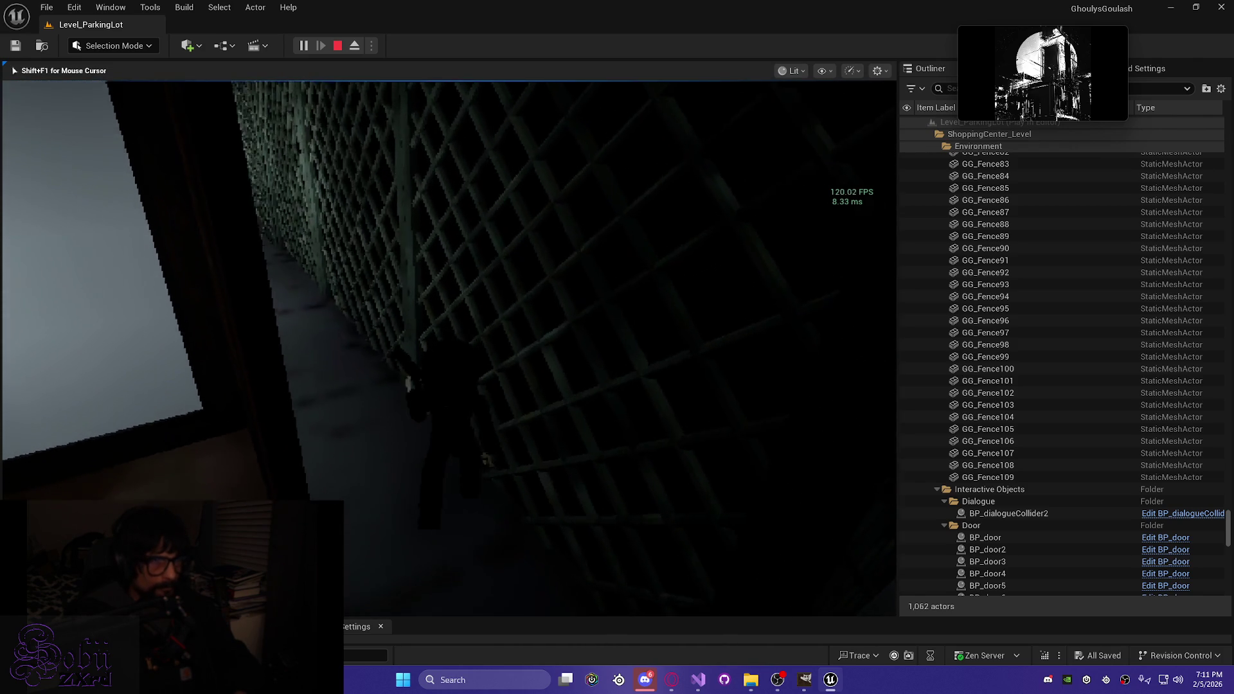
key(w)
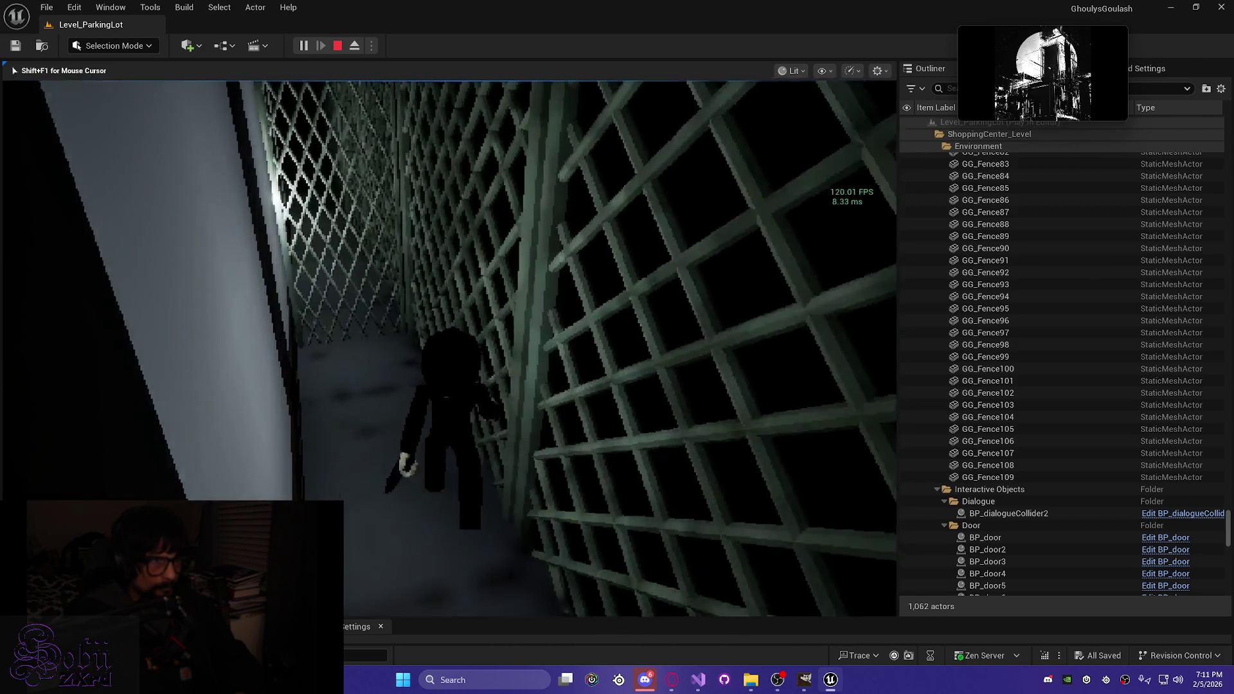
key(s)
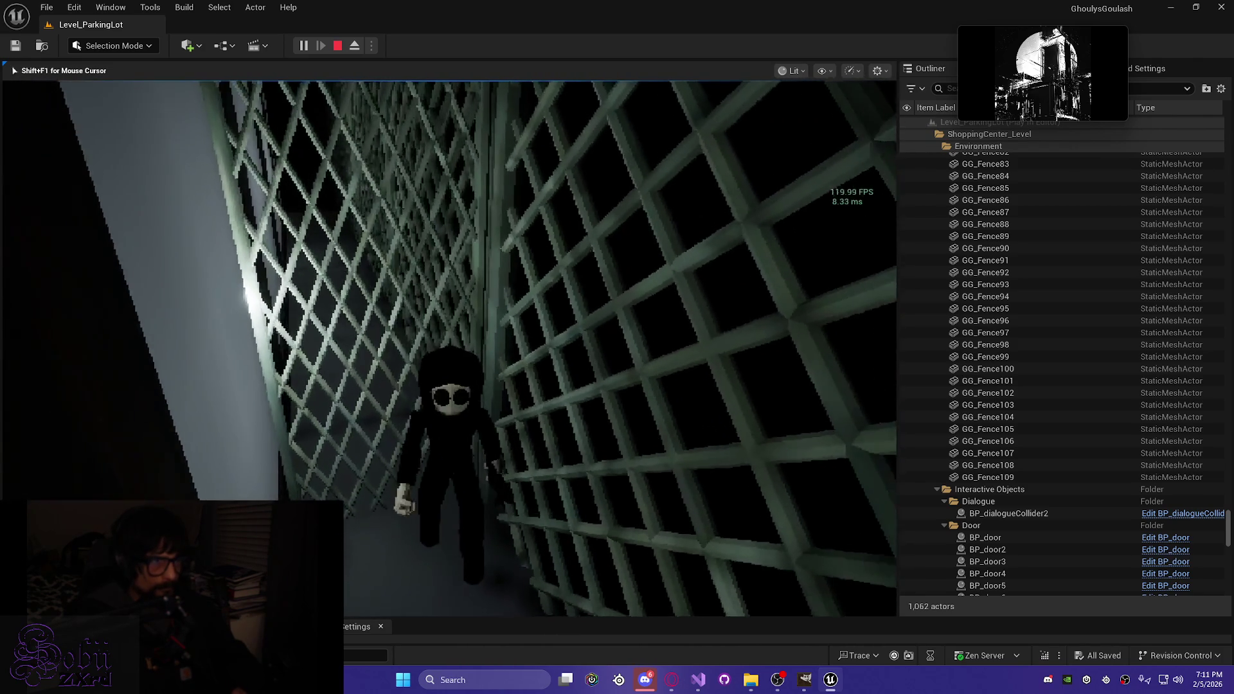
key(w)
key(w)
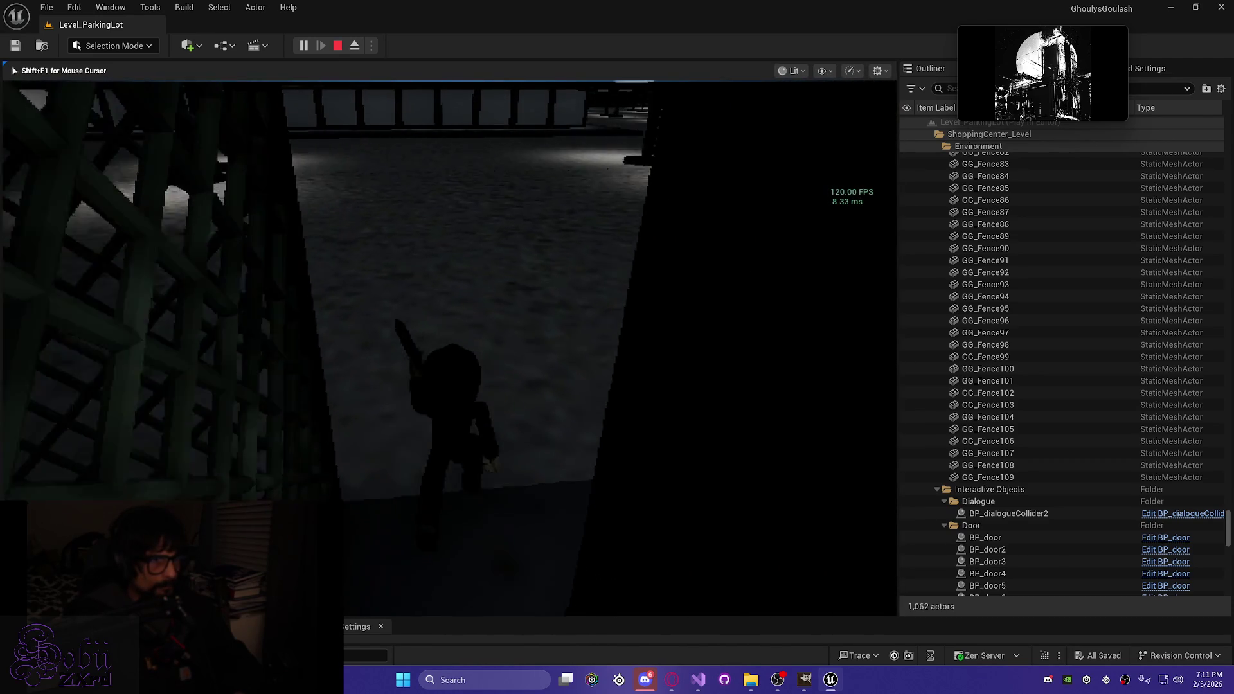
key(w)
key(w)
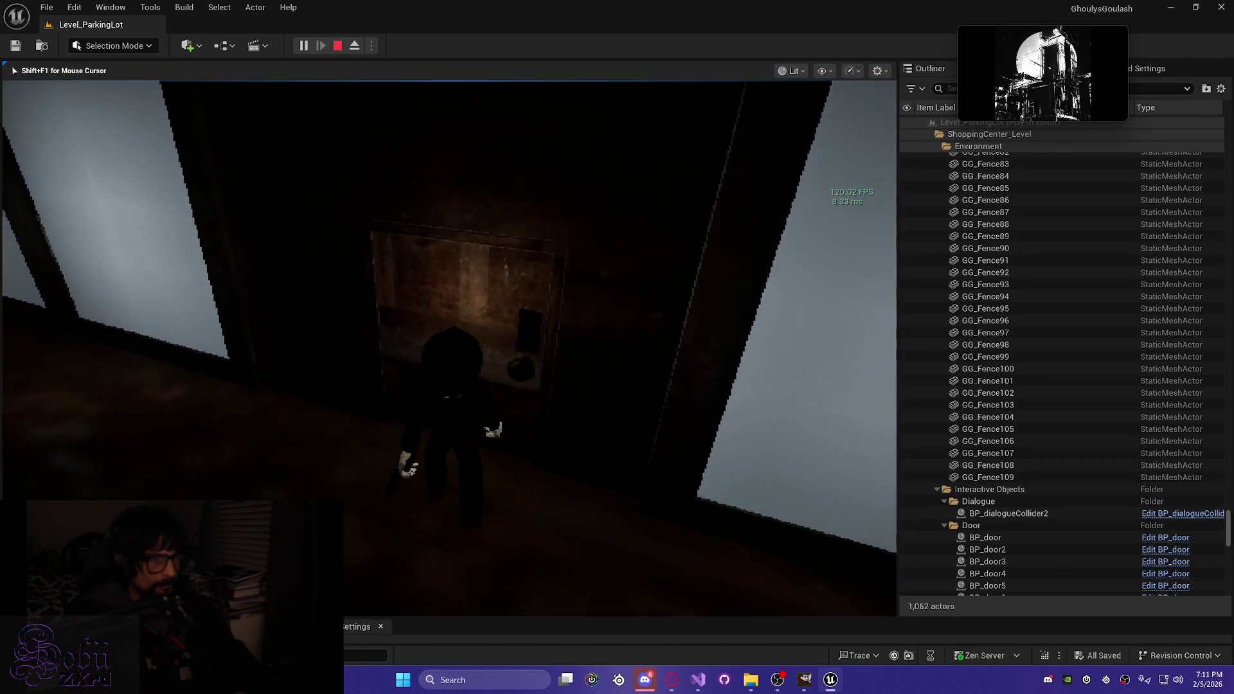
Step: Enter the dark room and pull the wall lever so its light turns green
key(e)
key(w)
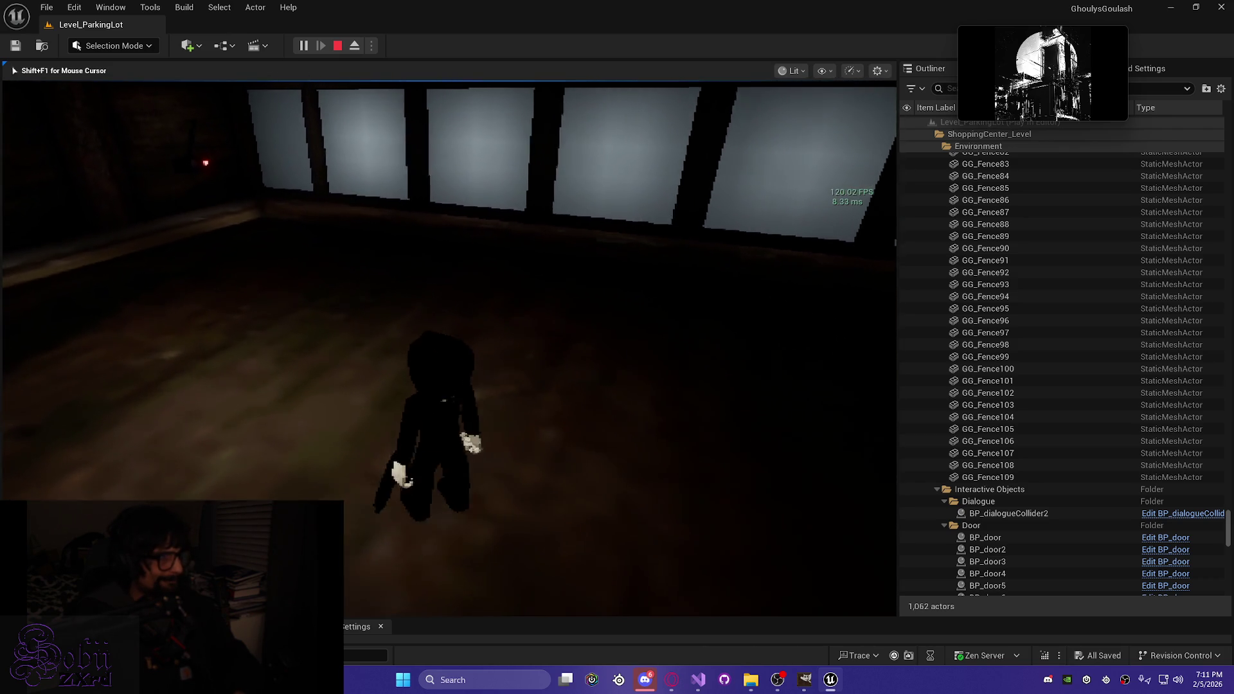
key(w)
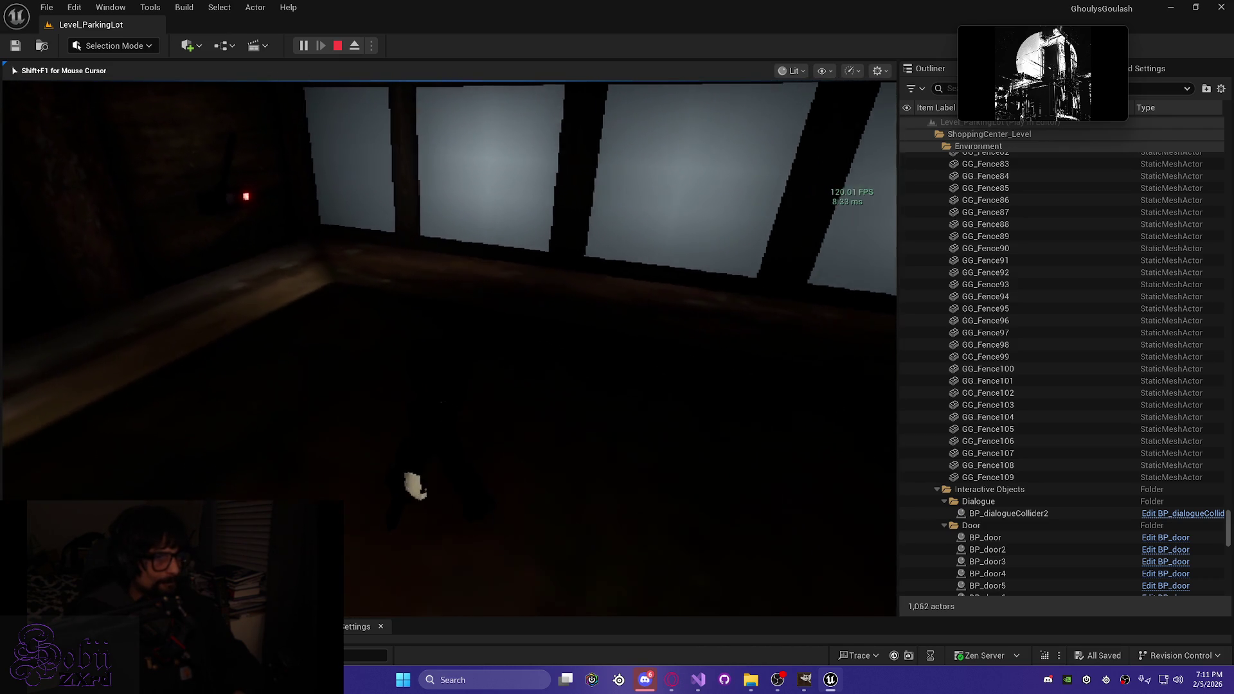
key(w)
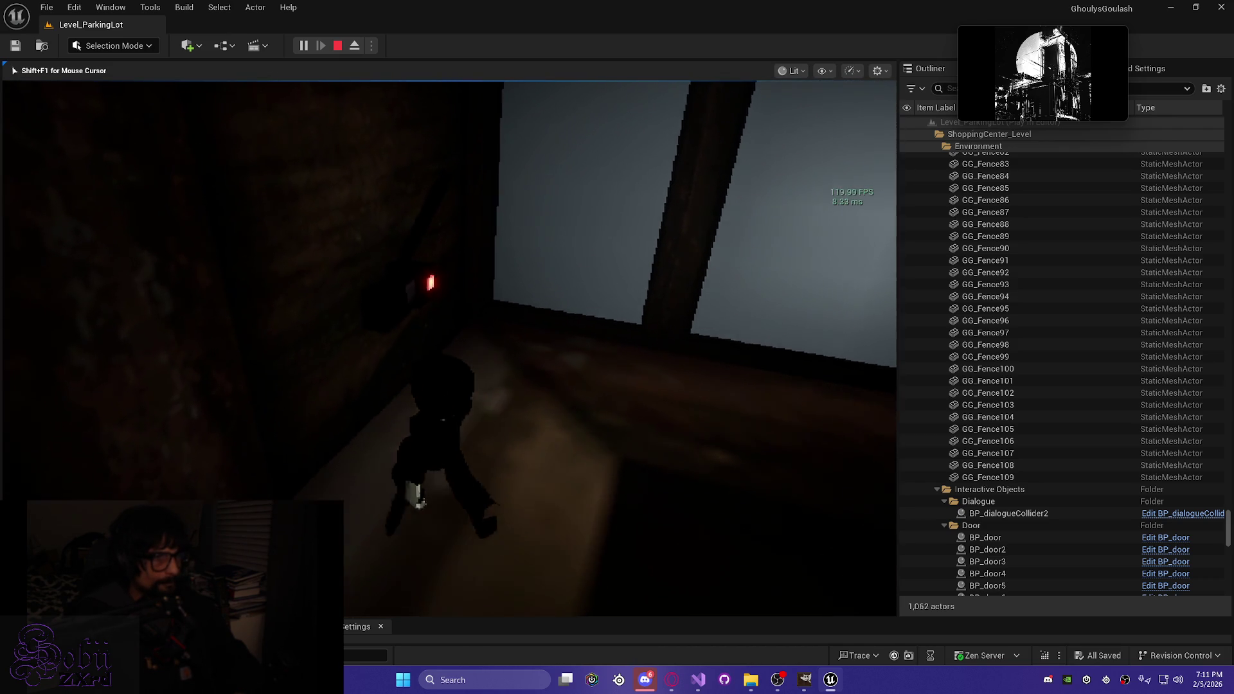
key(e)
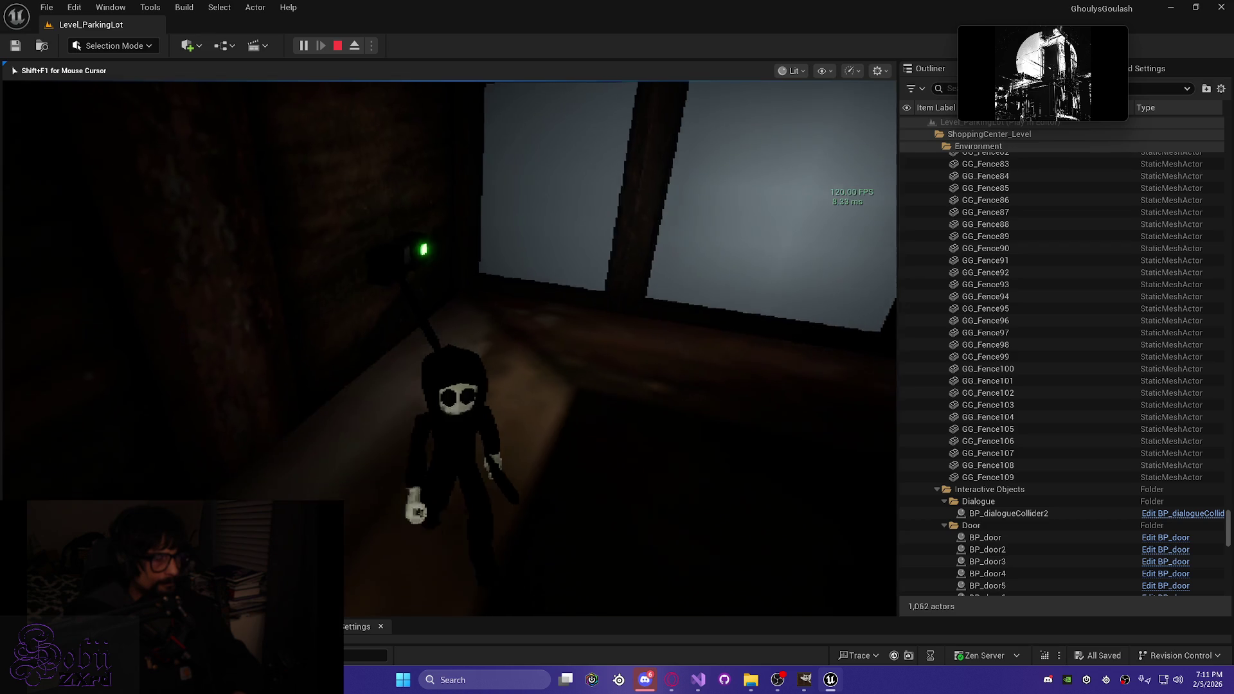
Step: Cross back to the room's door, open it and step outside
key(w)
key(w)
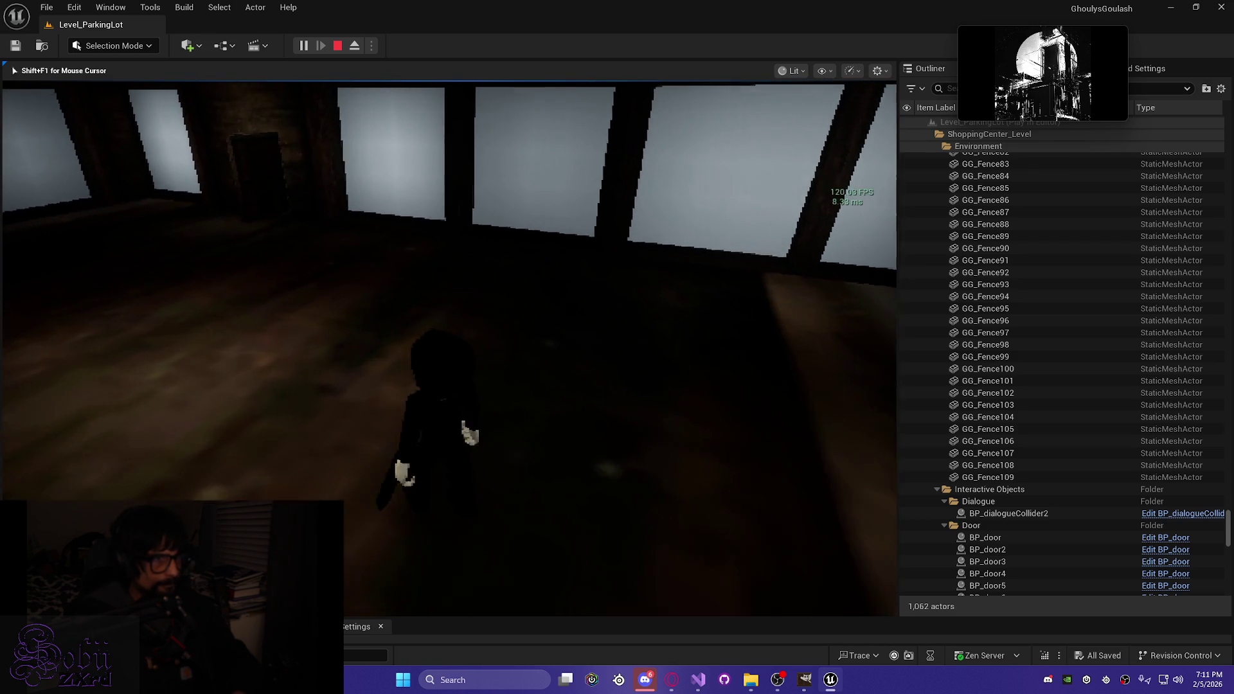
key(w)
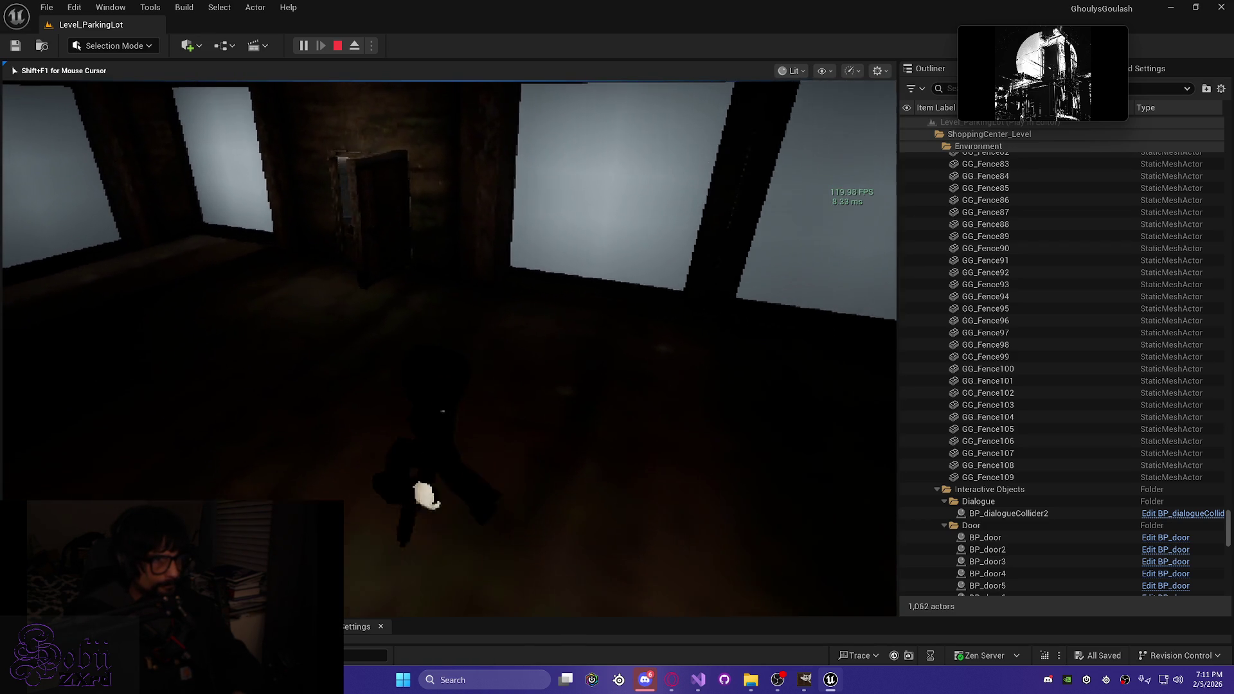
key(e)
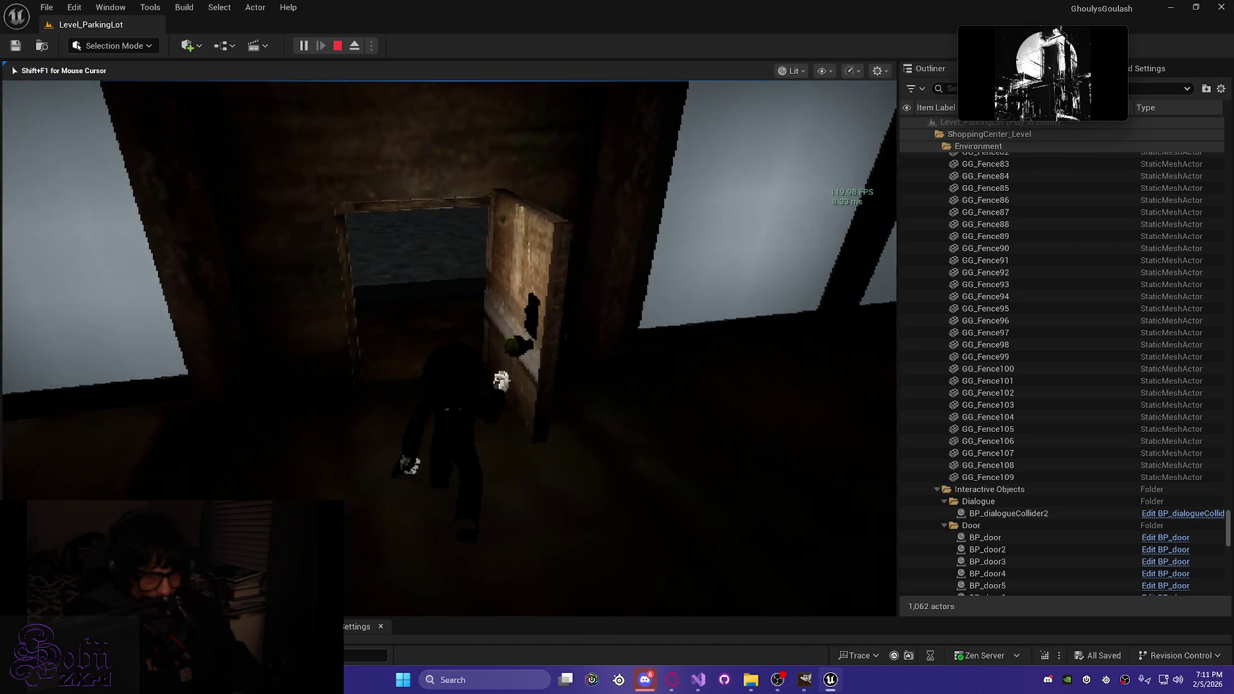
key(w)
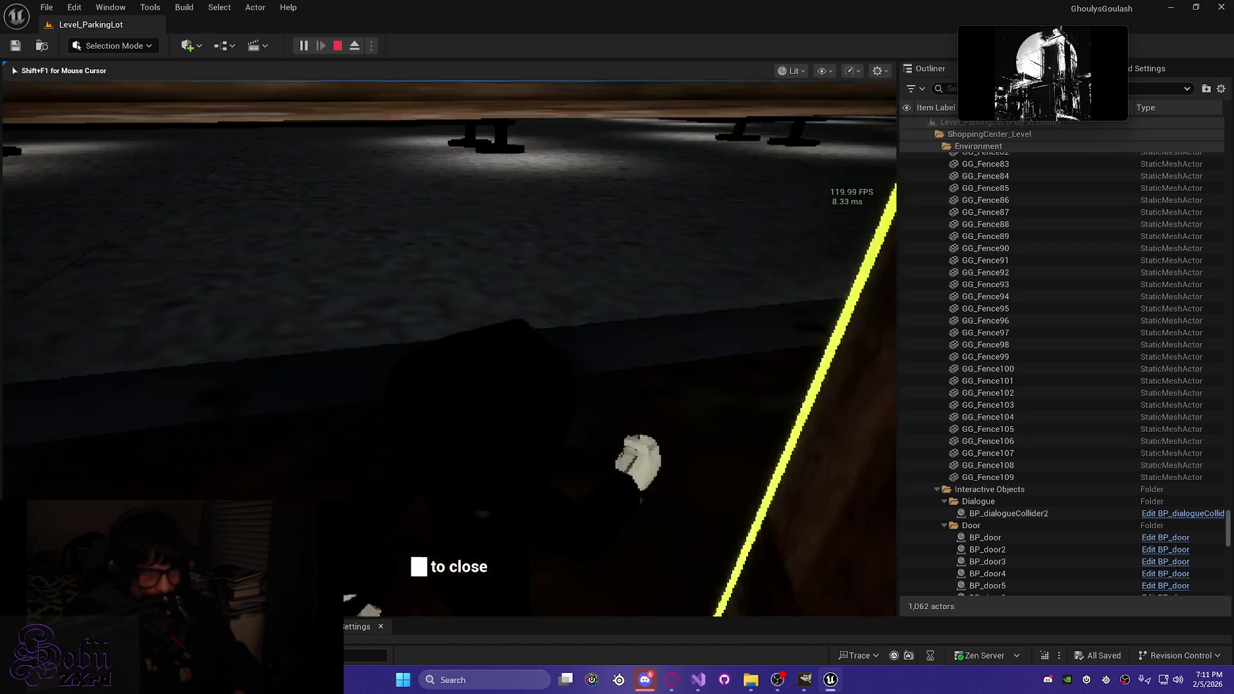
Step: Walk along the building wall up to the spotlit wooden door
key(w)
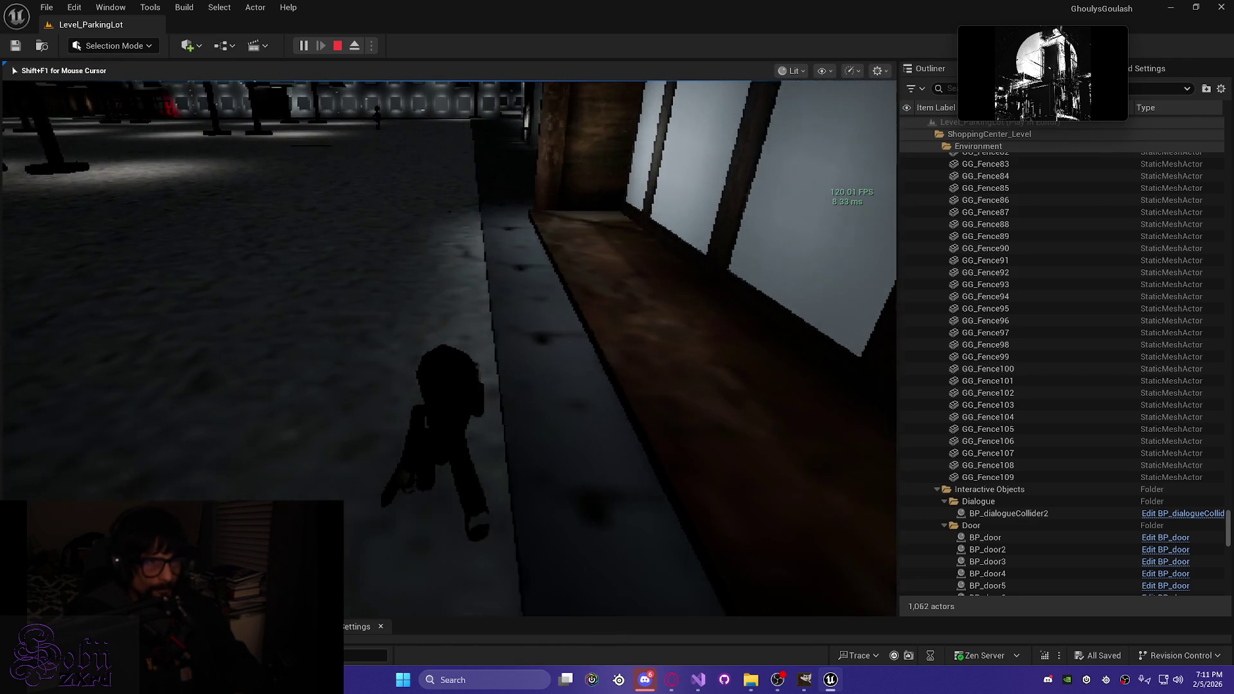
key(w)
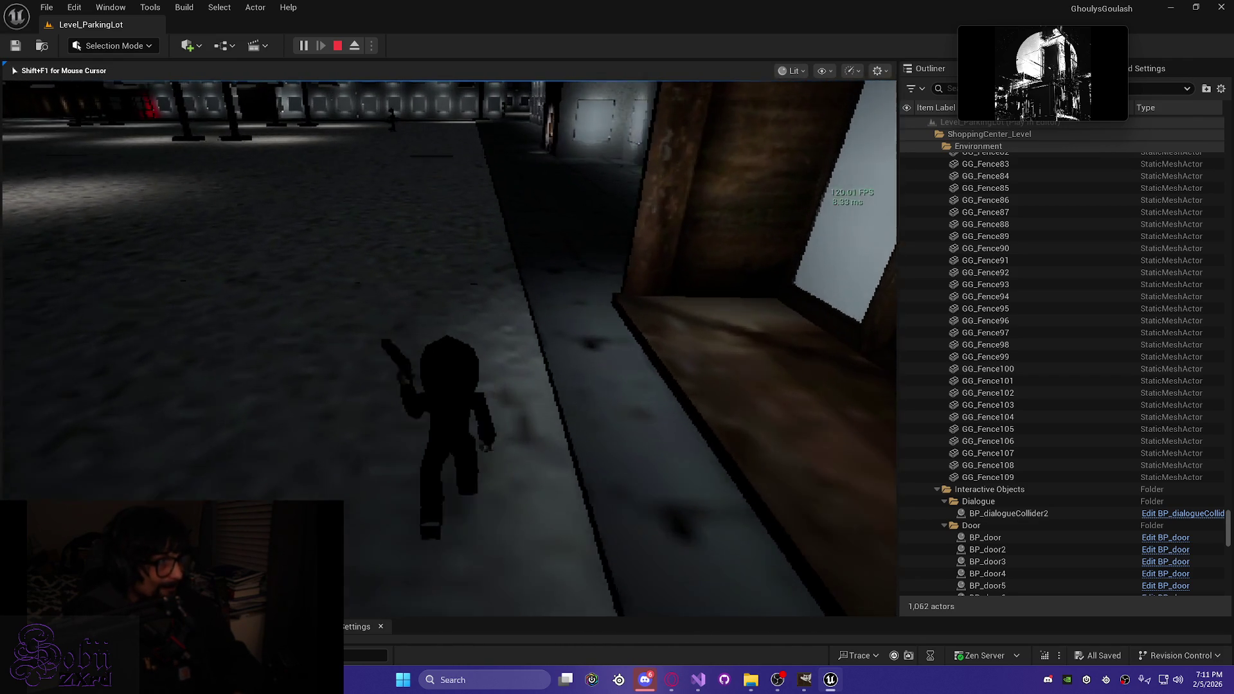
key(w)
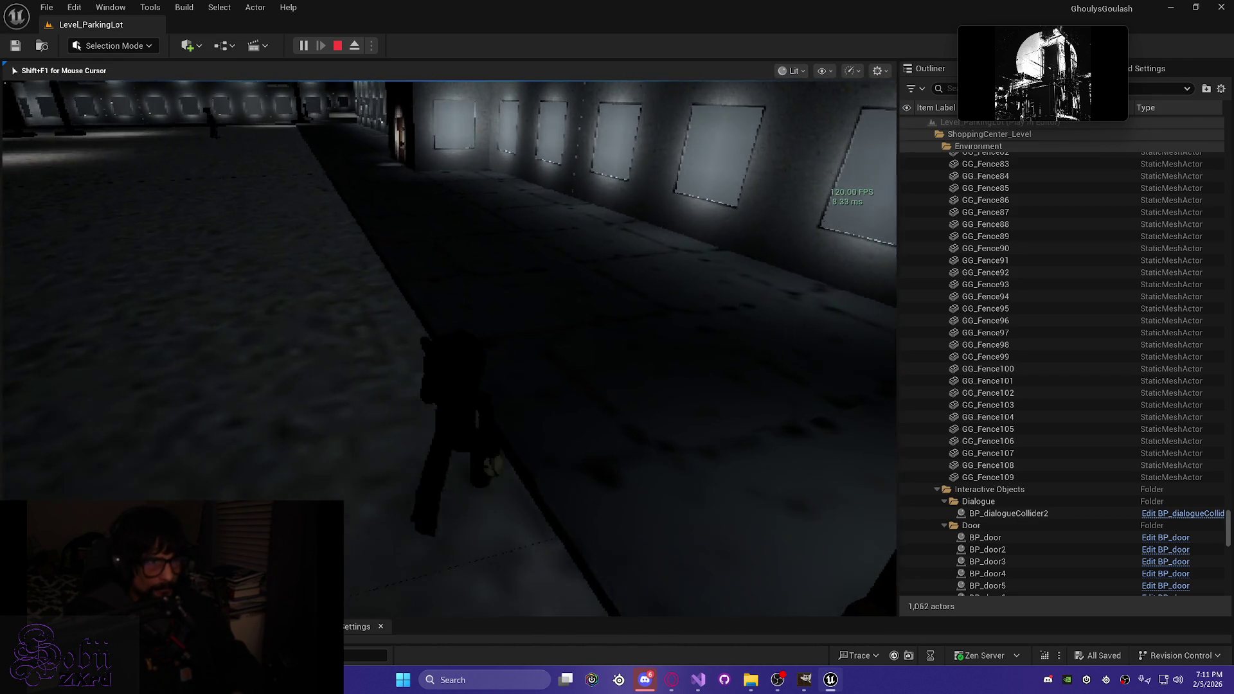
key(w)
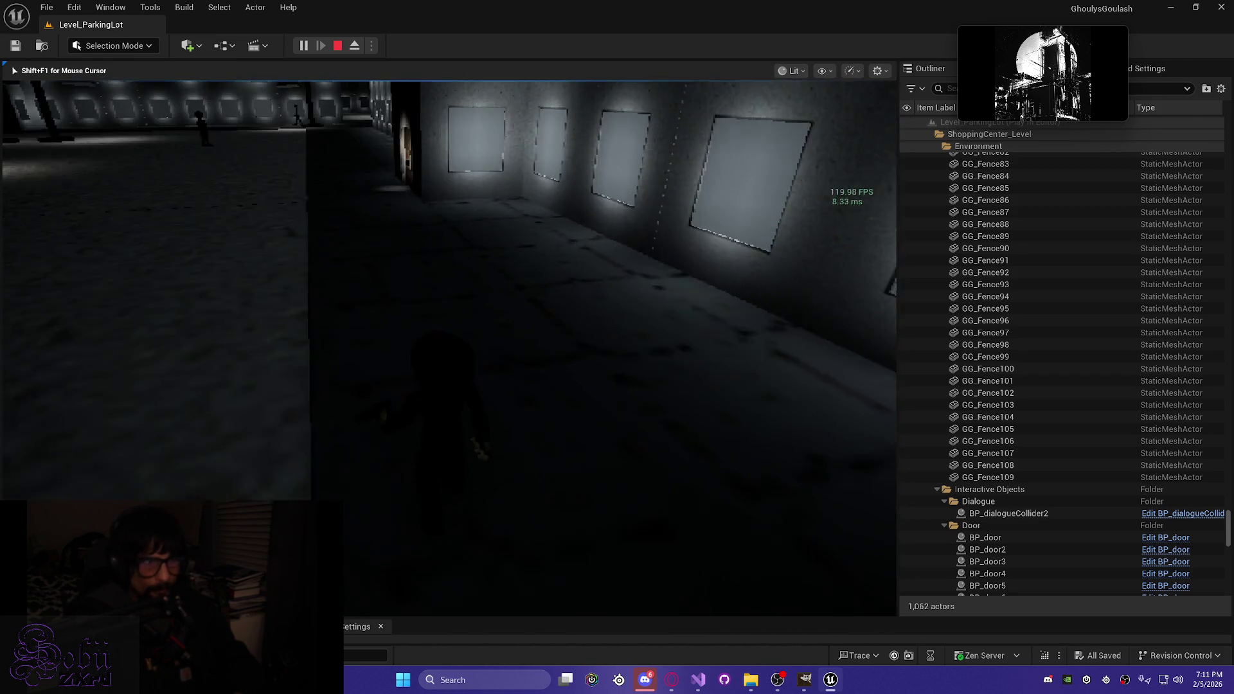
key(w)
key(w)
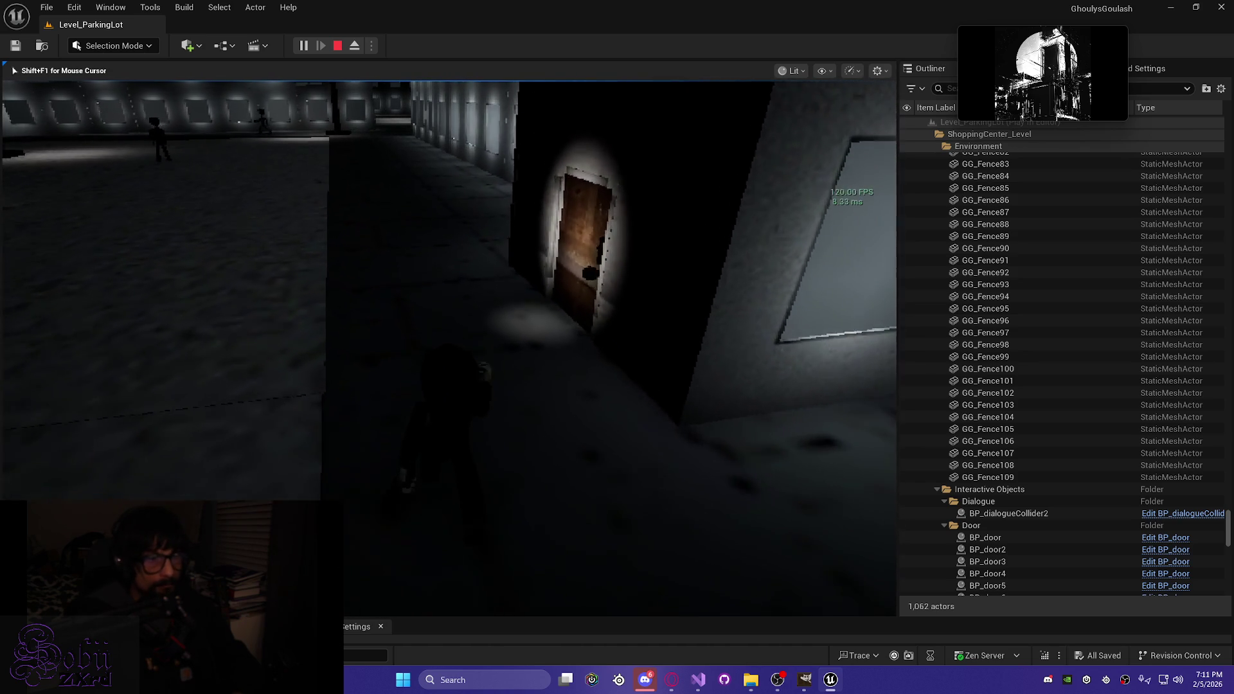
key(w)
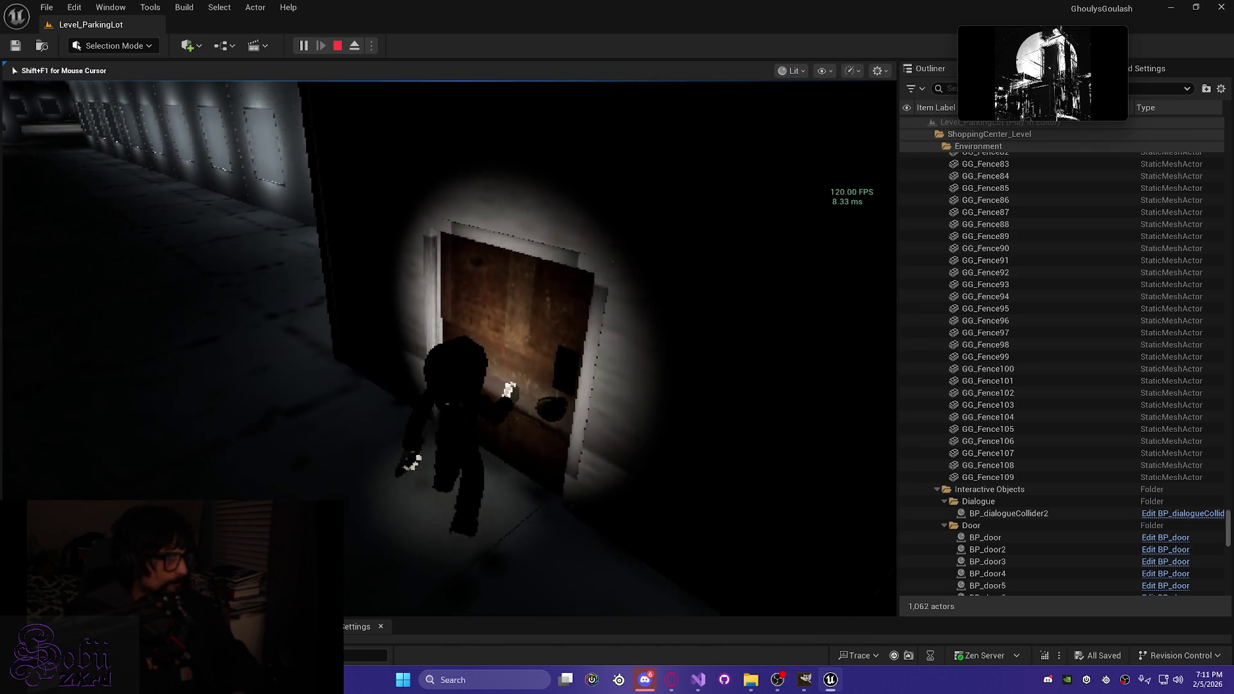
Step: Go through the lit door, walk to the brown table and pick up the item
key(e)
key(w)
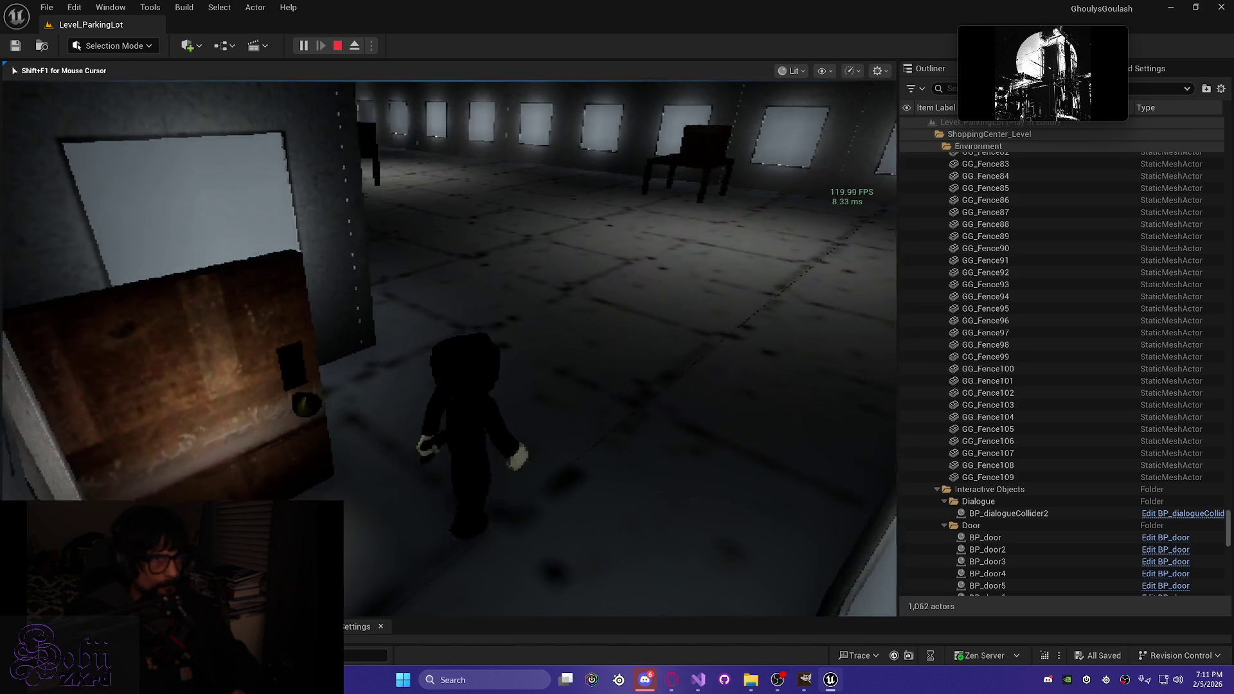
key(w)
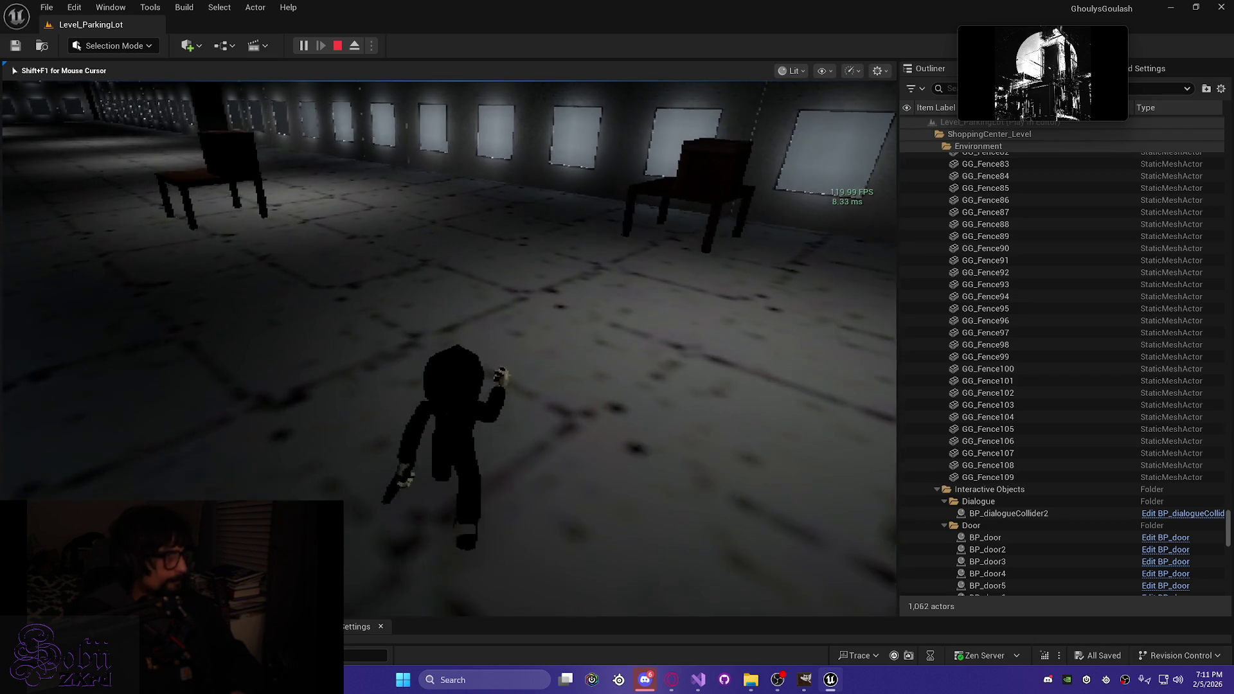
key(w)
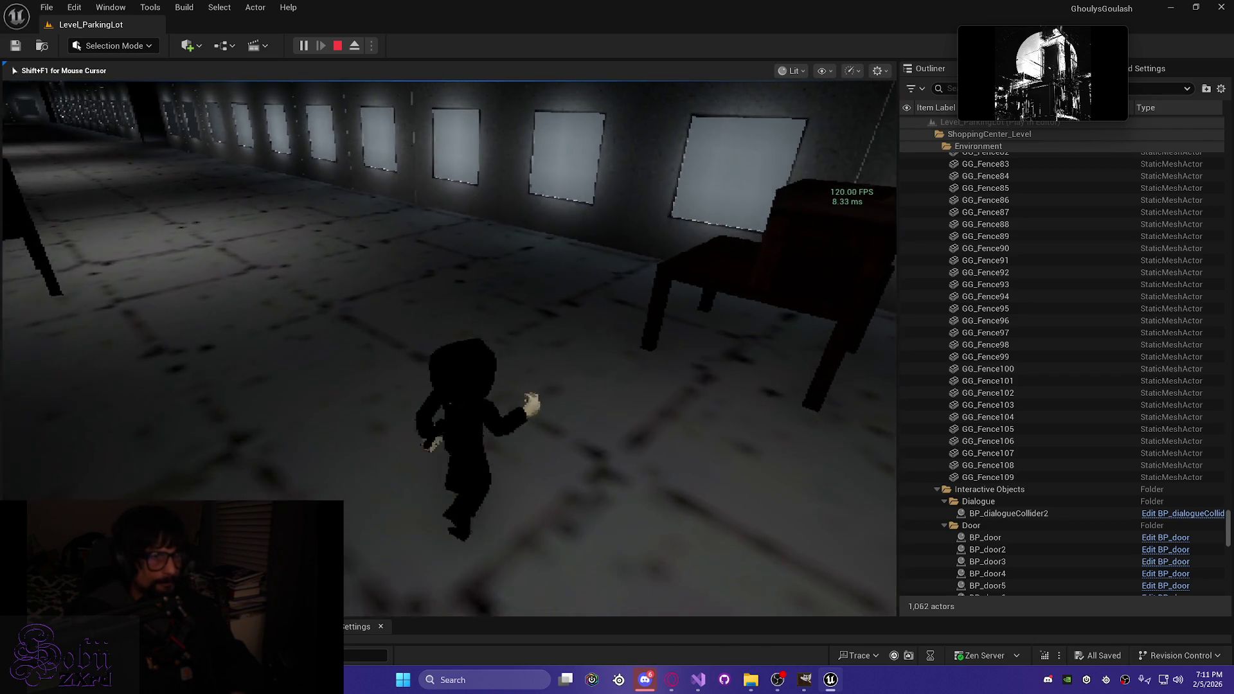
key(w)
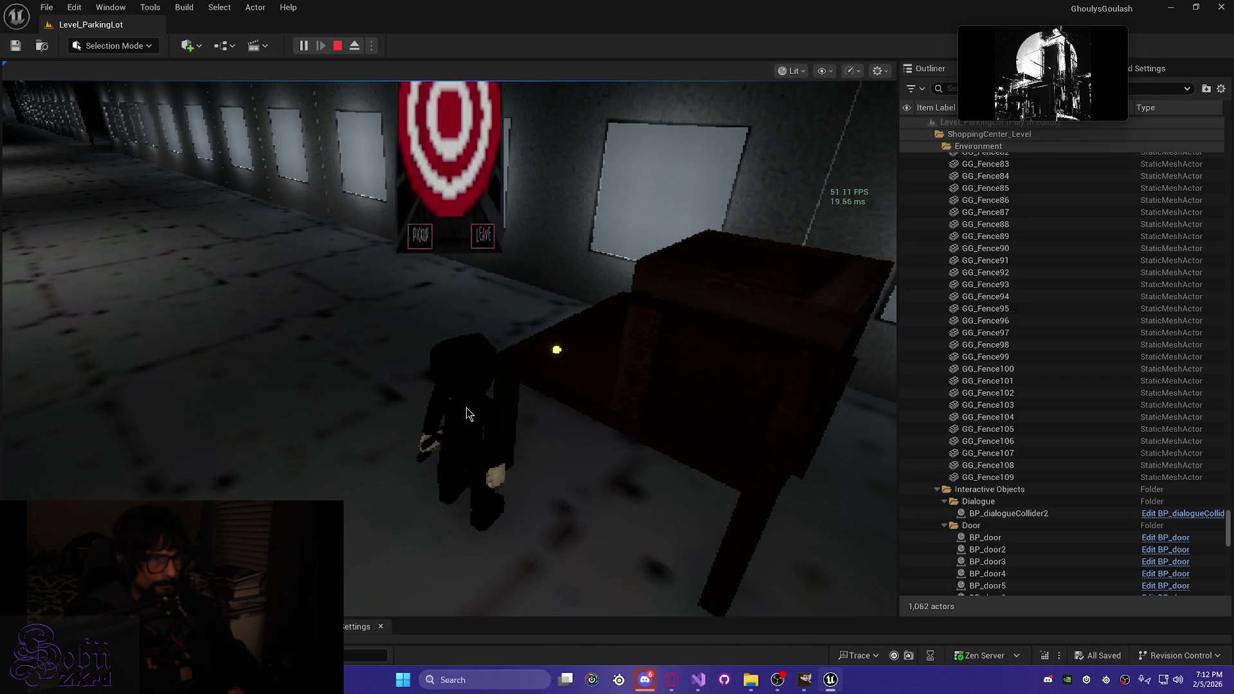
key(w)
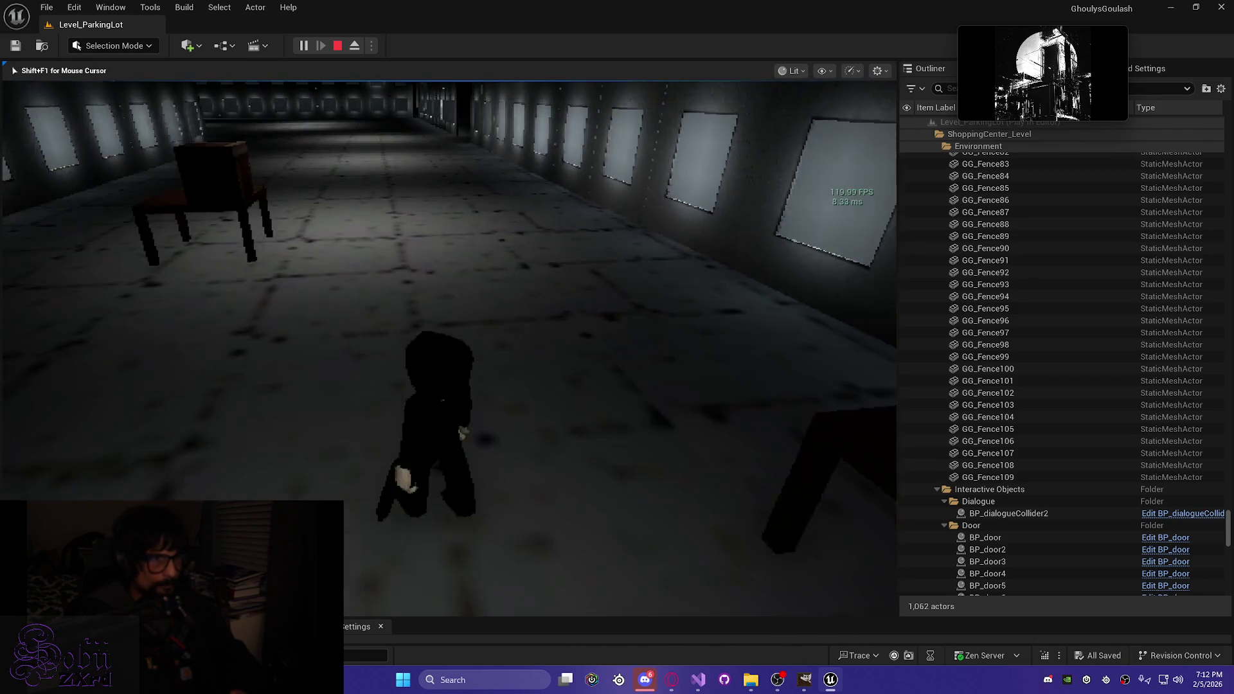
key(w)
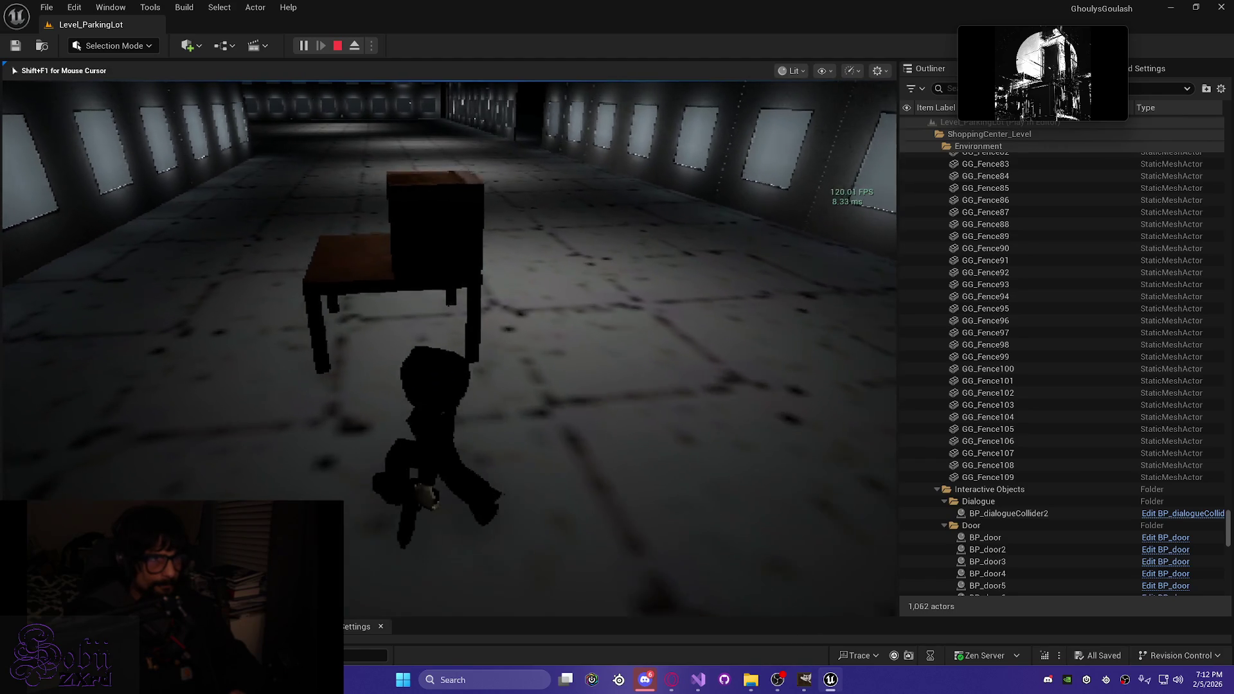
key(e)
key(e)
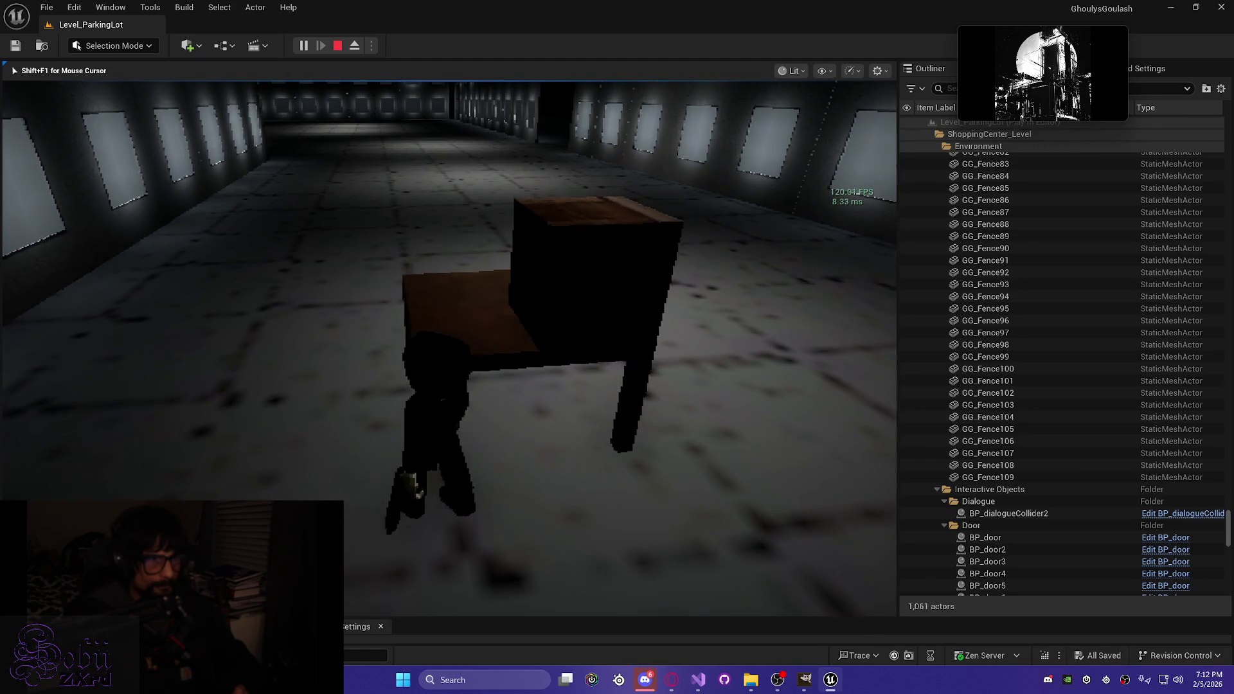
Step: Run down the hallway toward the open floor and the pillars
key(w)
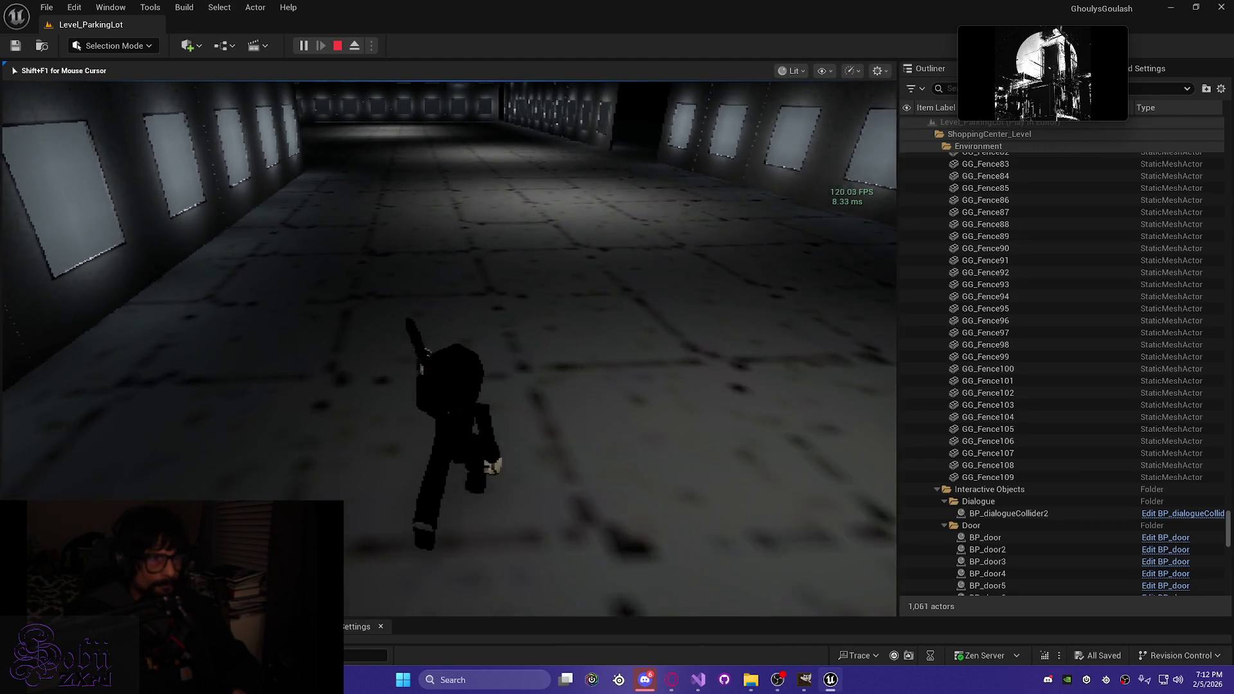
key(w)
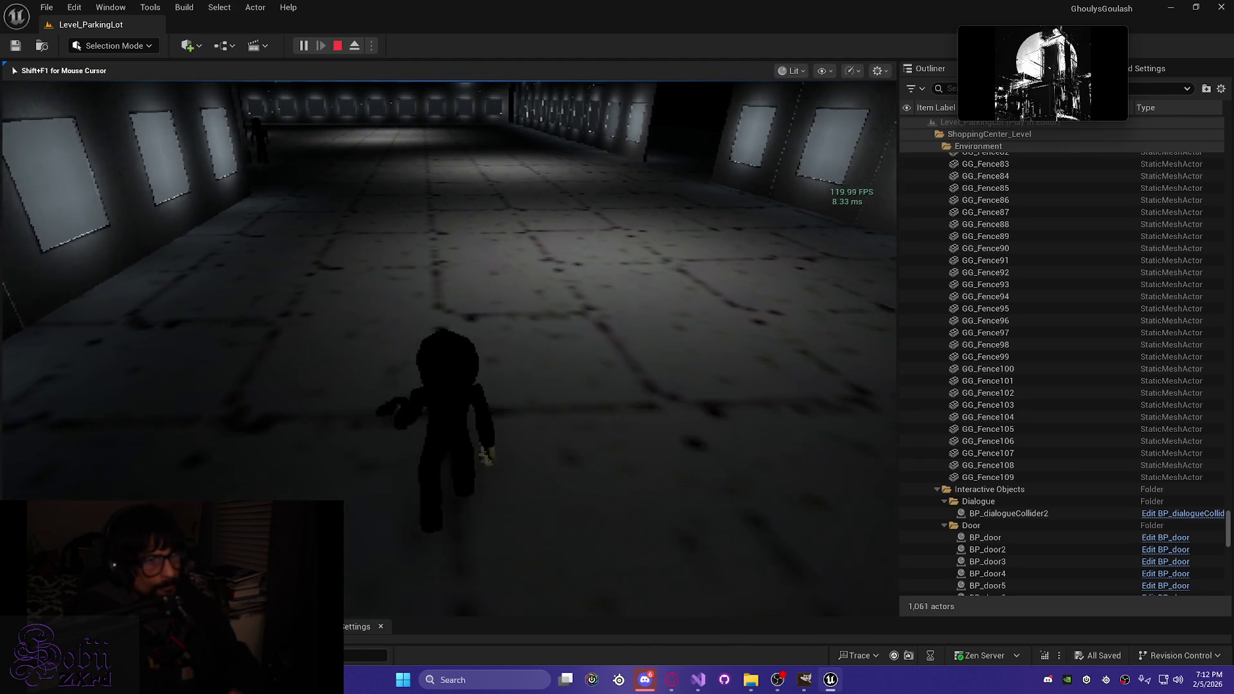
key(w)
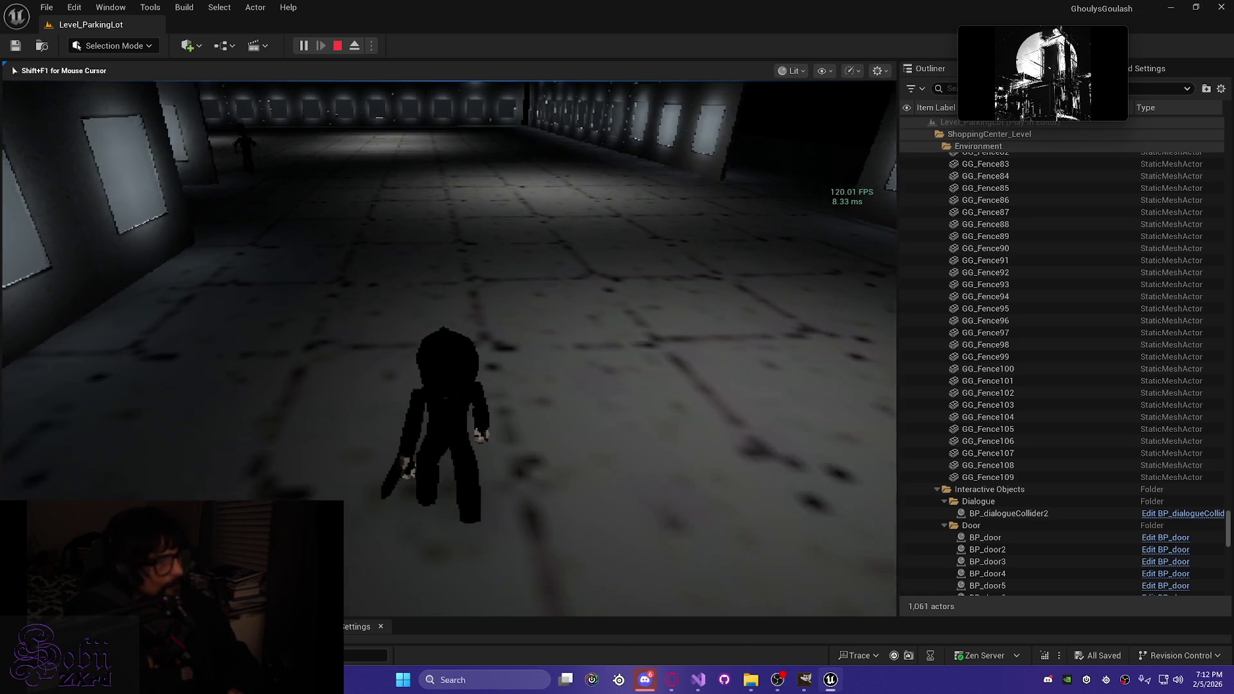
key(w)
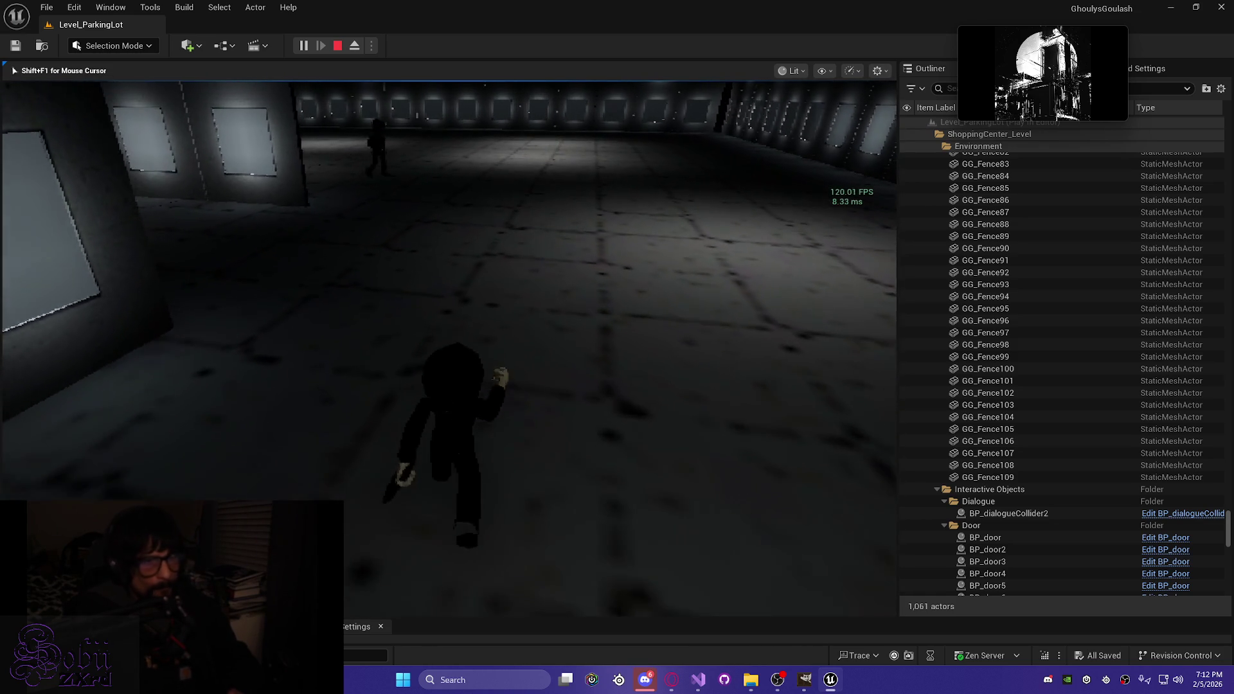
key(w)
key(w)
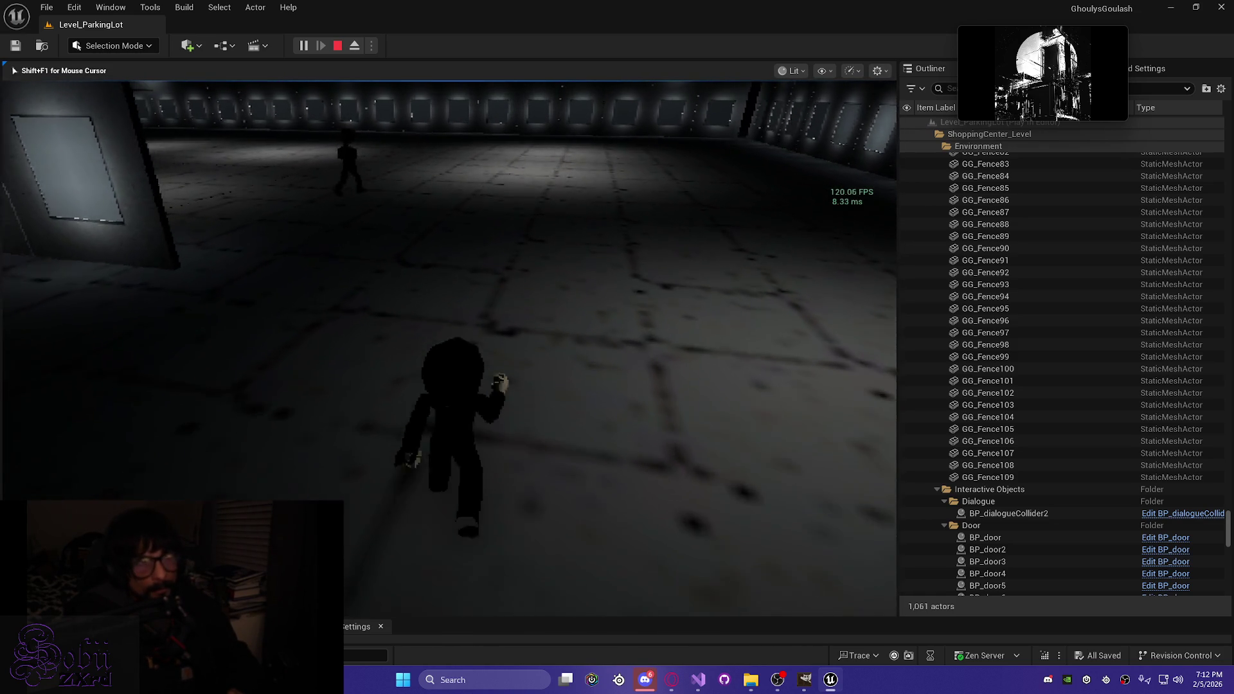
key(w)
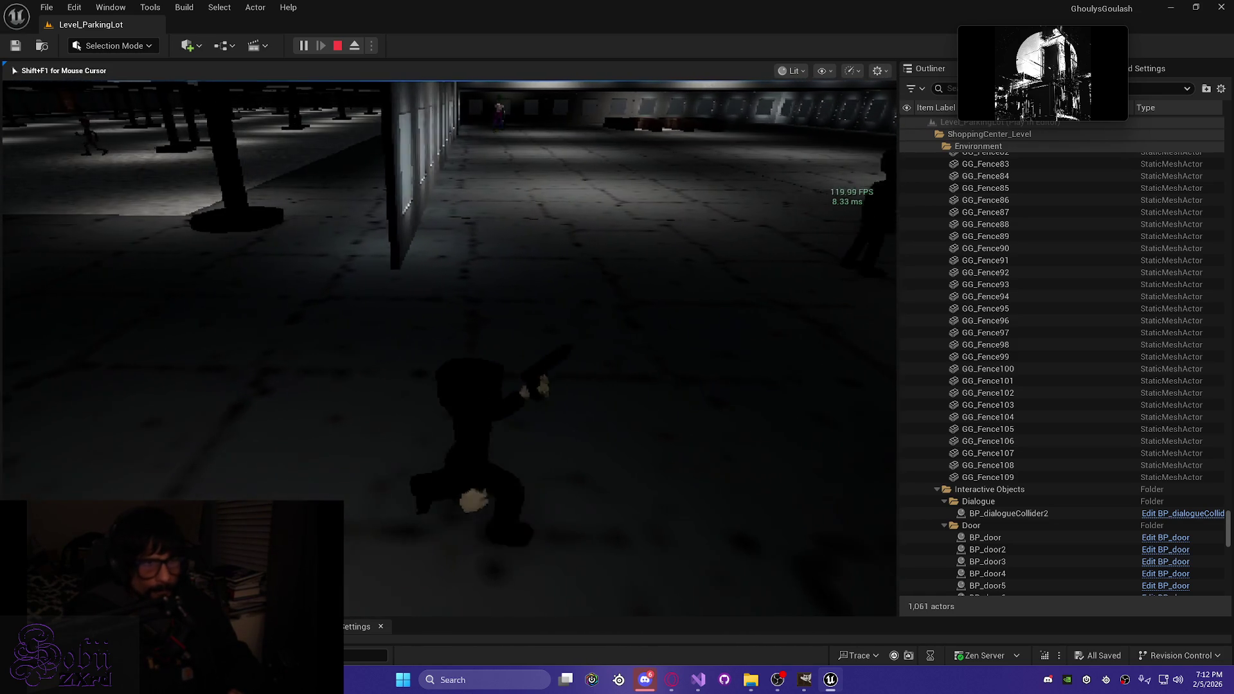
key(w)
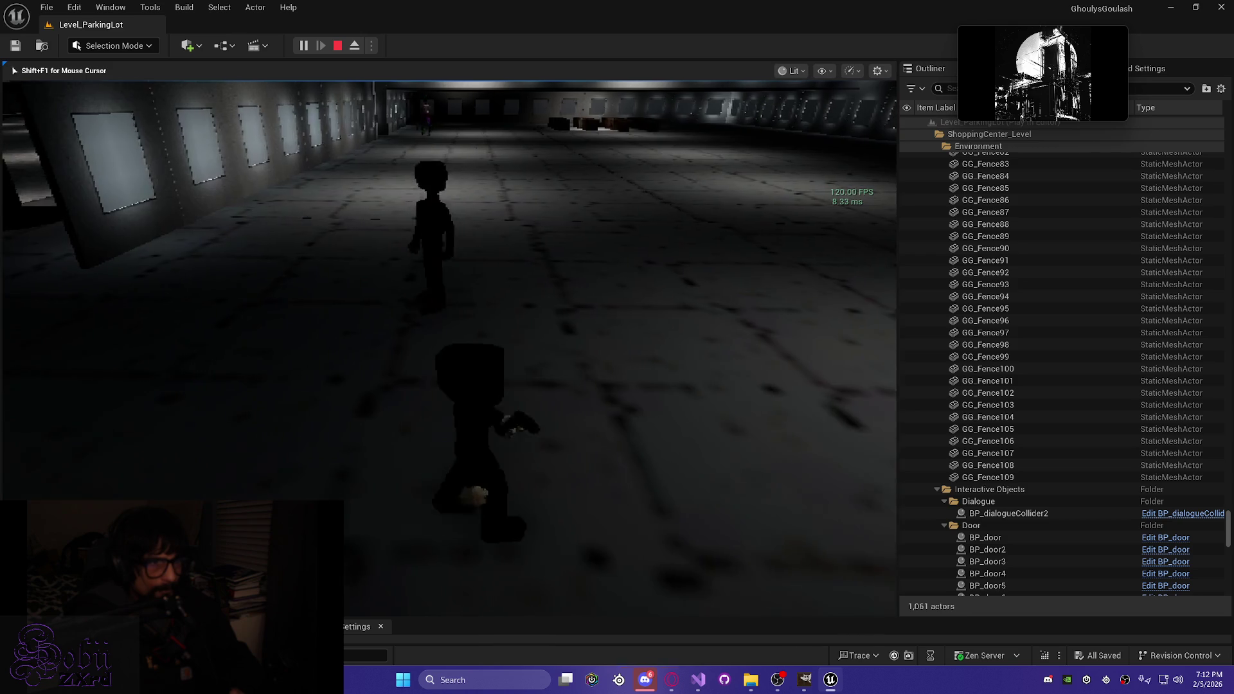
key(w)
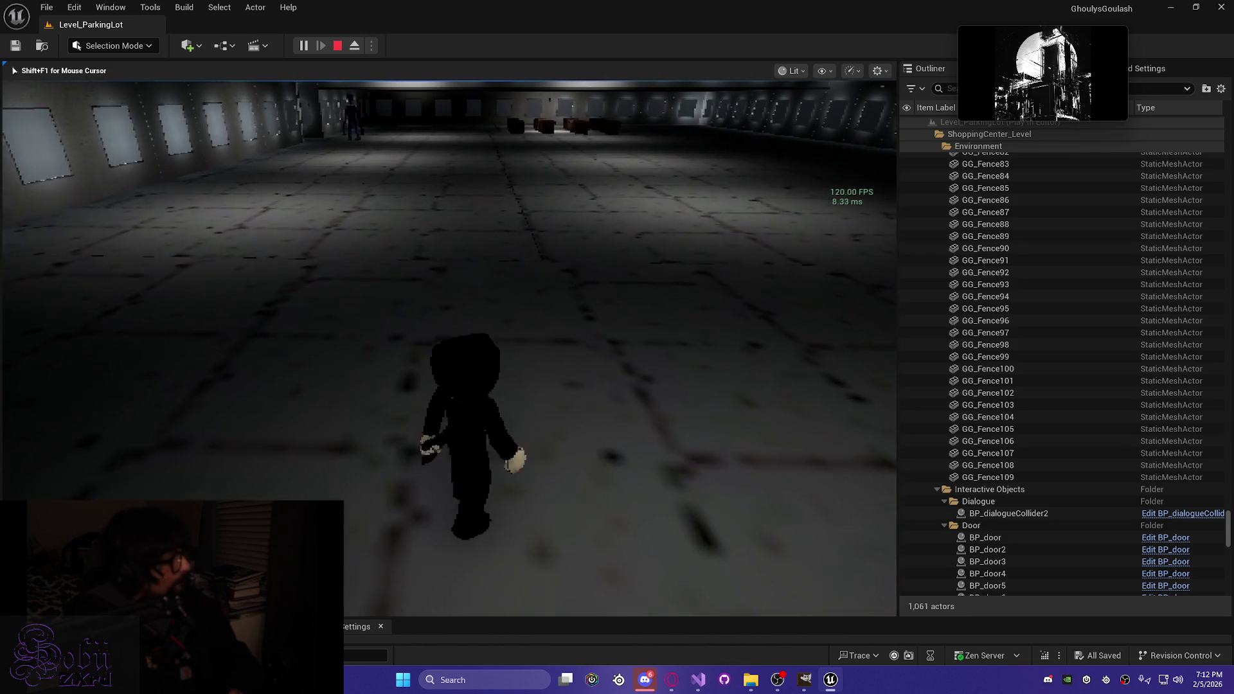
Step: Keep moving through the hall, raising, aiming and lowering the gun
key(w)
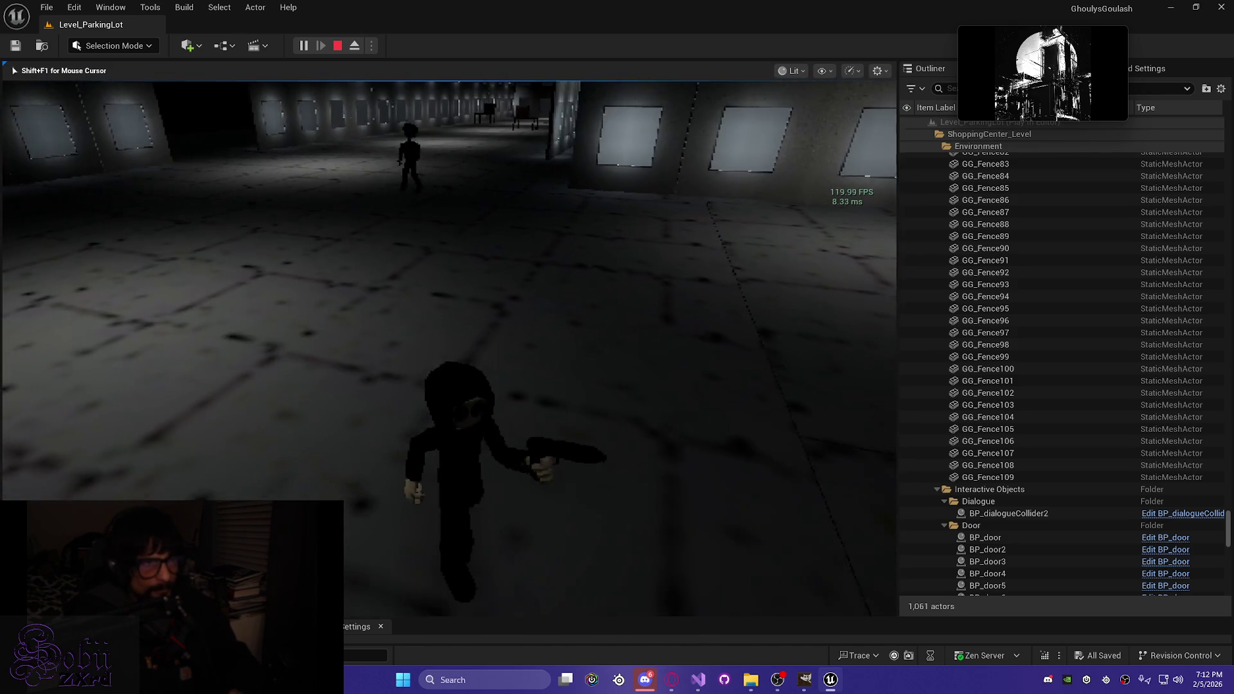
key(w)
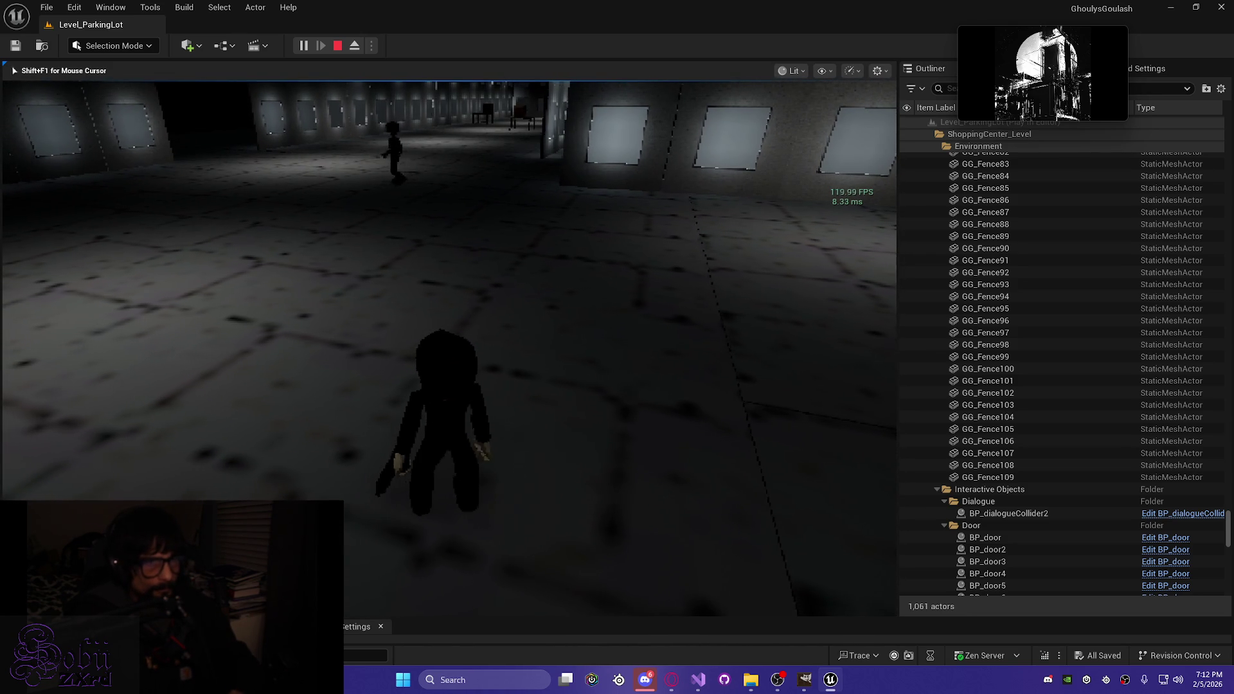
key(w)
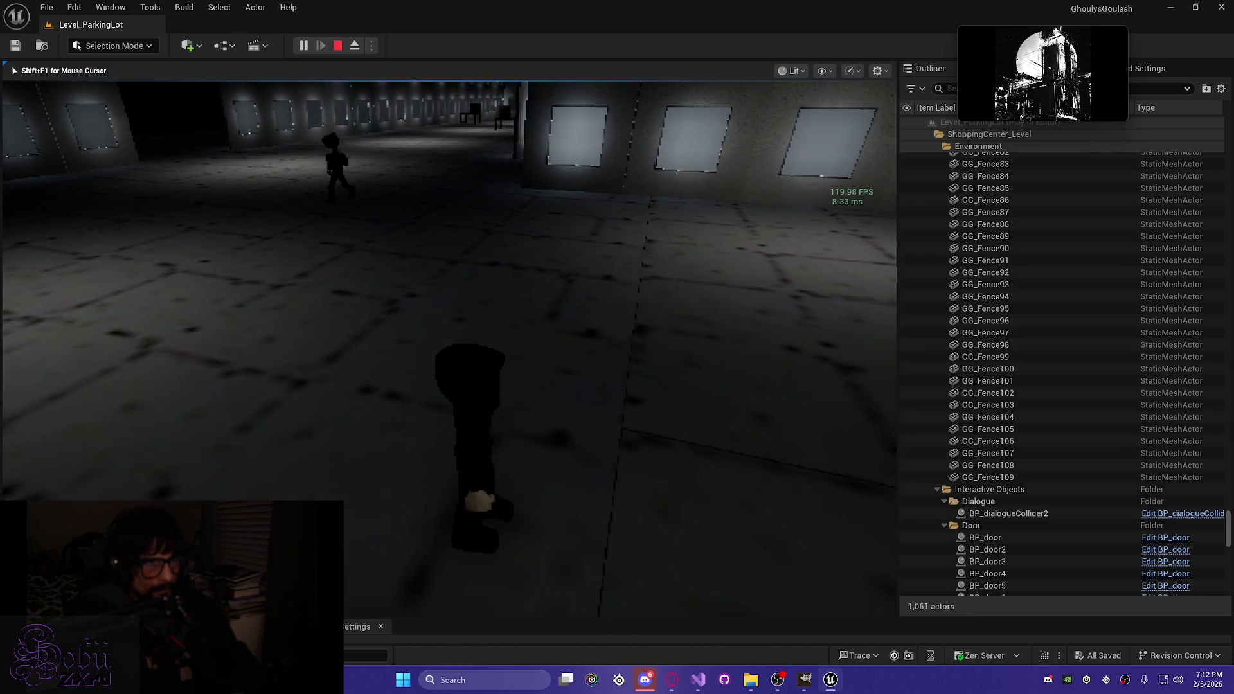
key(w)
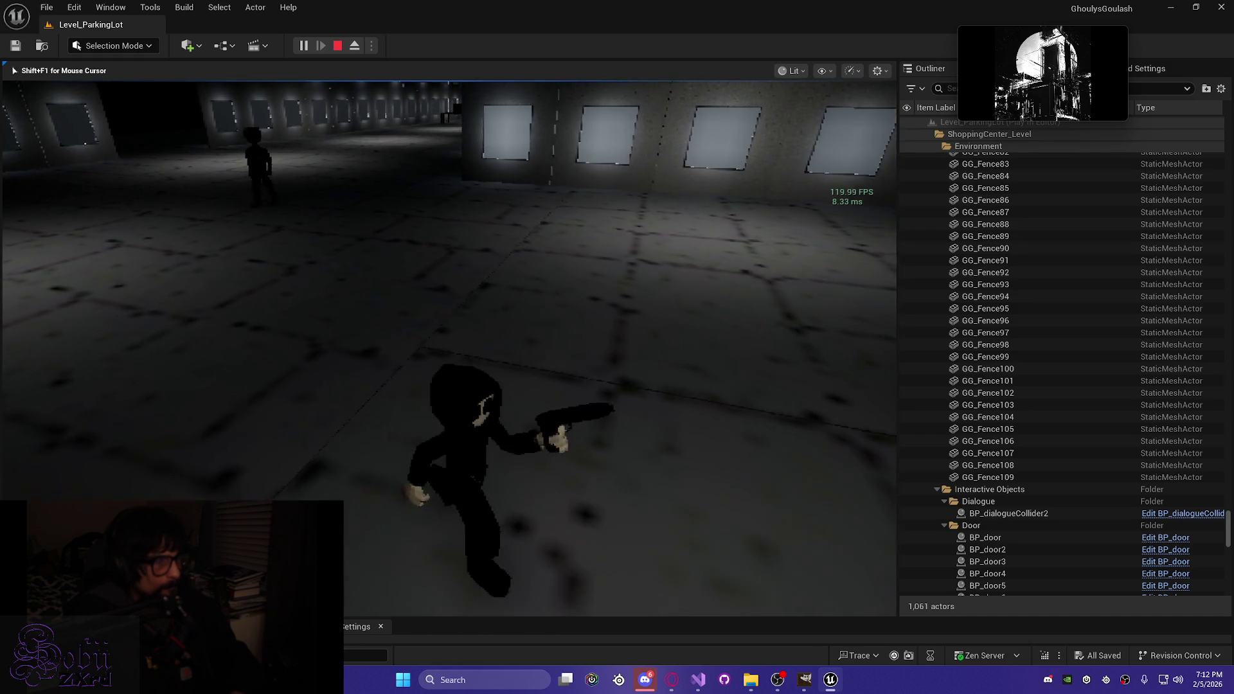
key(w)
key(w)
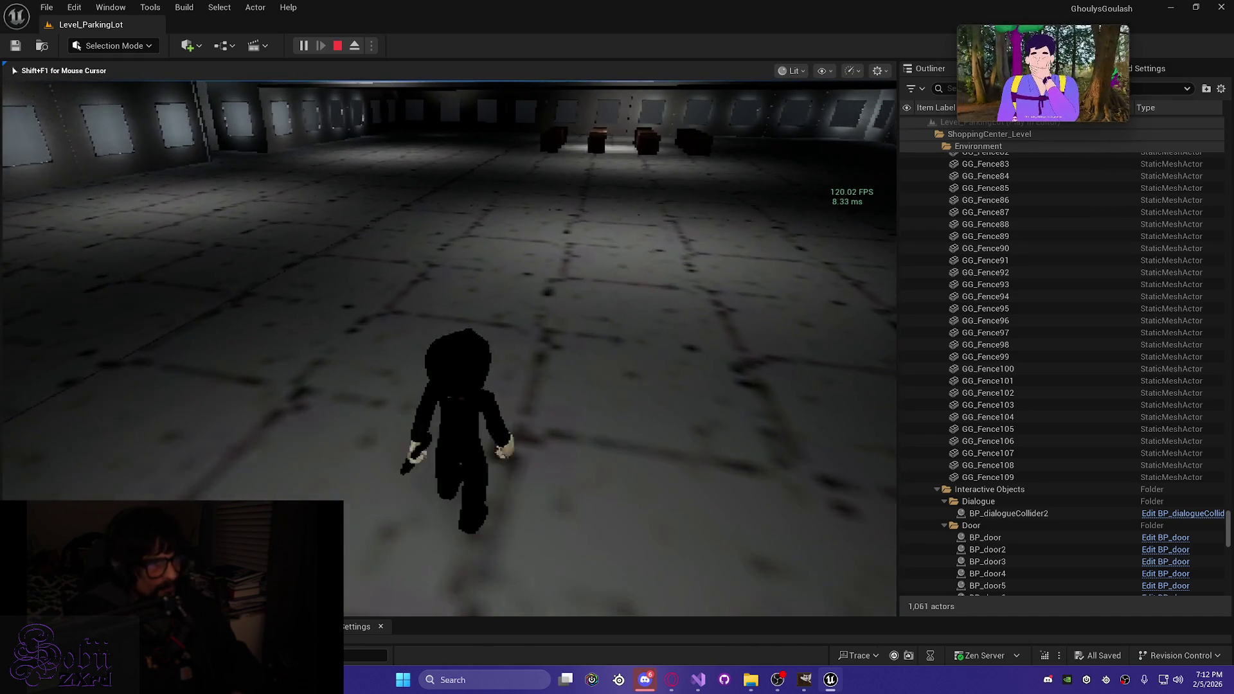
key(w)
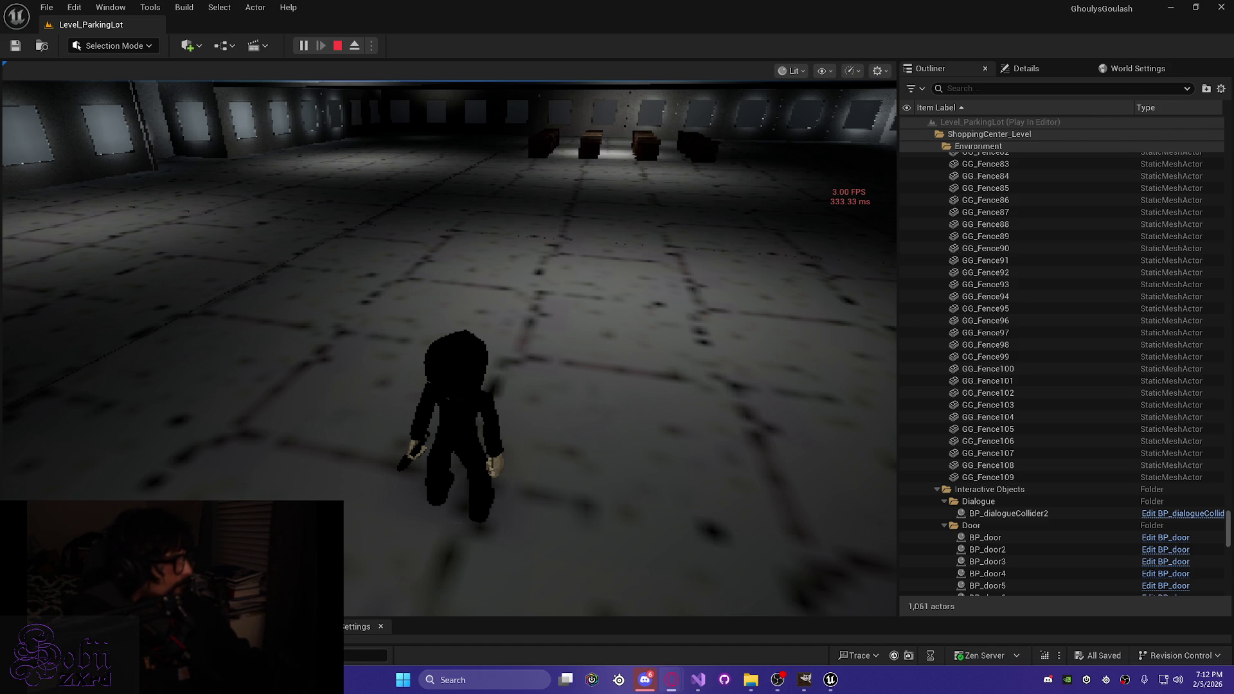
click(554, 464)
key(w)
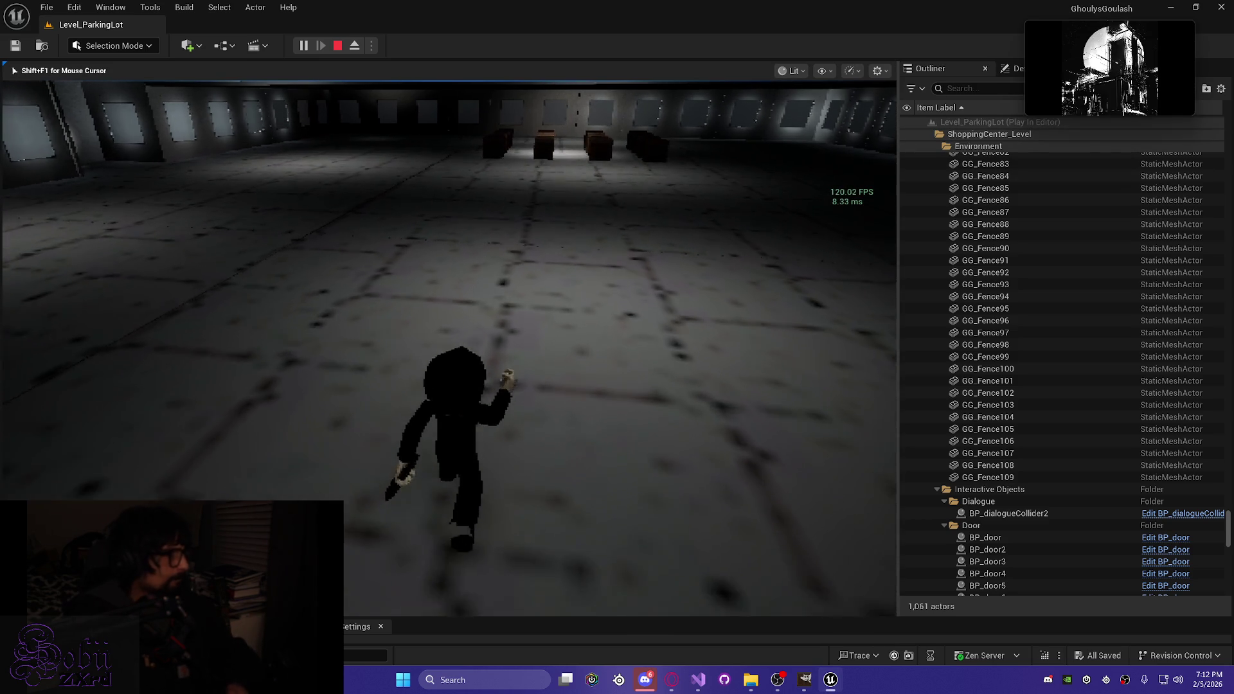
key(alt+Tab)
key(alt+Tab)
key(alt+Tab)
key(alt+Tab)
key(alt+Tab)
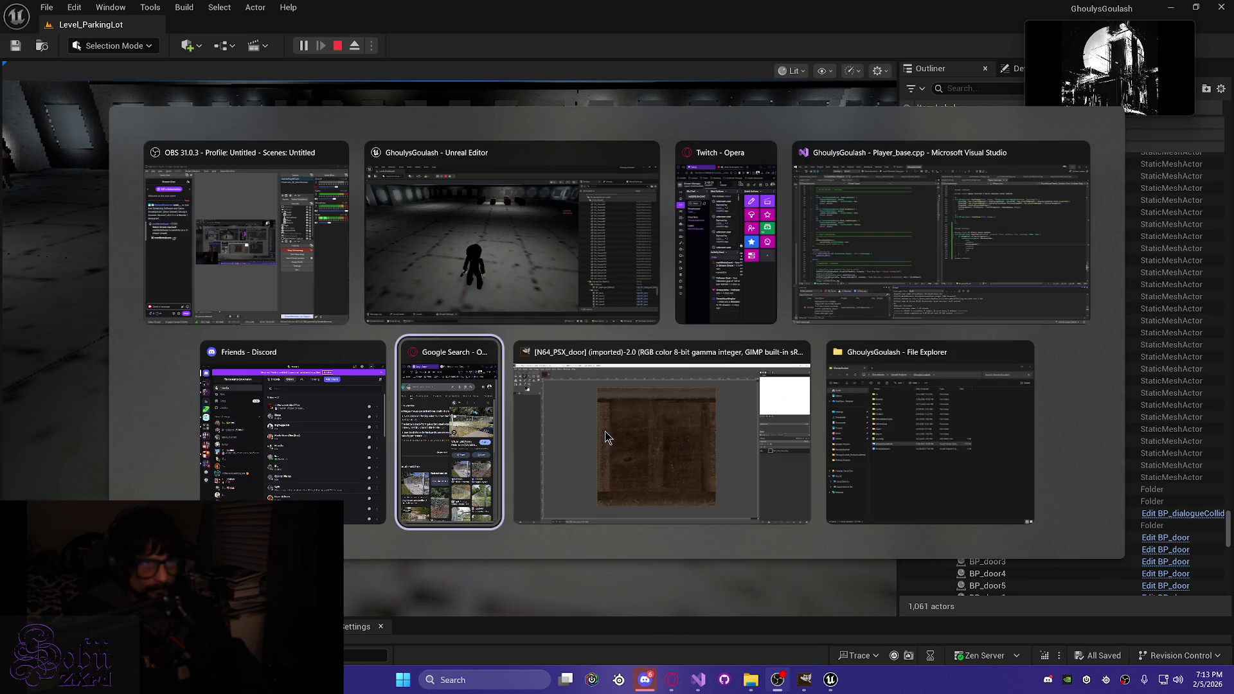
key(alt+Tab)
key(alt+Tab)
key(w)
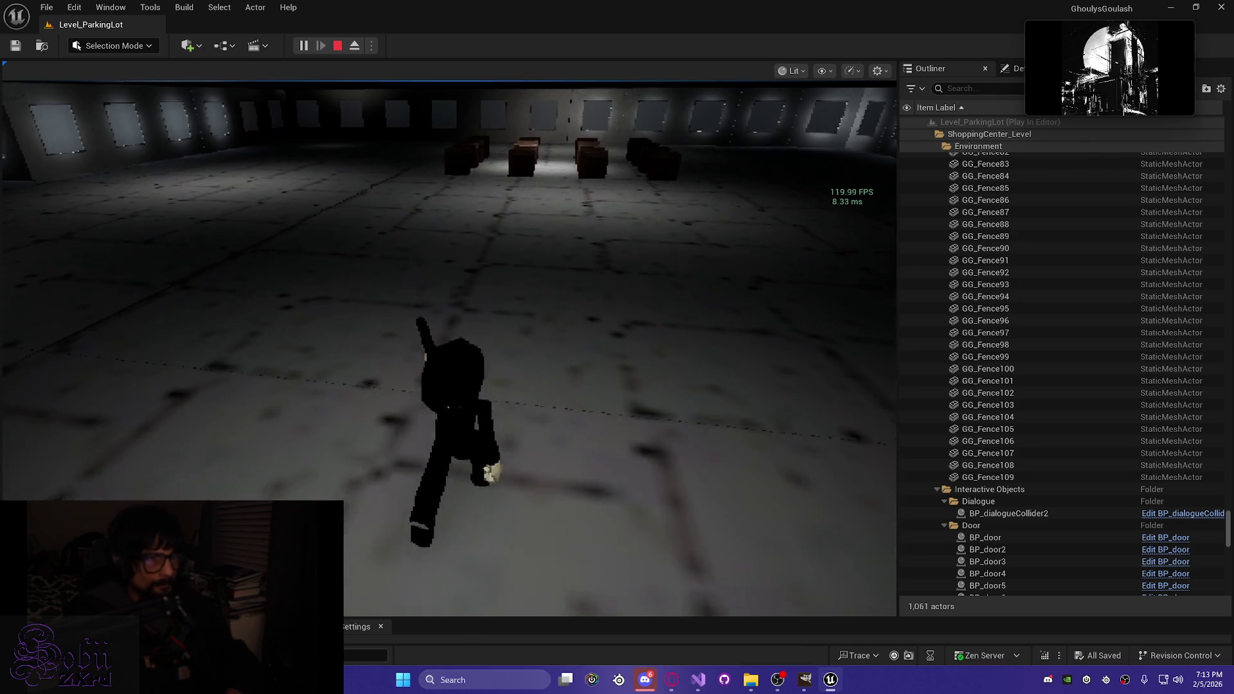
Step: Run past the crates toward the lit door, then end Play-In-Editor with Esc
key(w)
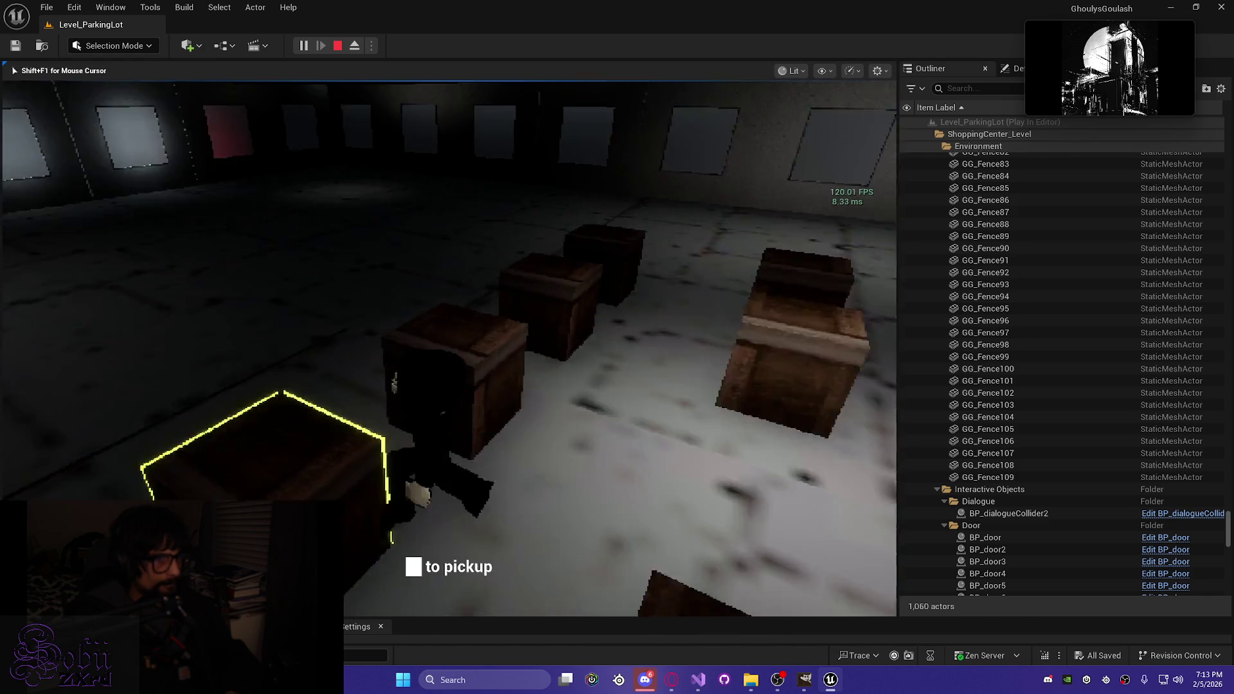
key(w)
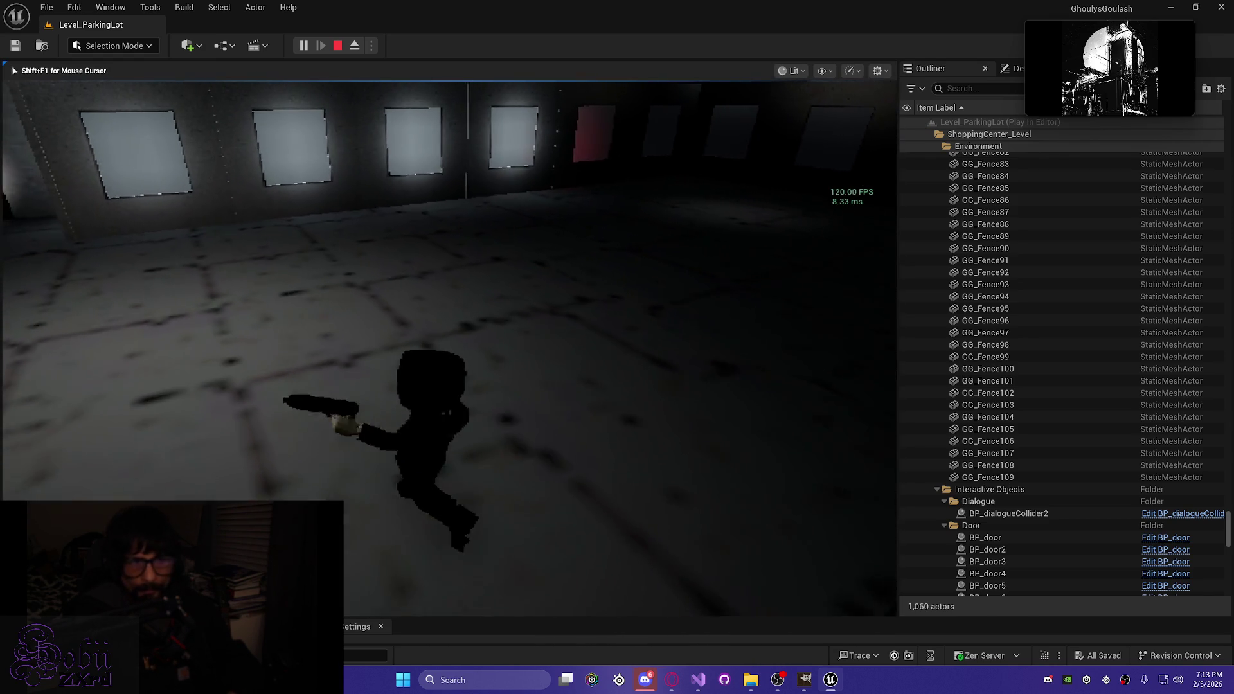
key(w)
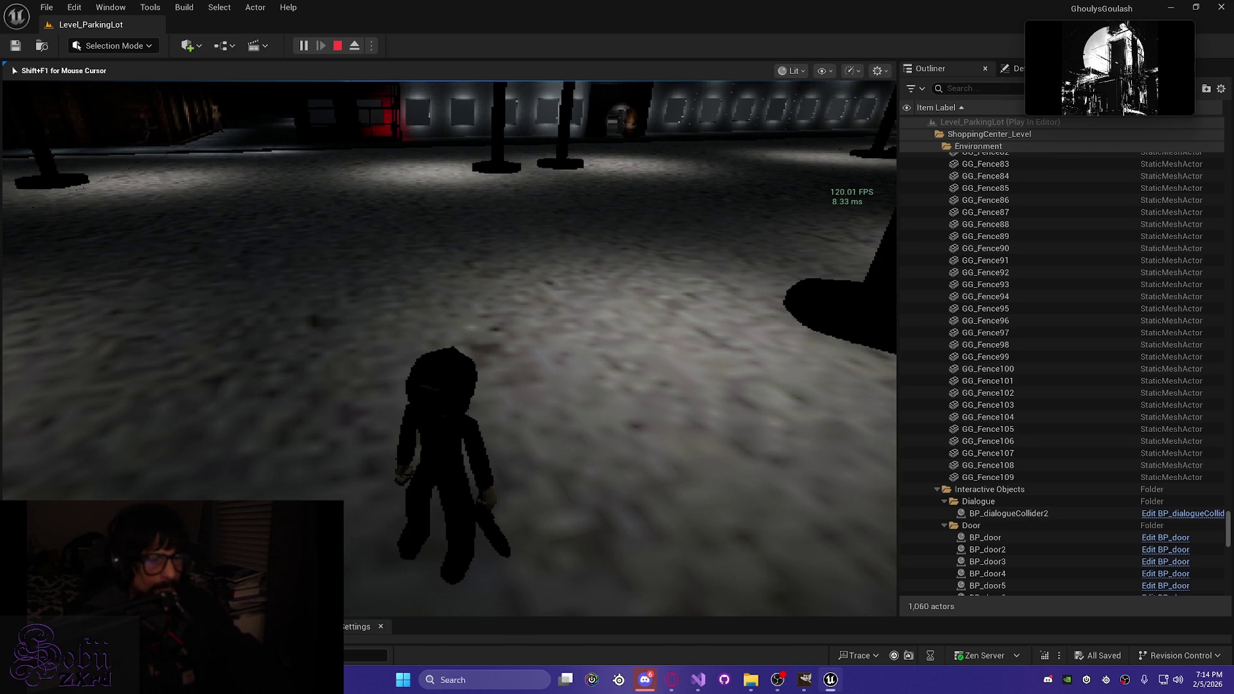
key(Escape)
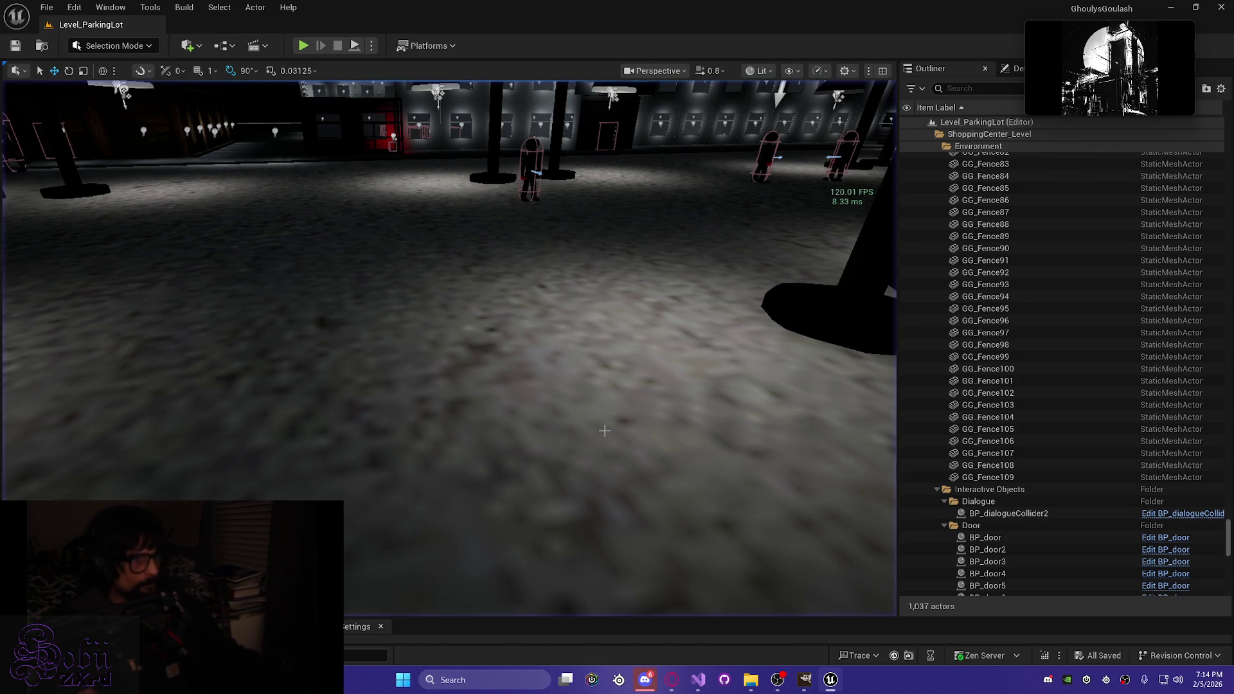